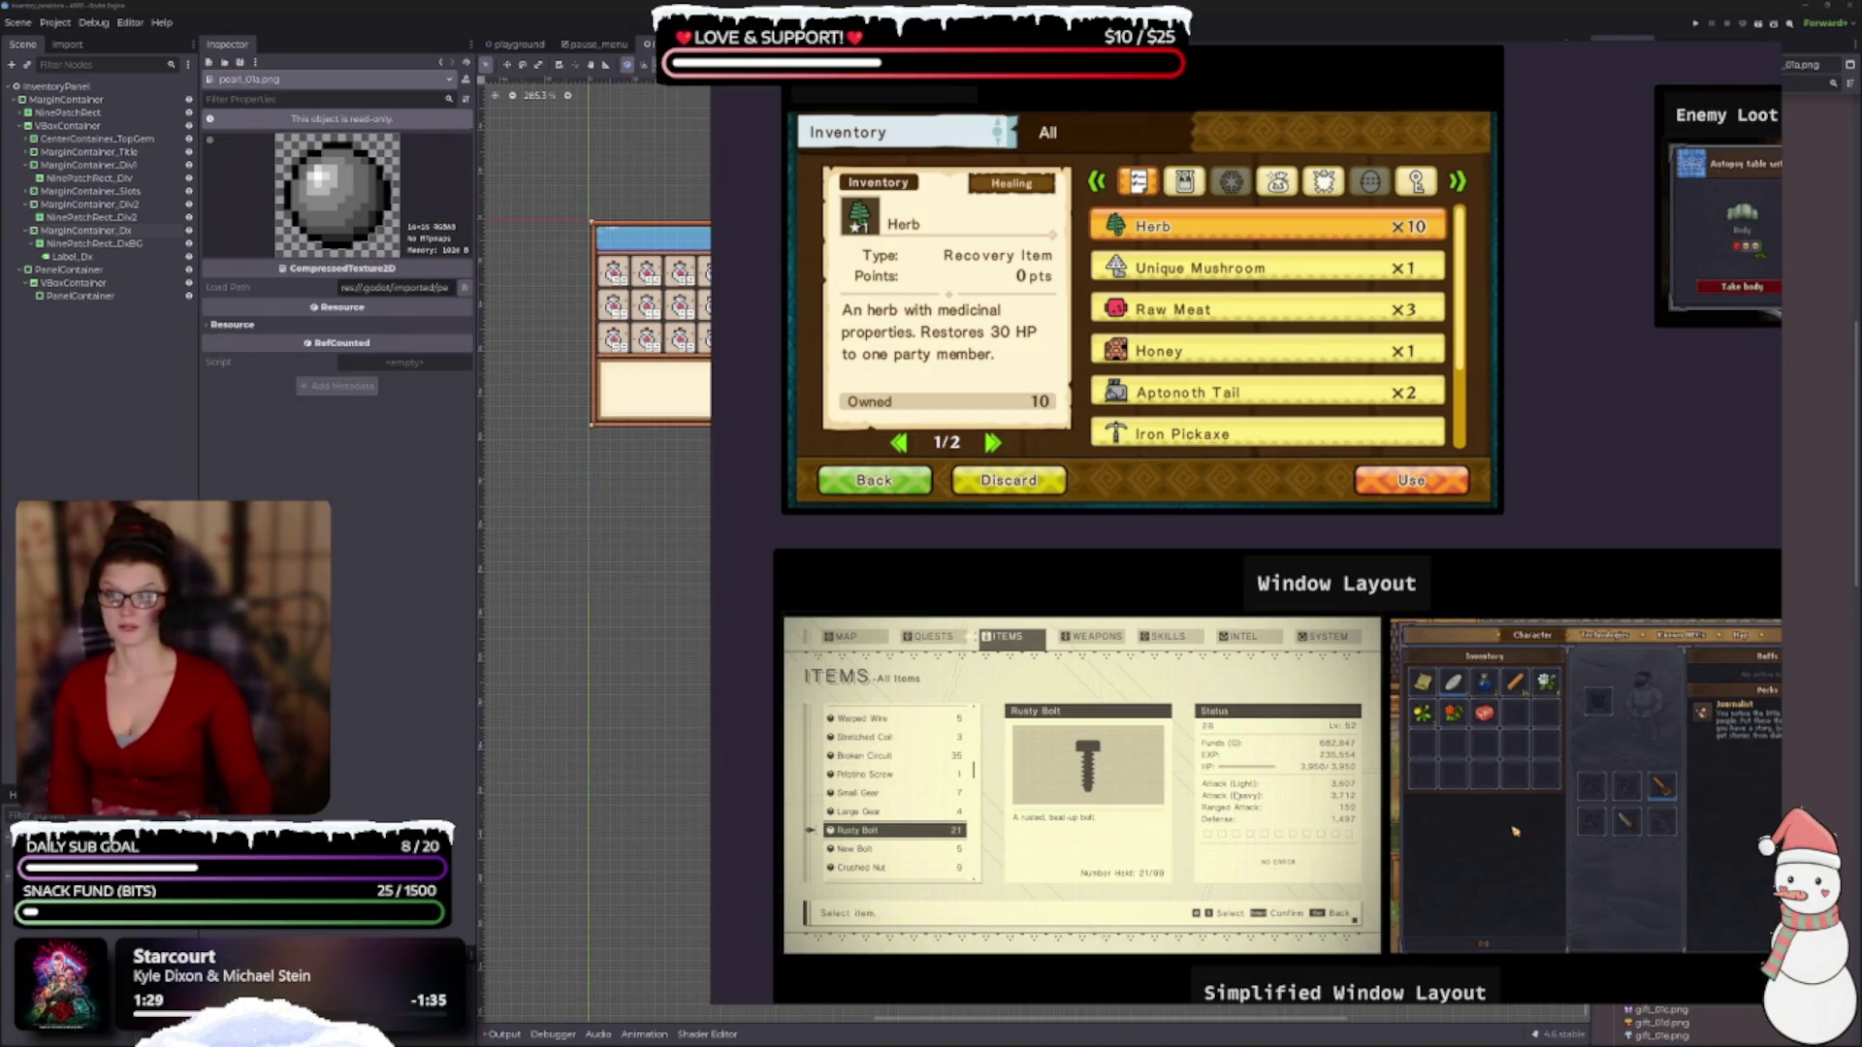
Pan and zoom the PureRef board to show the Enemy Loot Inventory Window, Missions and quest-log references.
left_click_drag(1493, 750, 1237, 762)
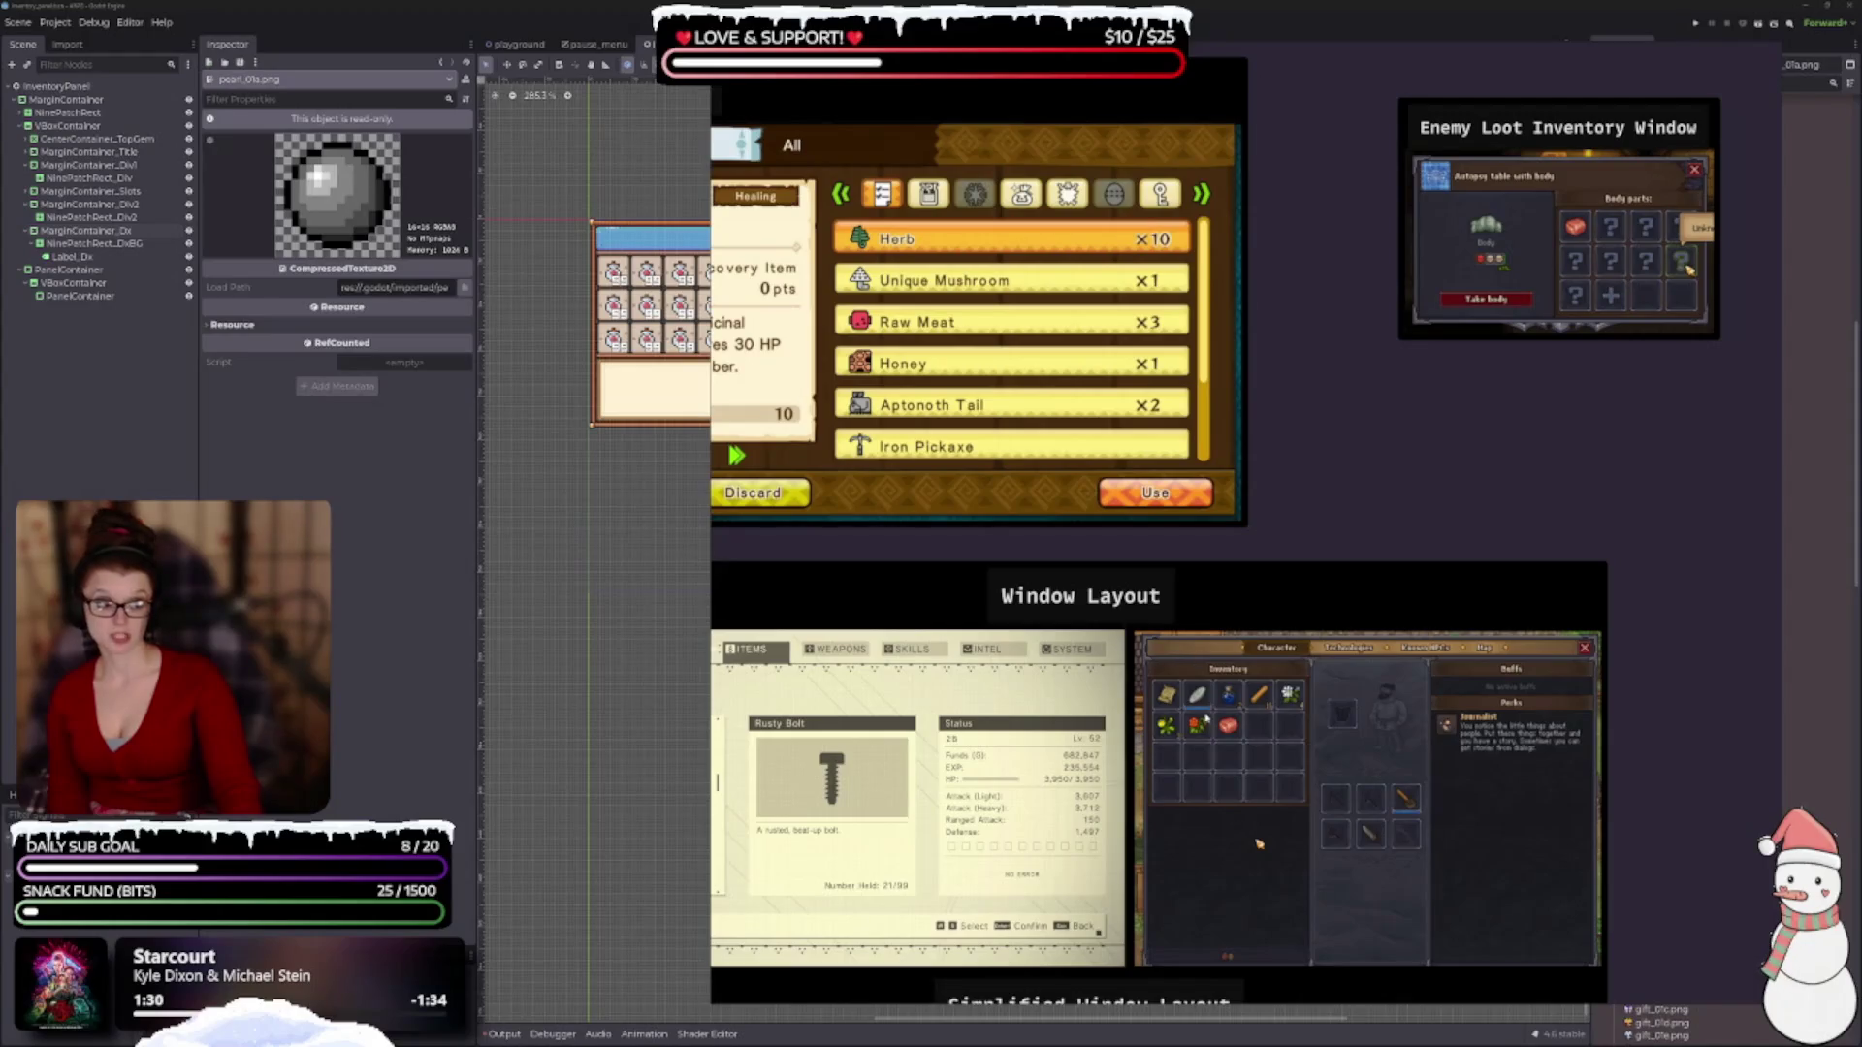
scroll(1273, 541, "up", 2)
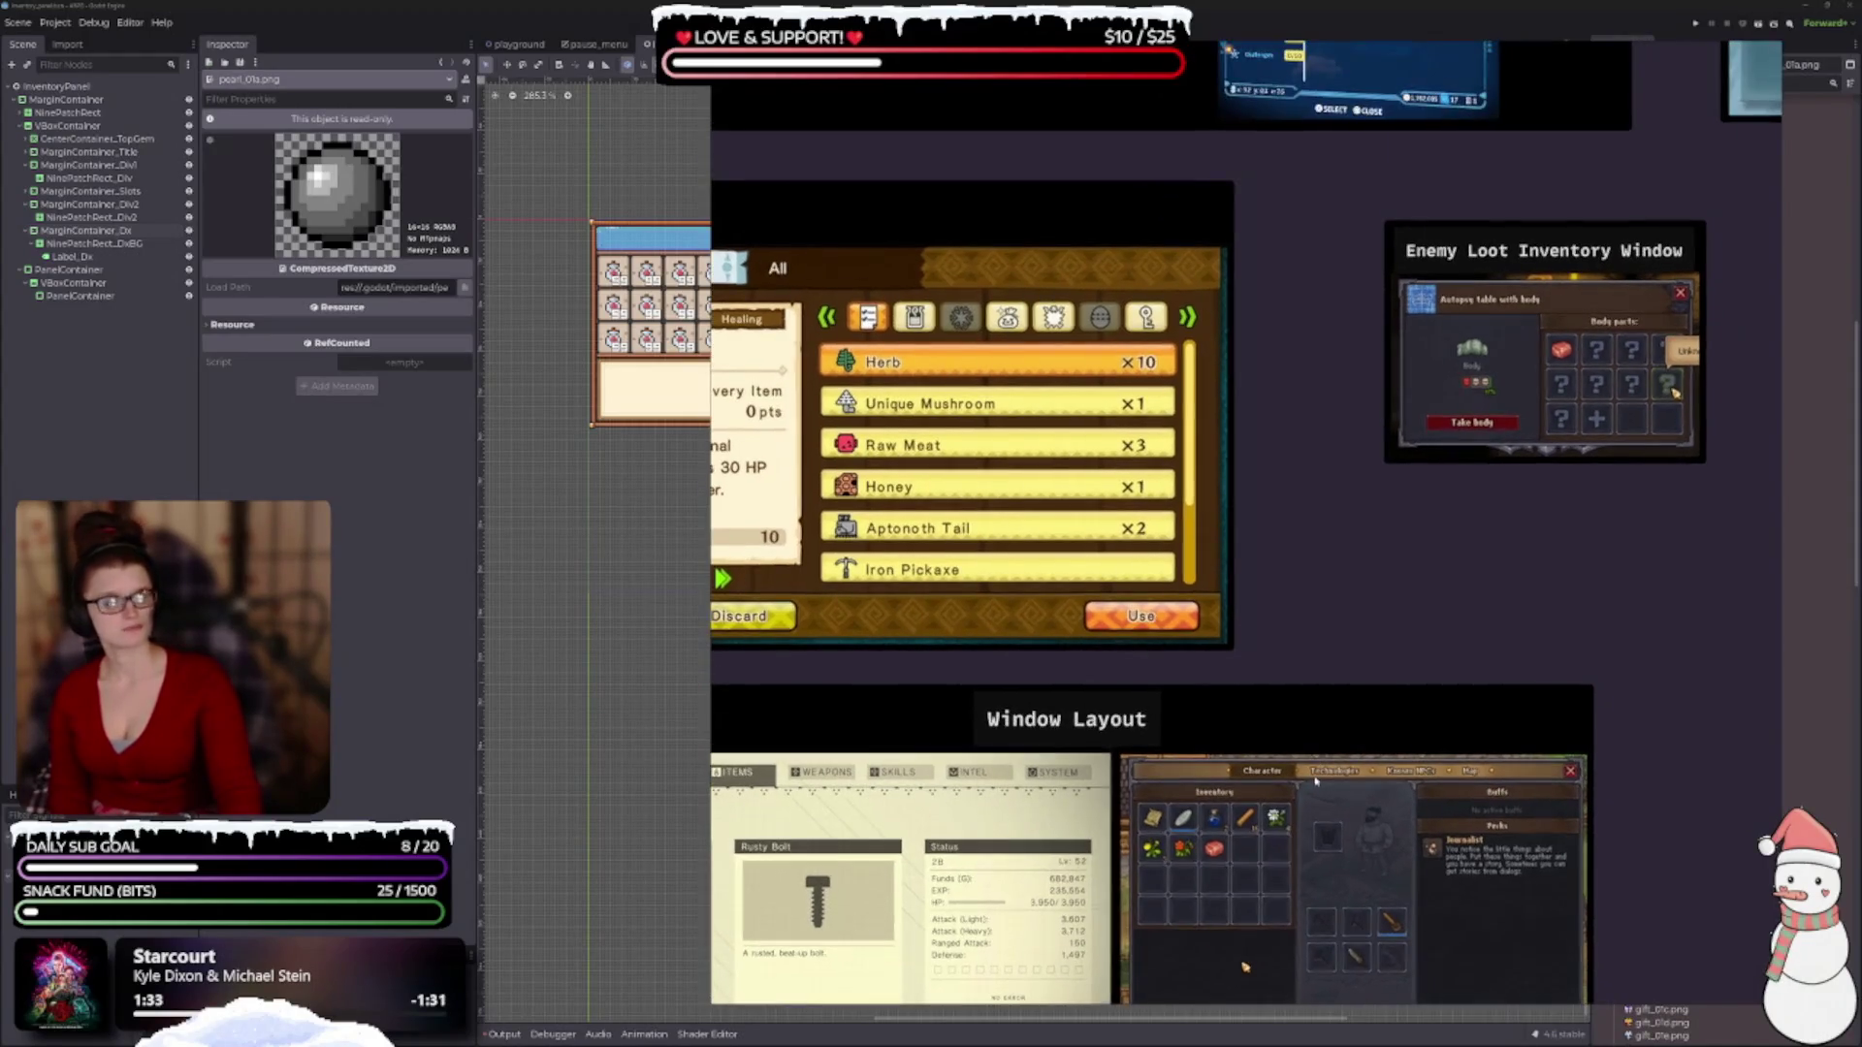
scroll(1273, 541, "up", 3)
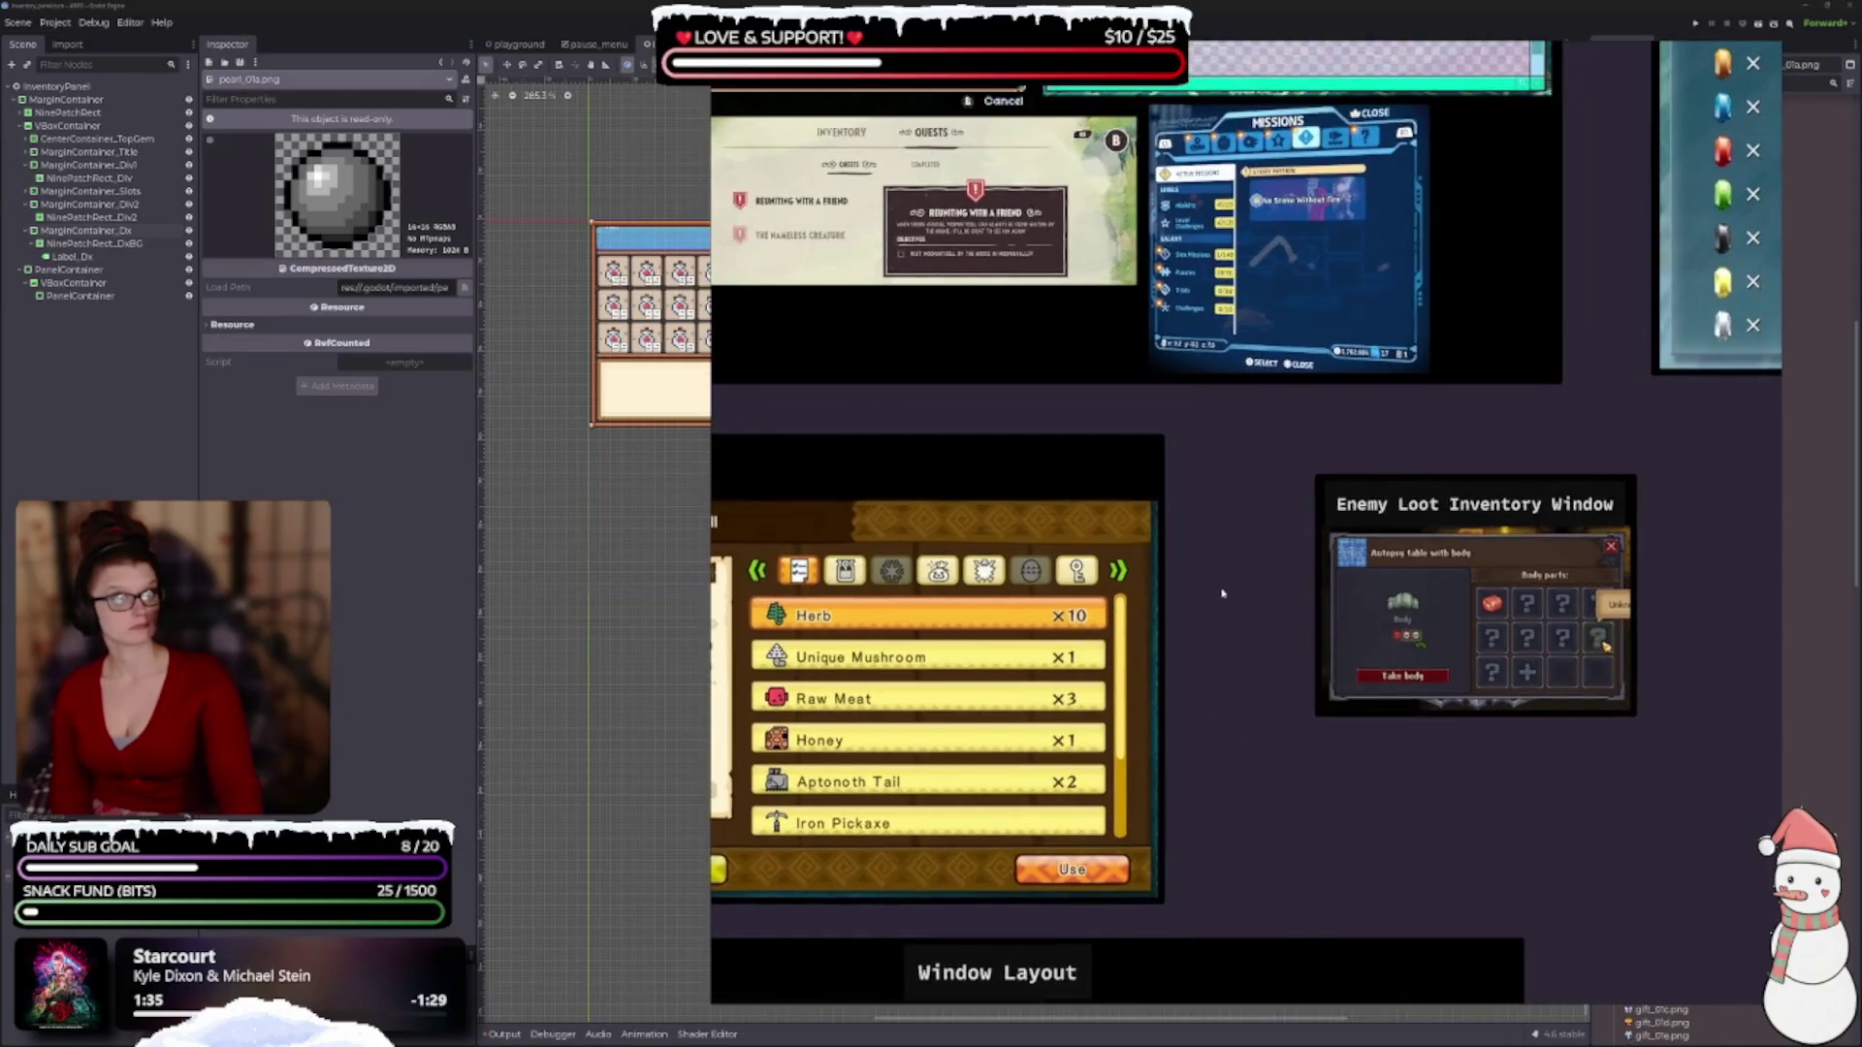
left_click_drag(1273, 541, 794, 901)
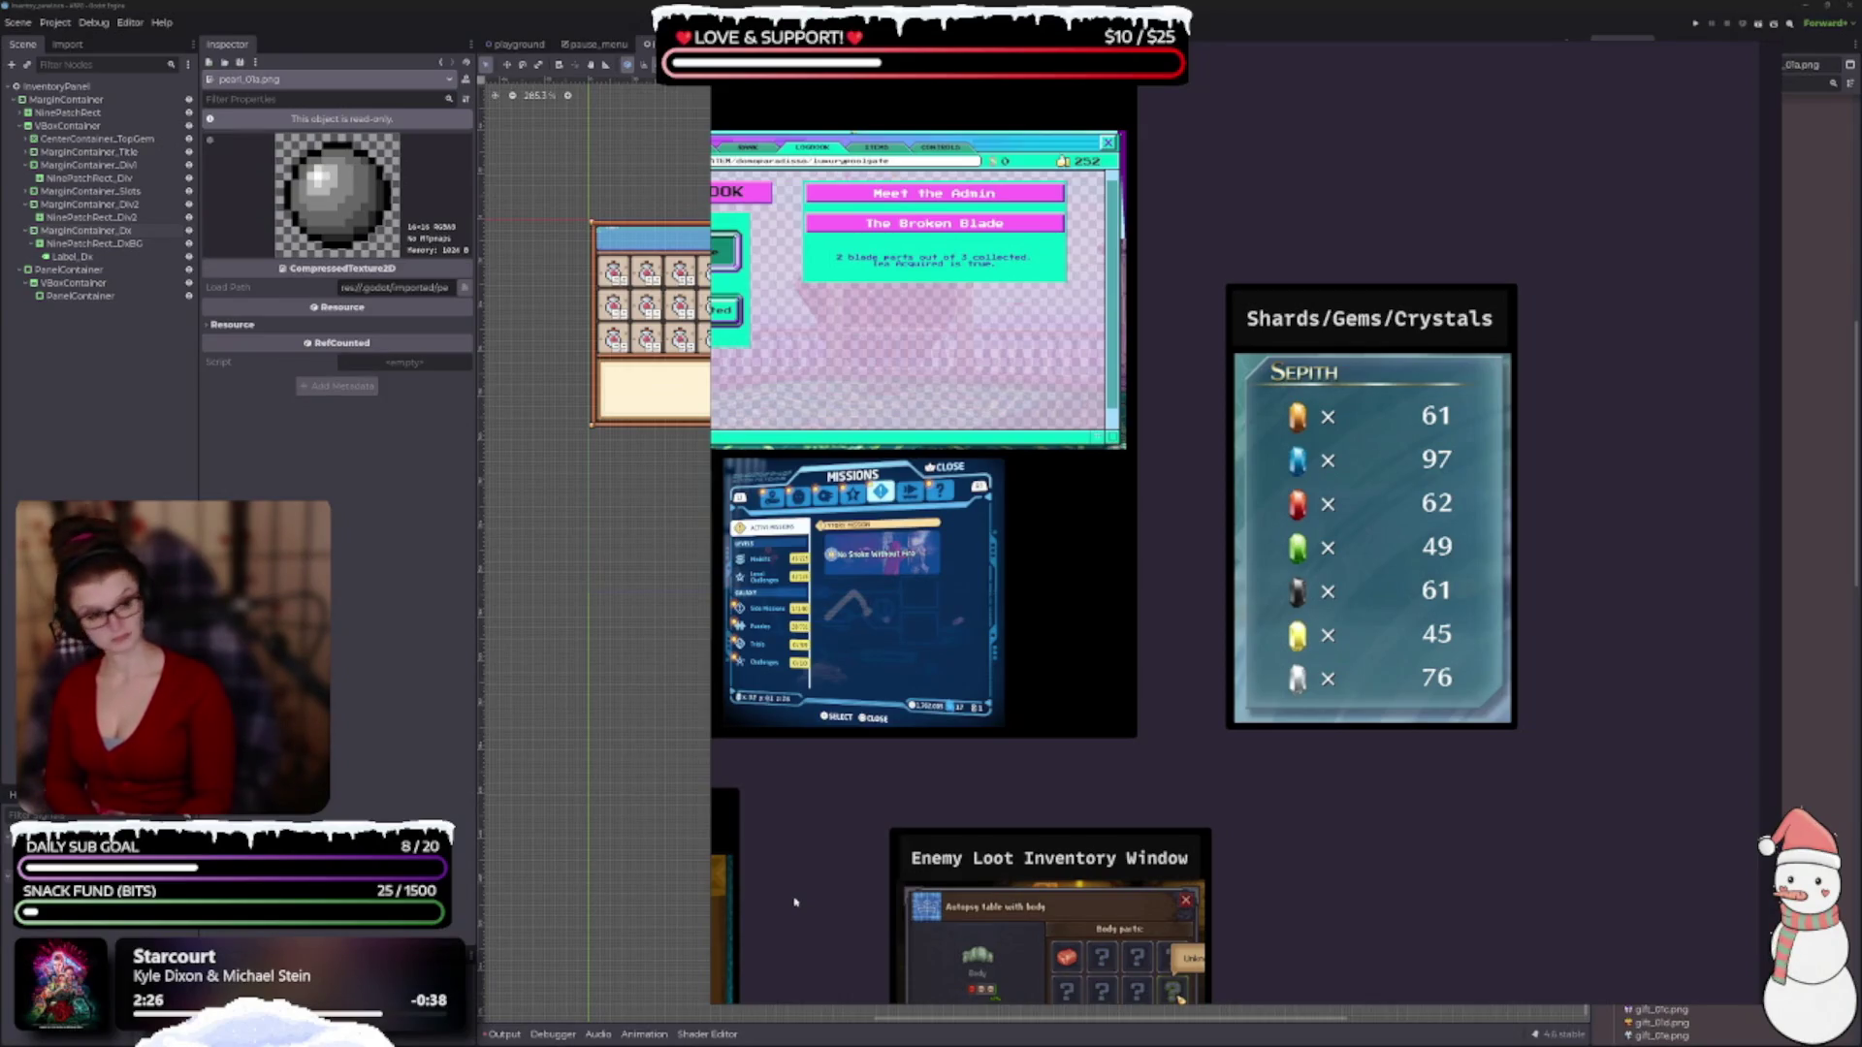
Zoom out on the inventory reference board, then hide it to return to Godot.
scroll(1236, 726, "down", 10)
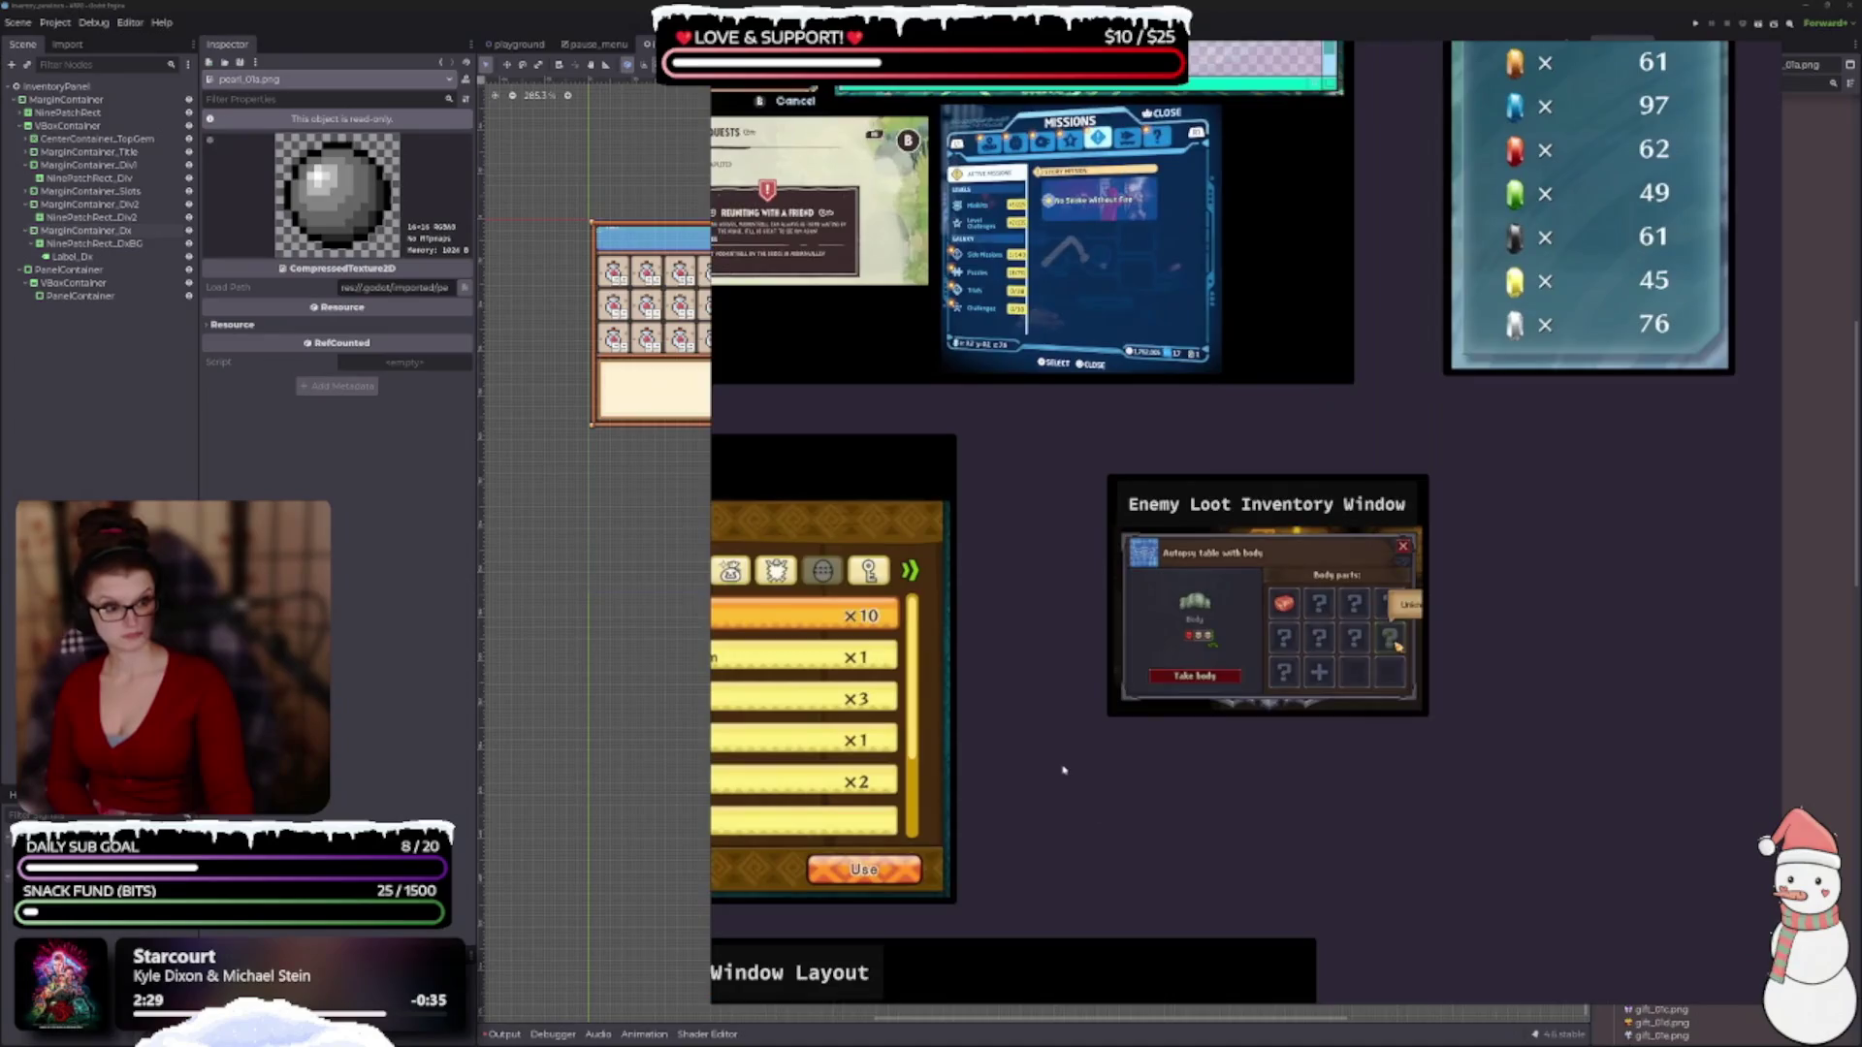
scroll(1236, 543, "down", 10)
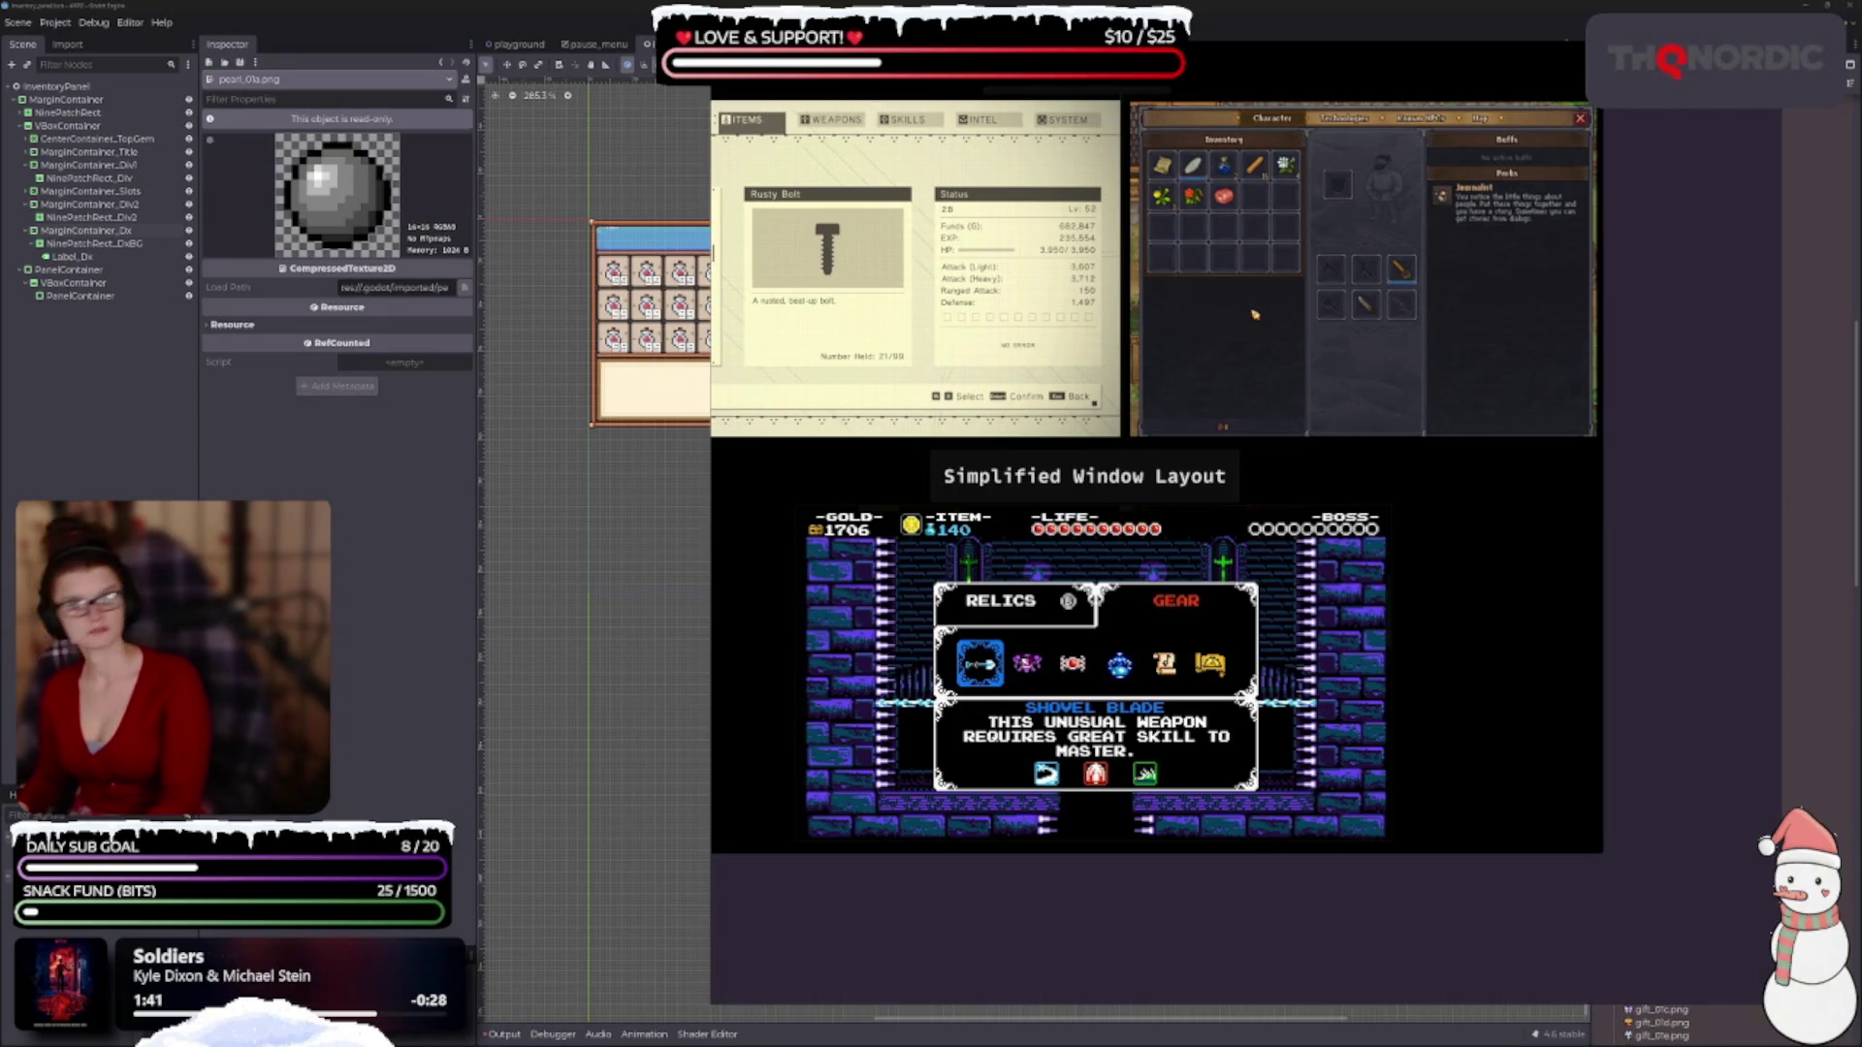
left_click(397, 573)
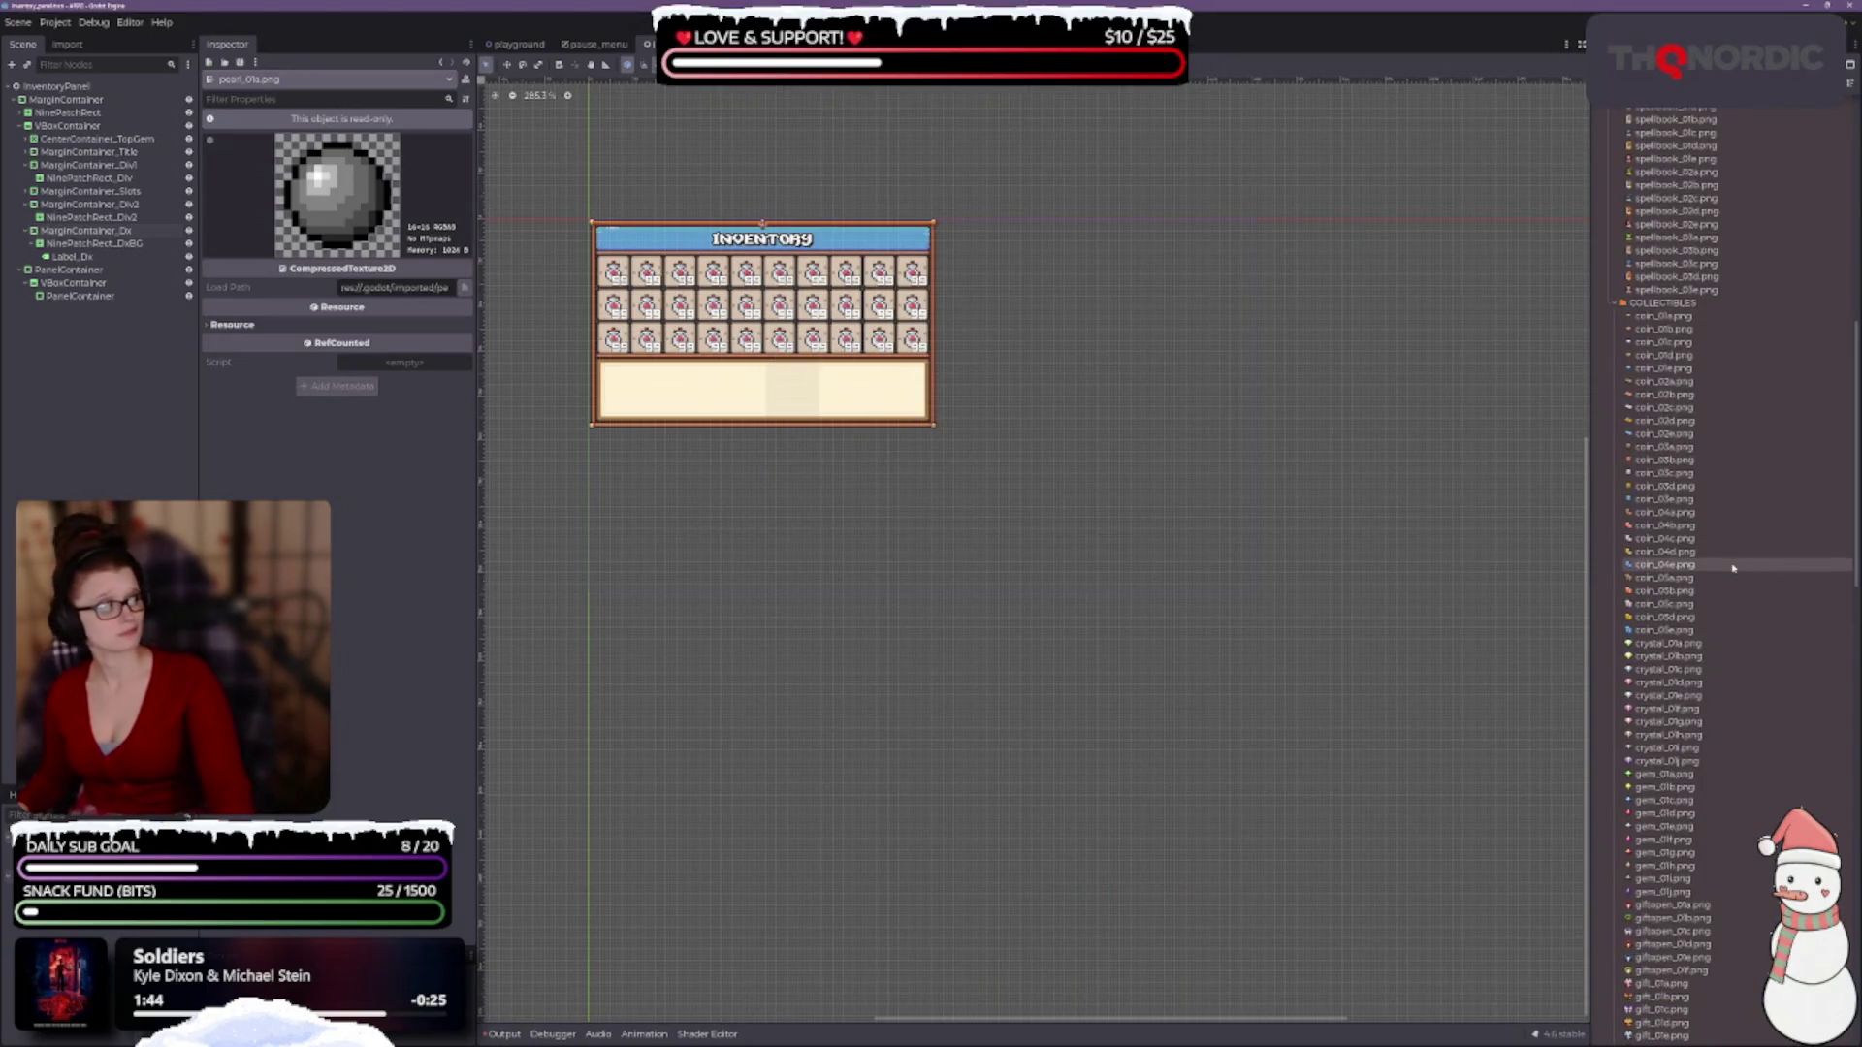
Find key_01a.png in the FileSystem dock and preview it in the Inspector.
scroll(1687, 601, "up", 10)
scroll(1685, 603, "down", 10)
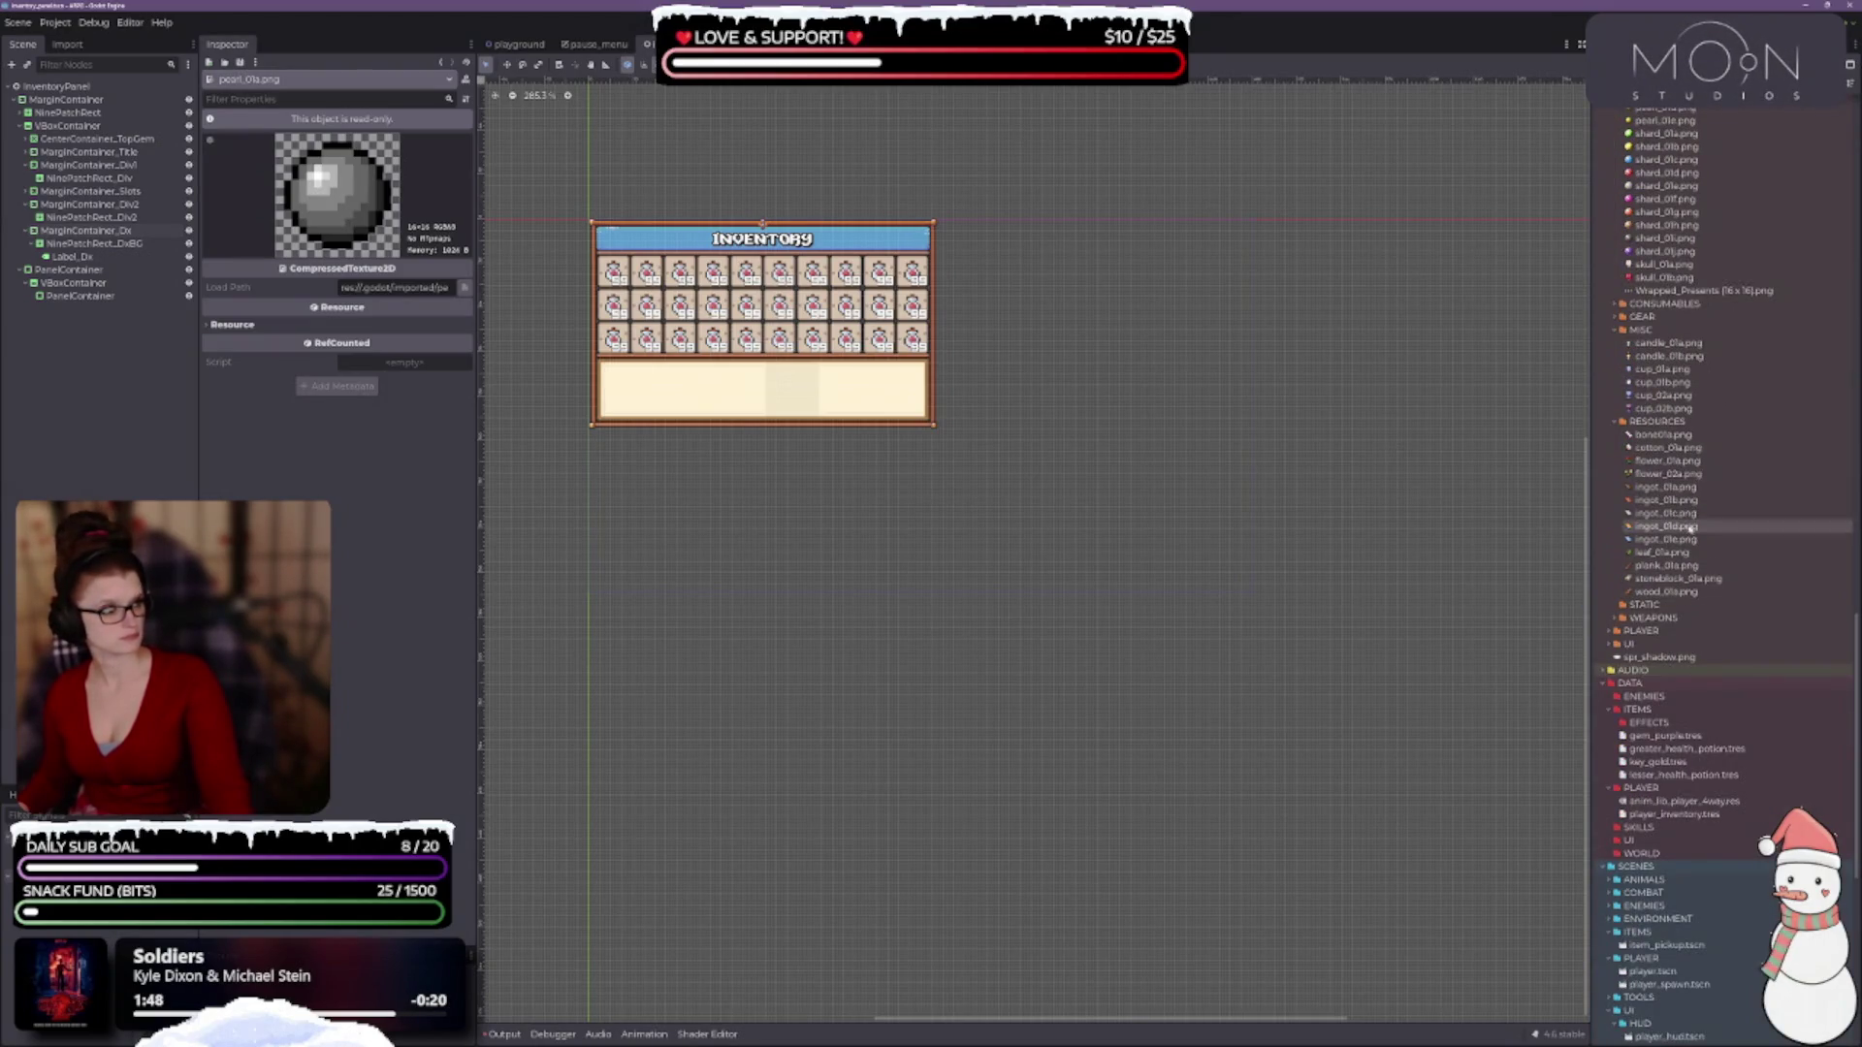
scroll(1702, 564, "up", 8)
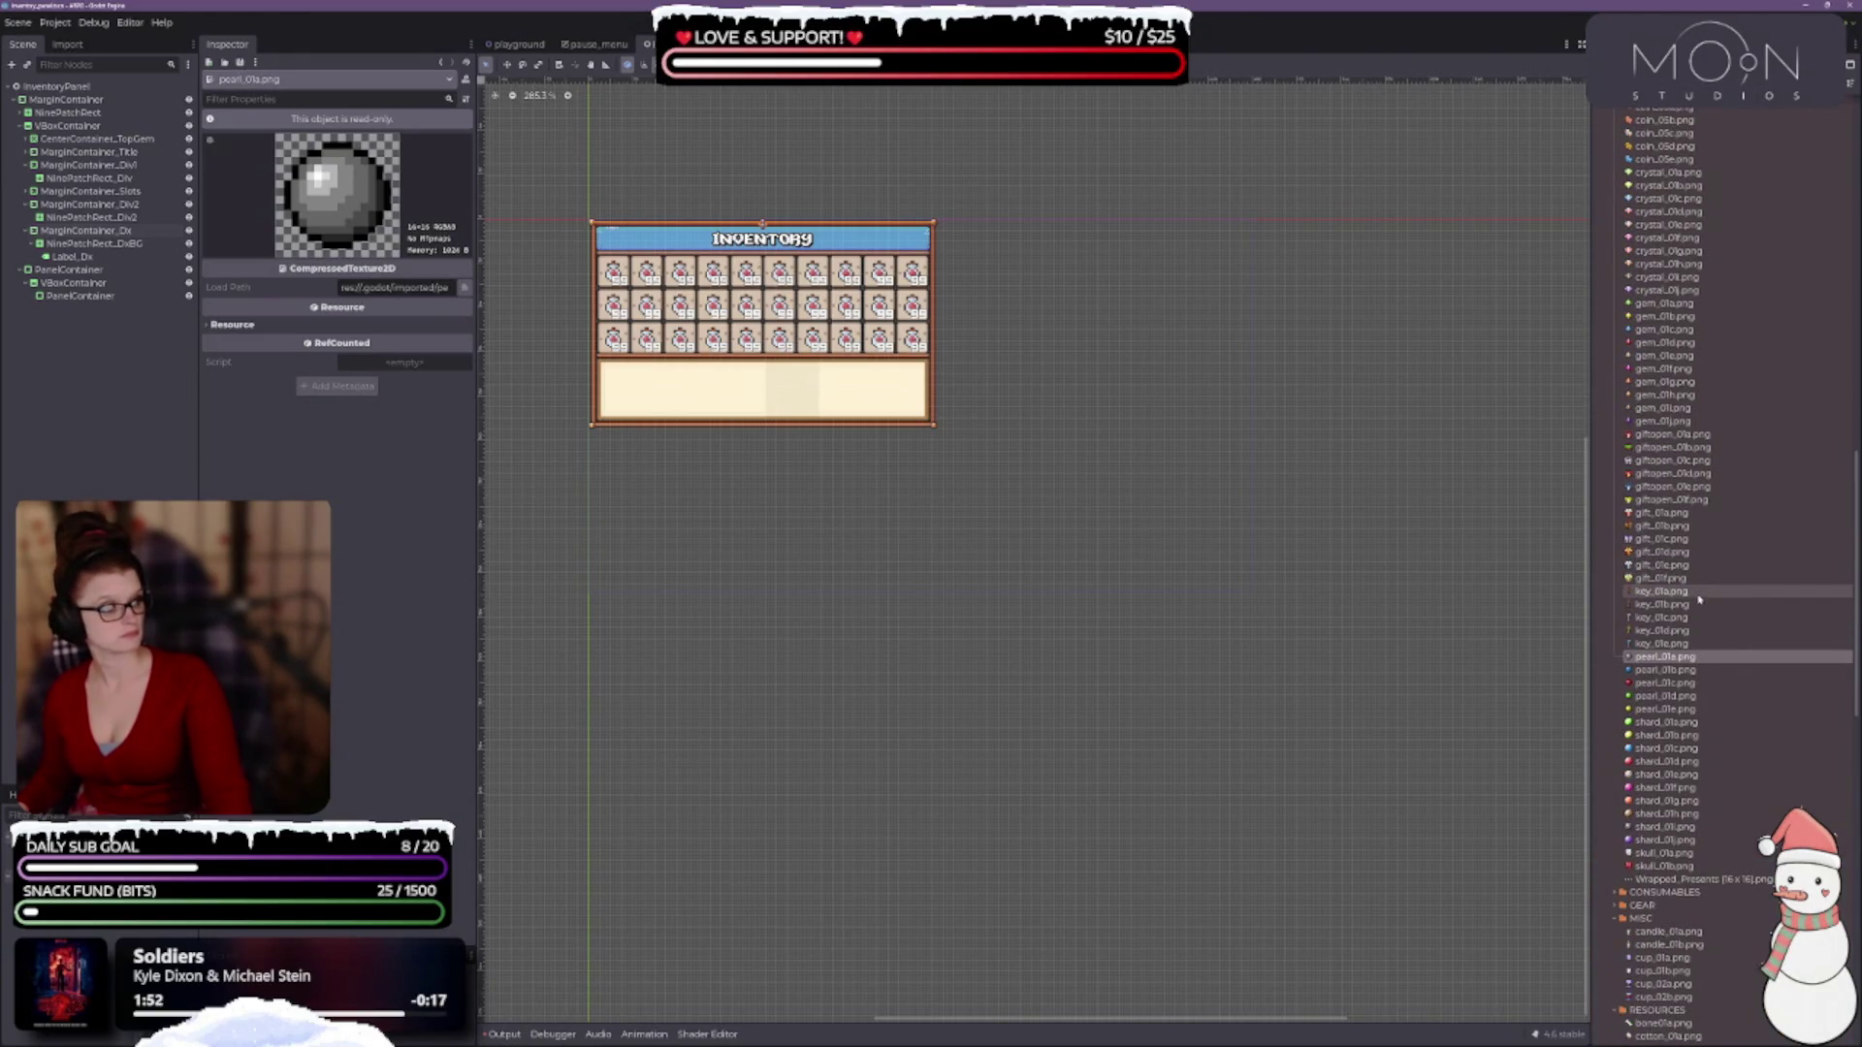
left_click(1702, 592)
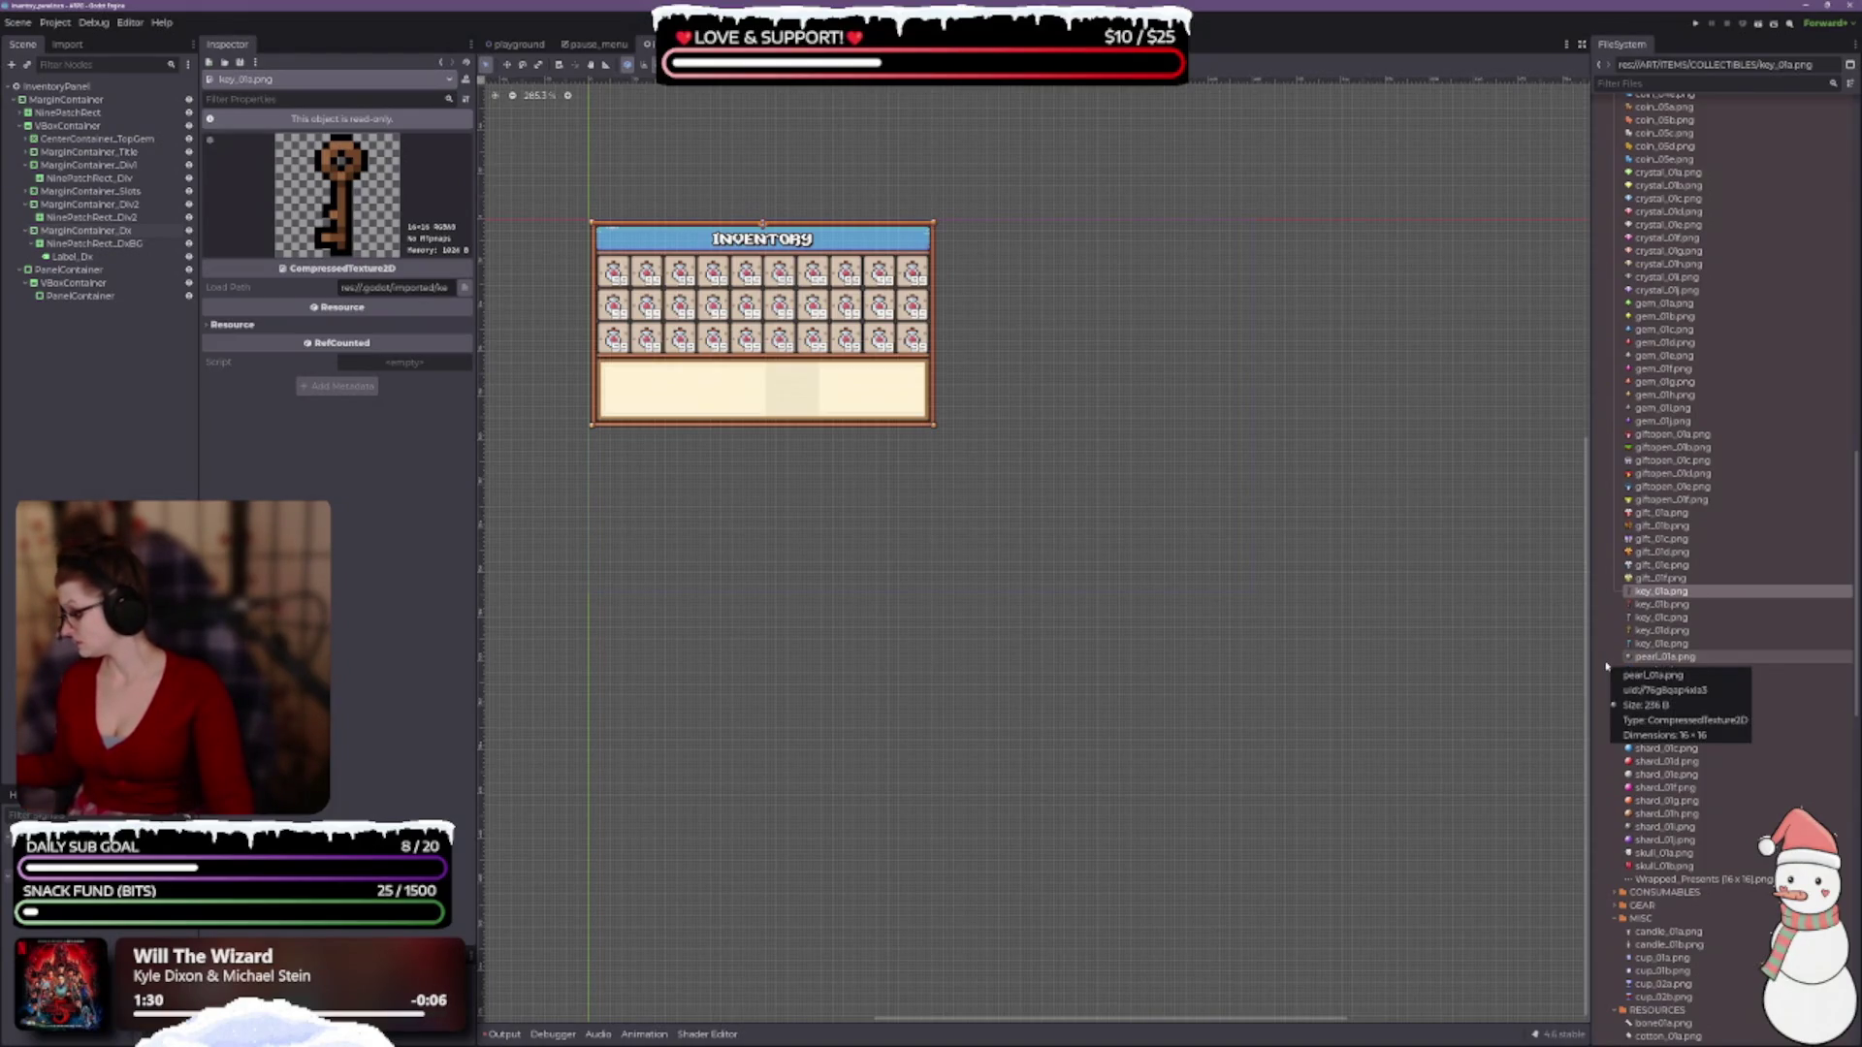
scroll(1753, 576, "up", 5)
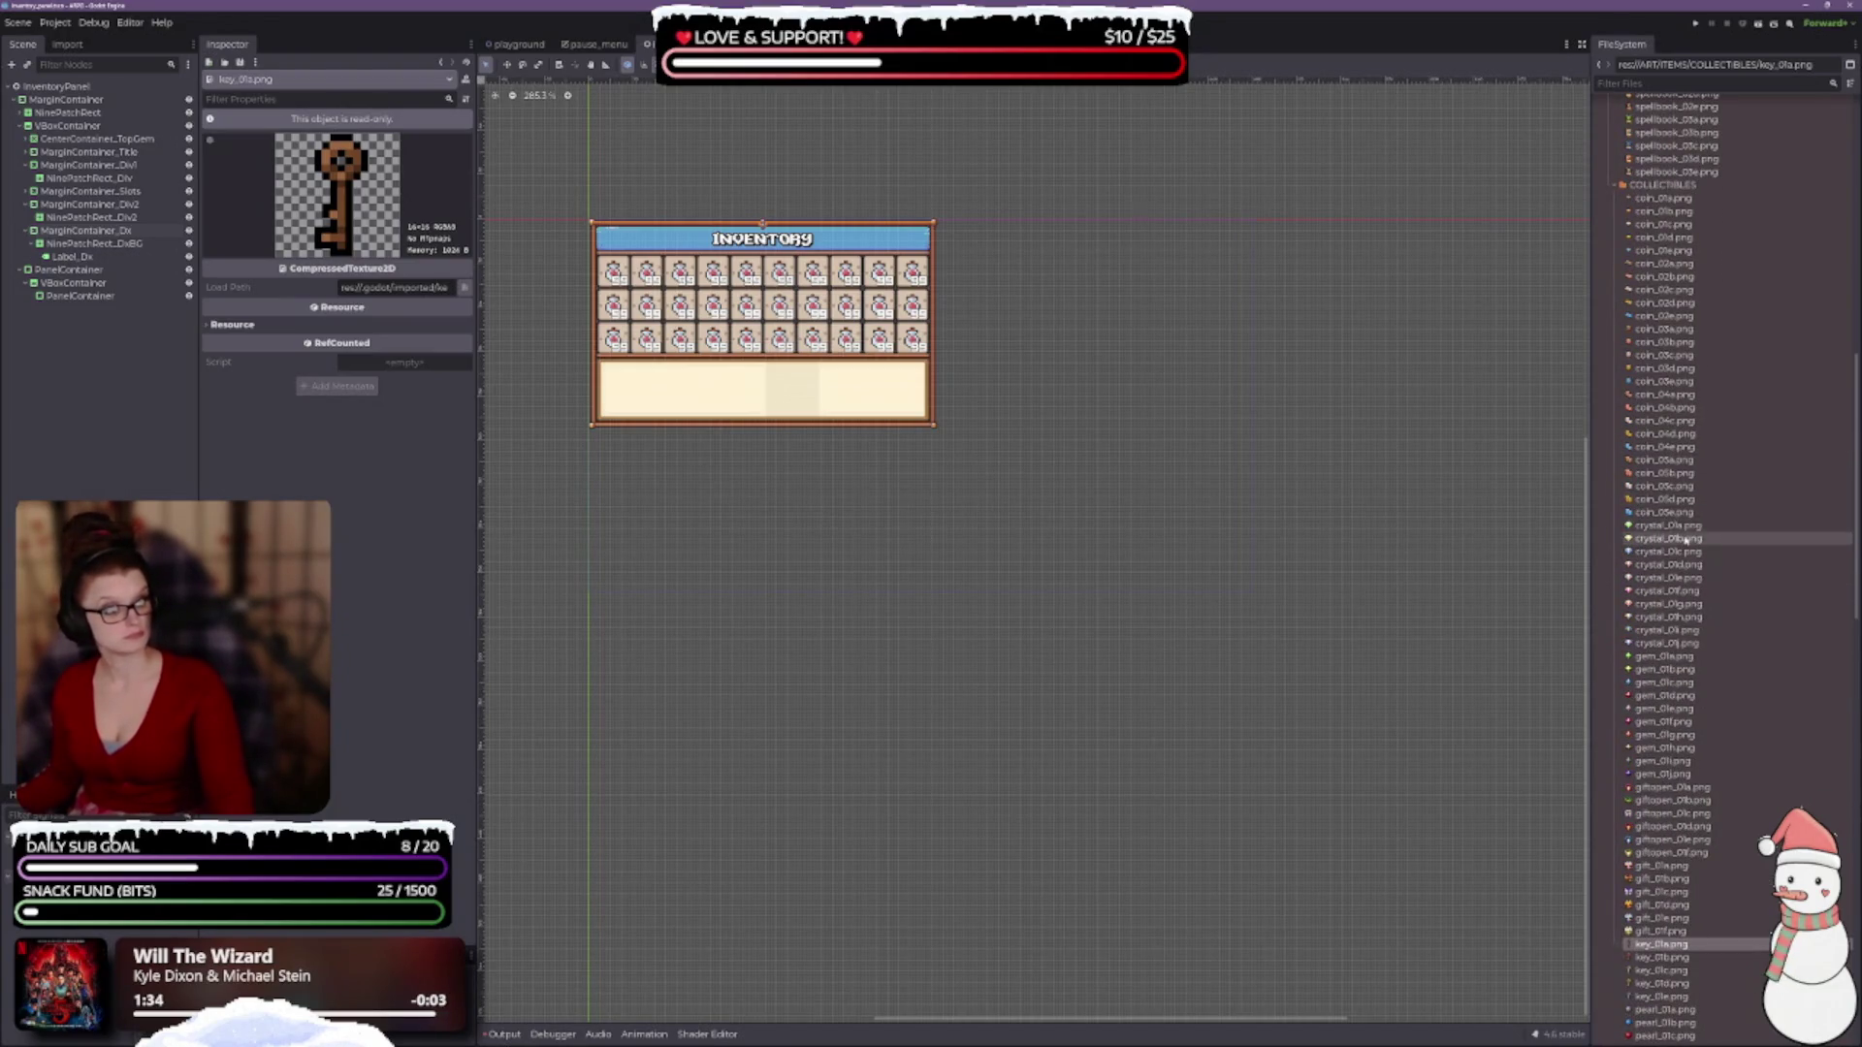
Preview the collectible crystal icons crystal_01a through crystal_01j in turn.
left_click(1677, 526)
scroll(1697, 563, "down", 2)
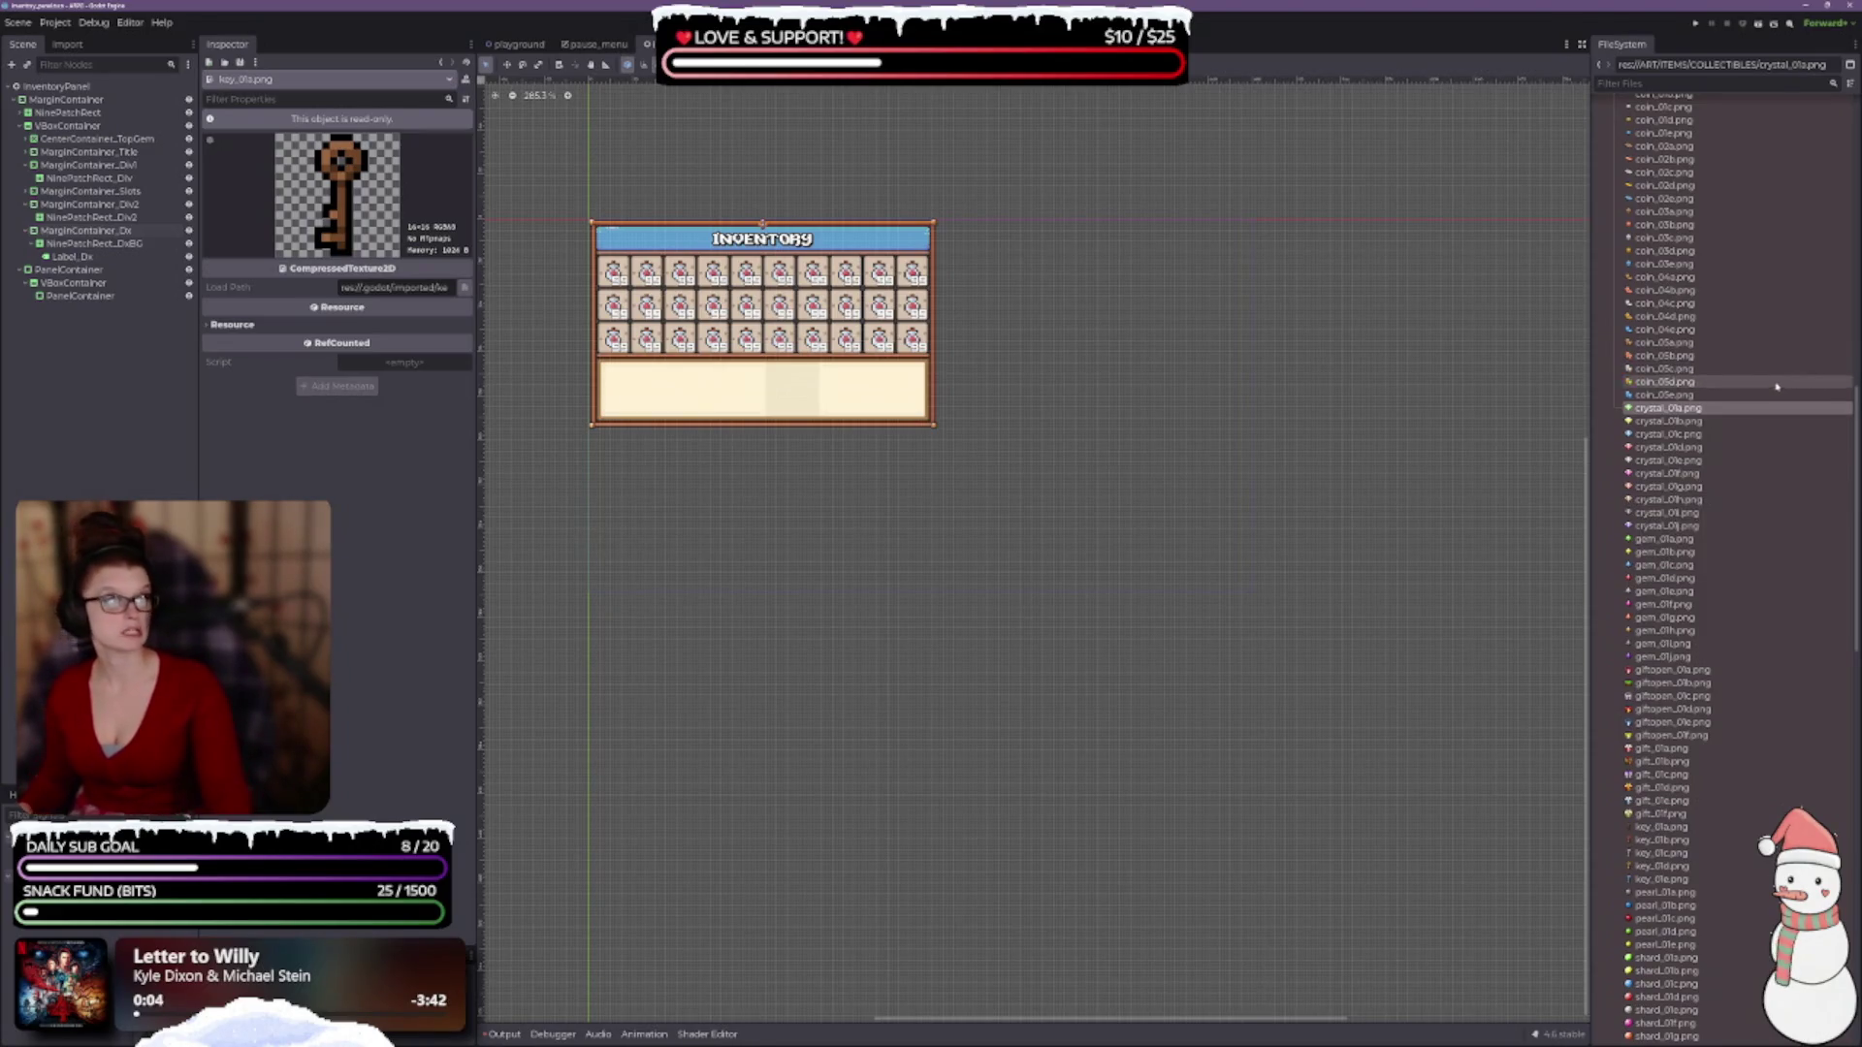
left_click(1633, 426)
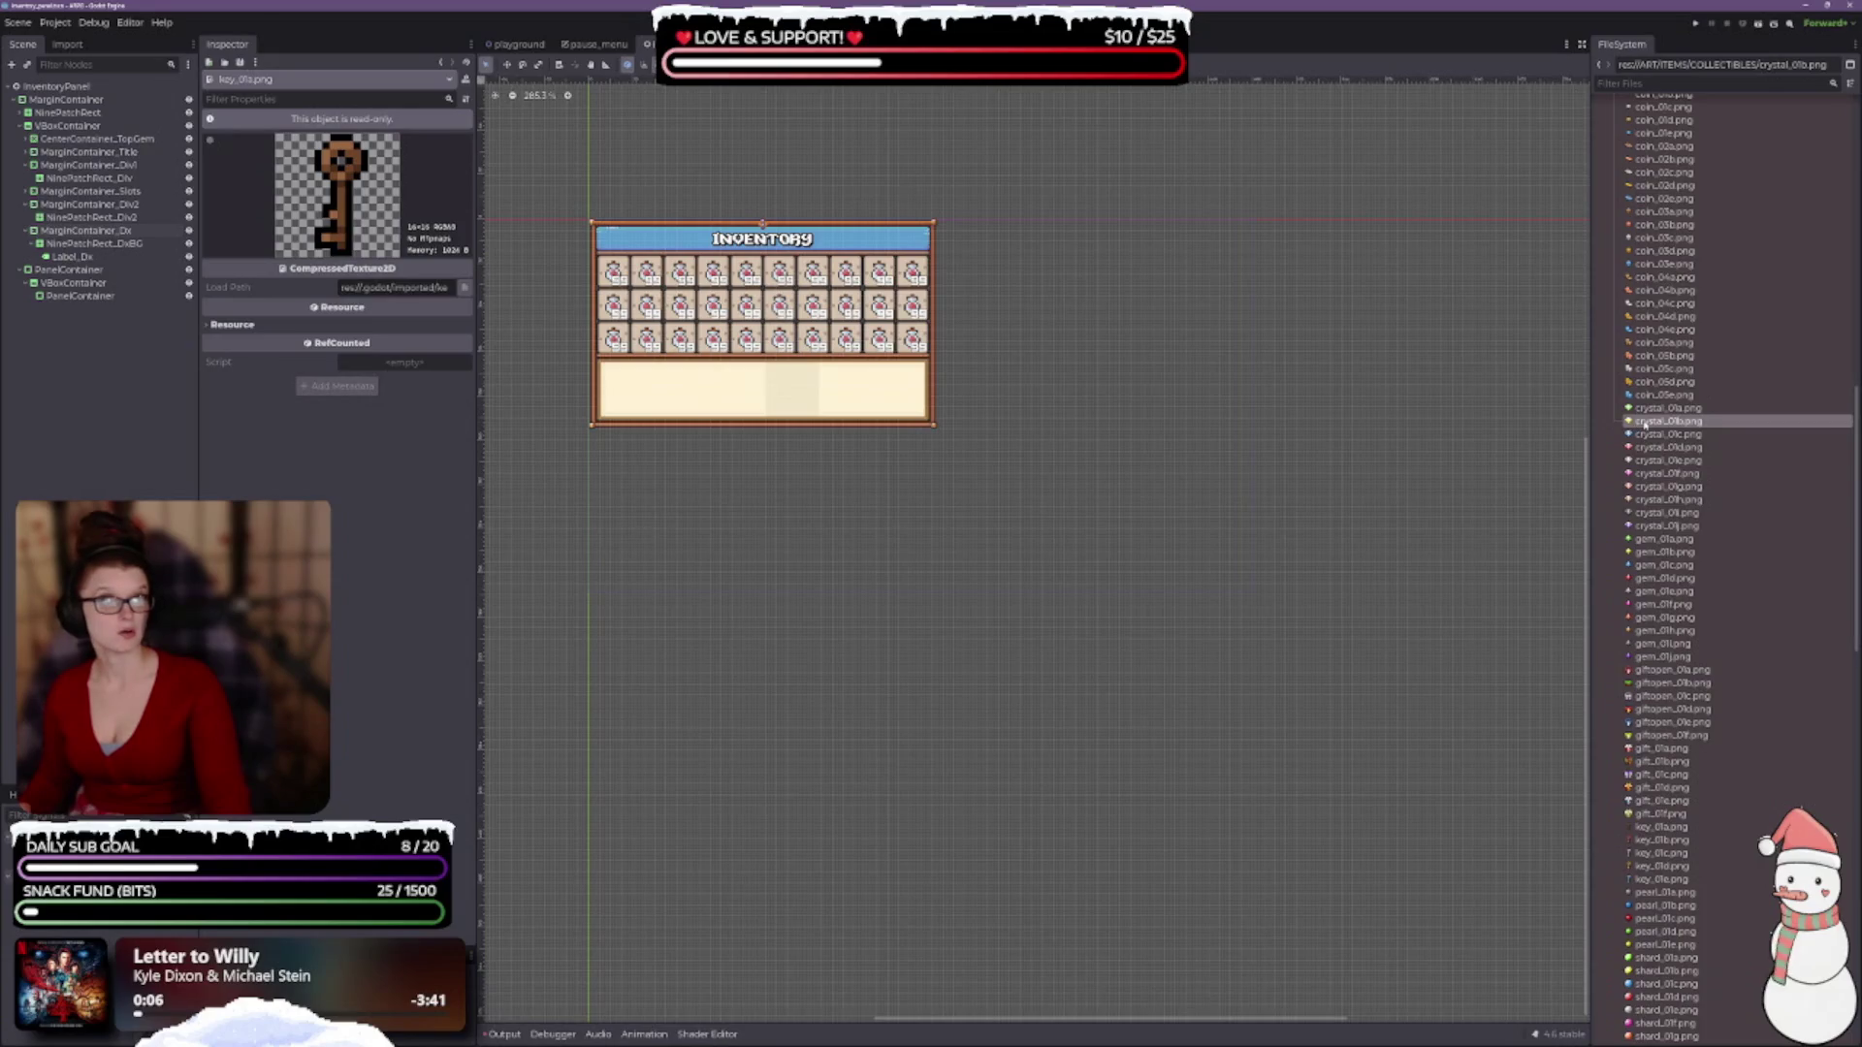
left_click(1676, 437)
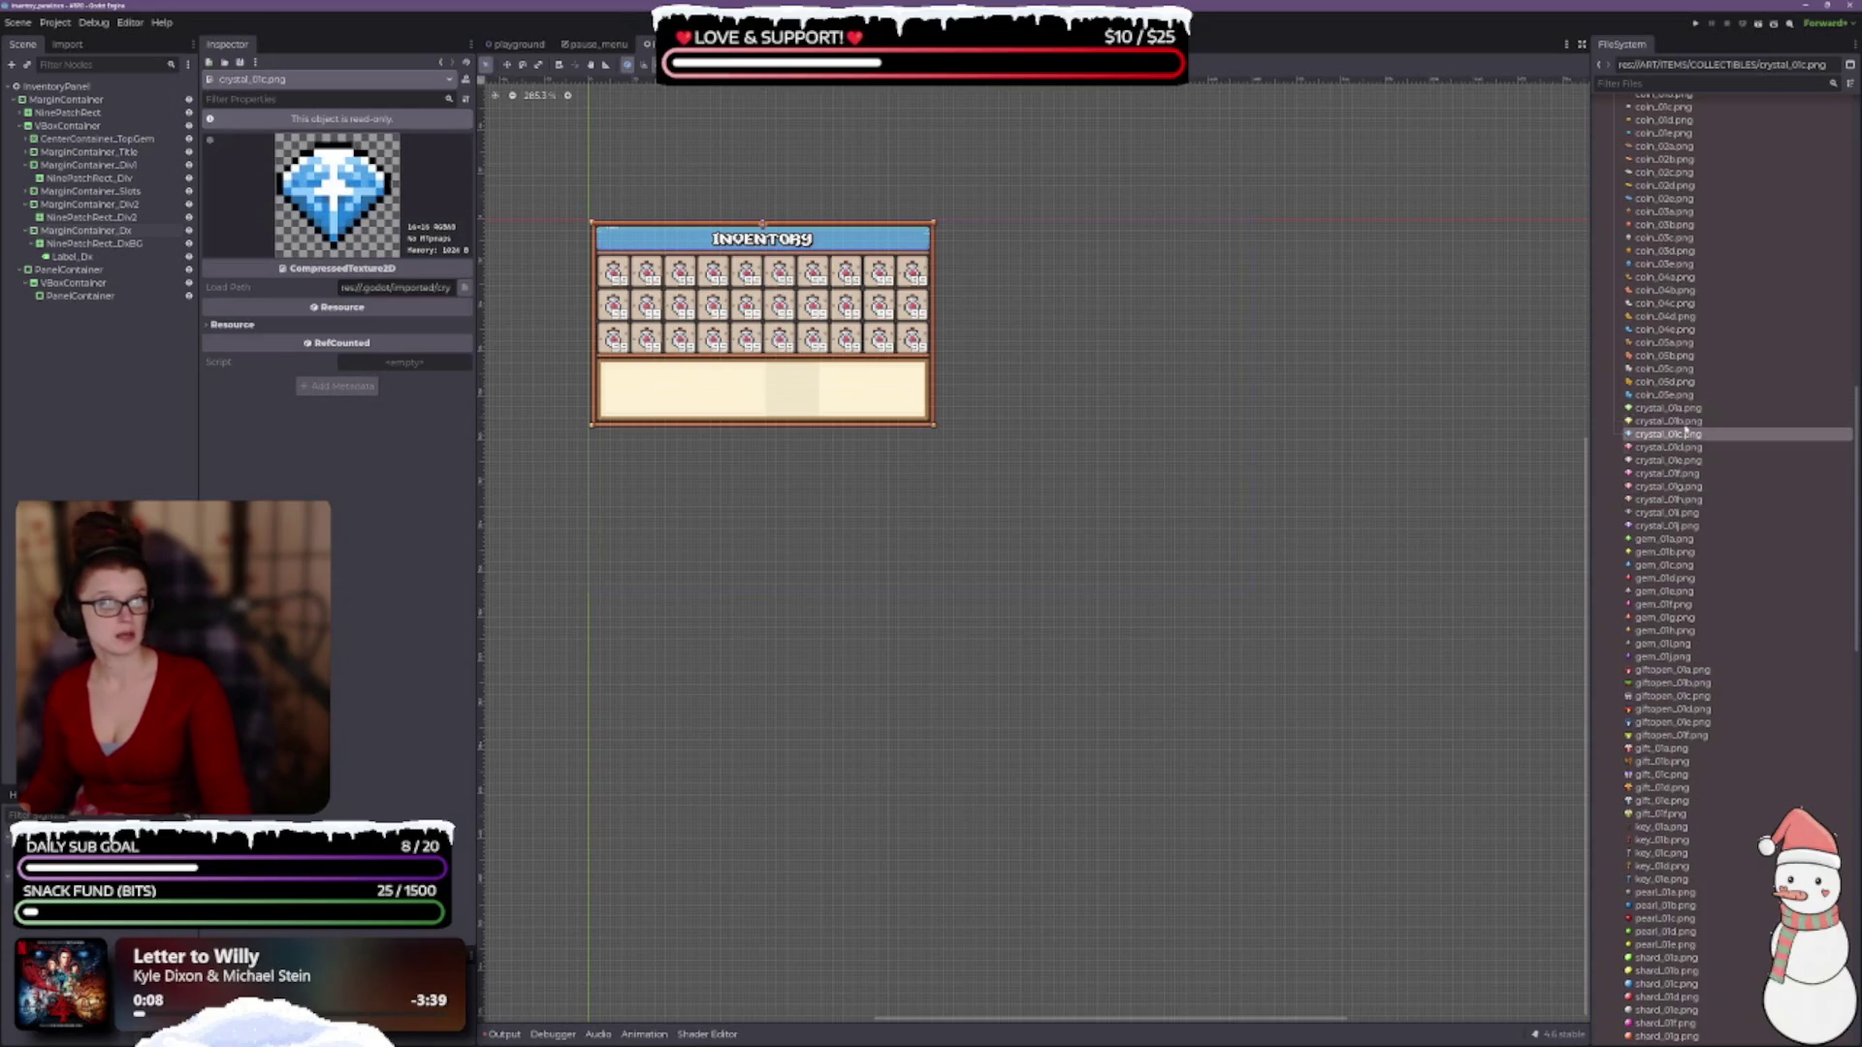
left_click(1687, 447)
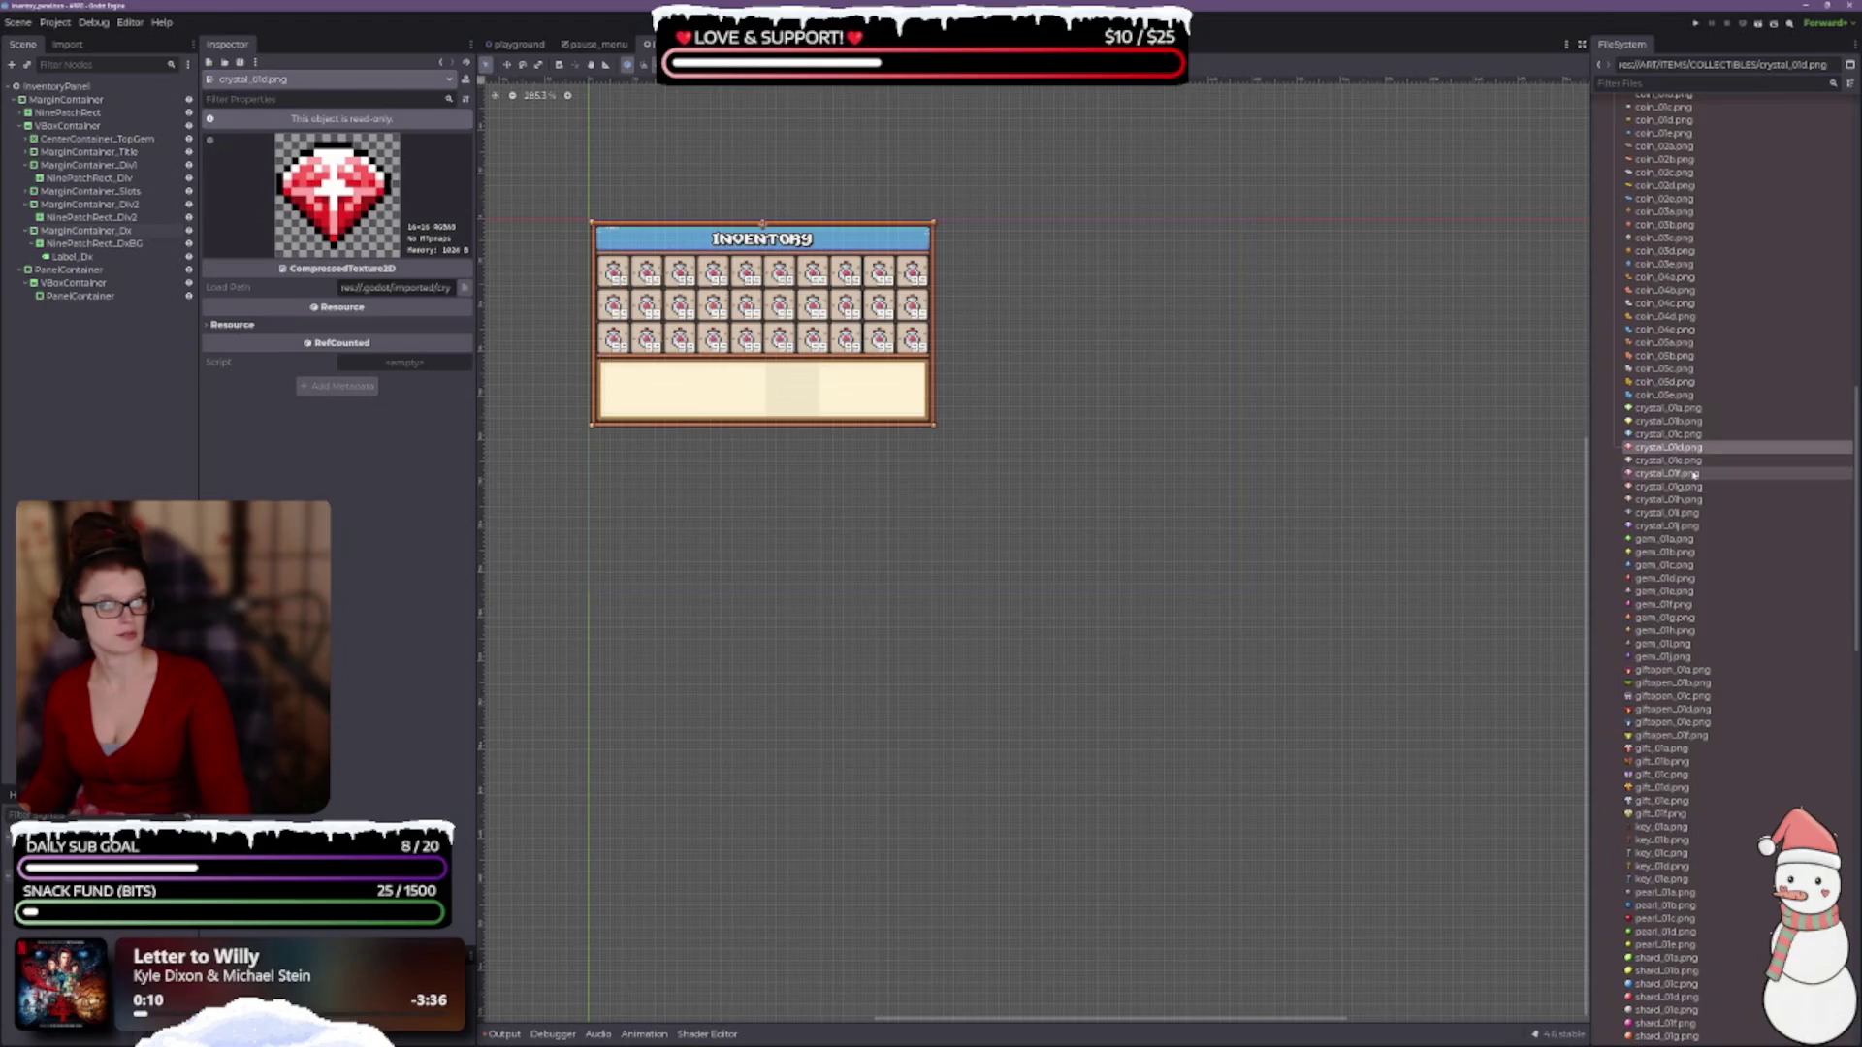
key("Down")
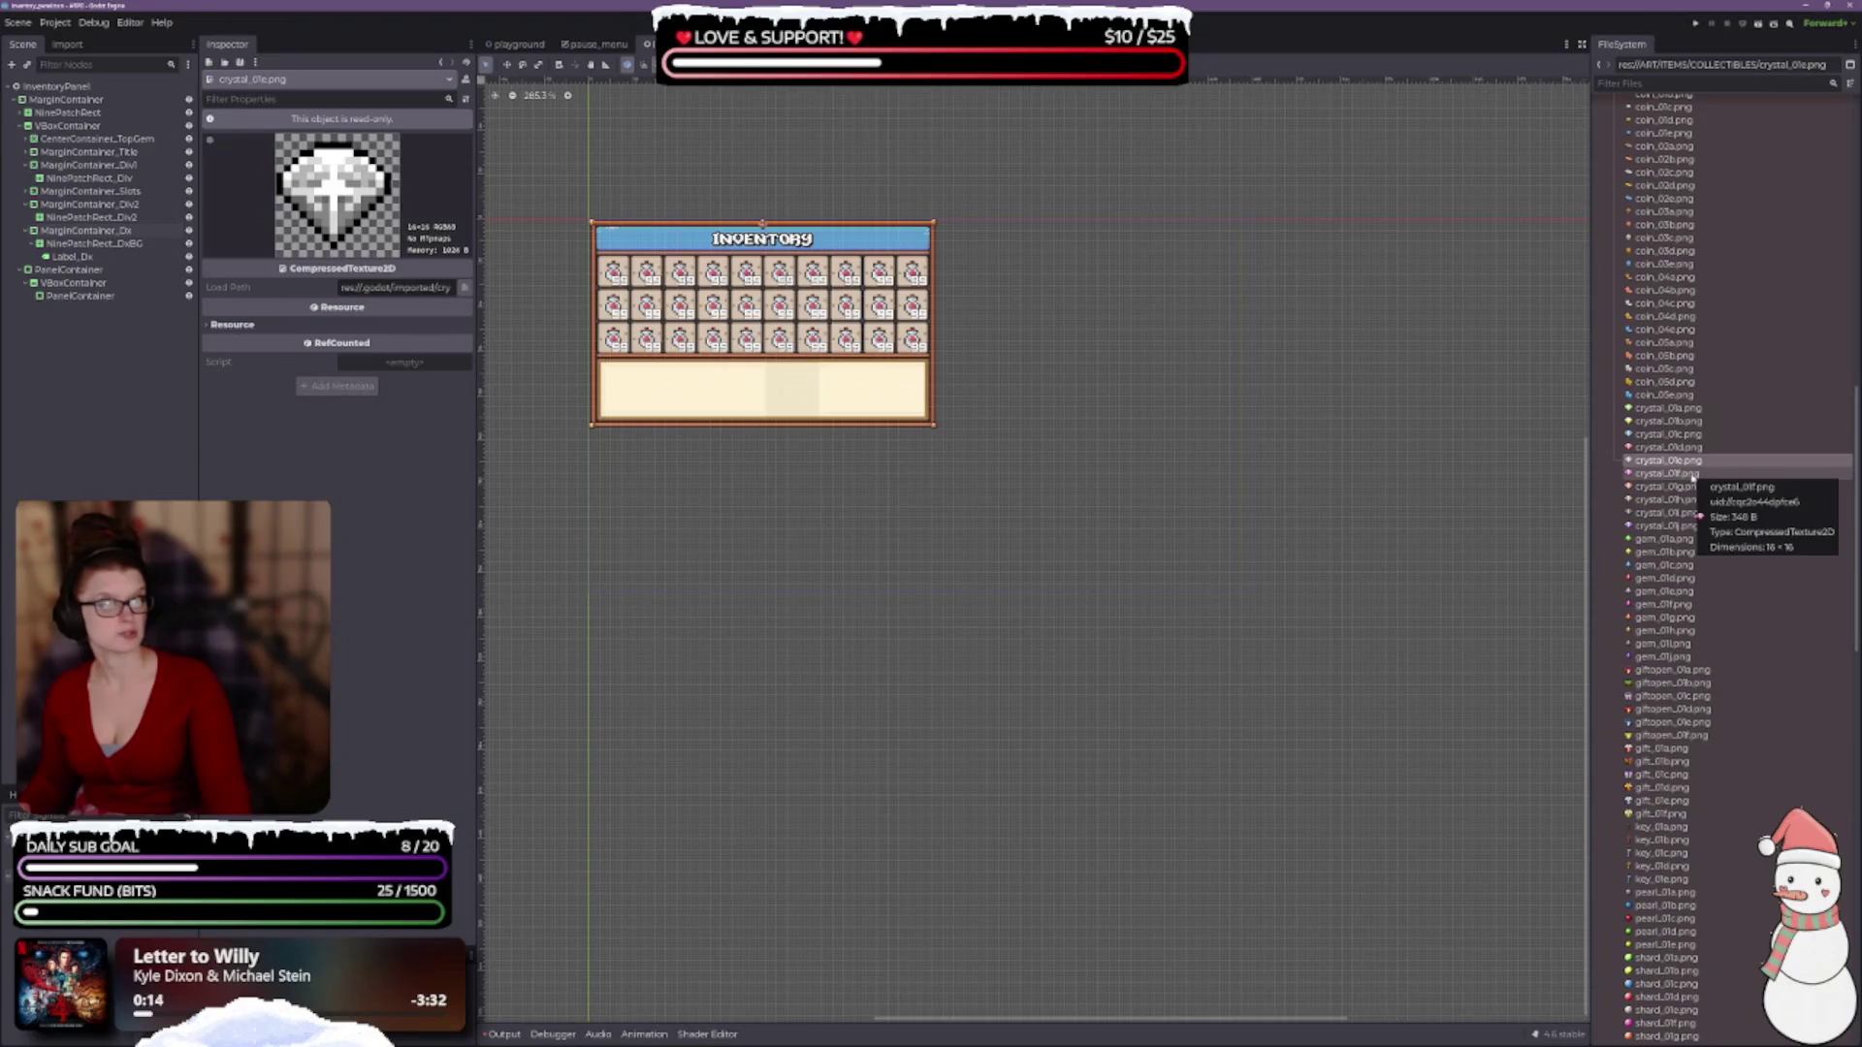
left_click(1695, 475)
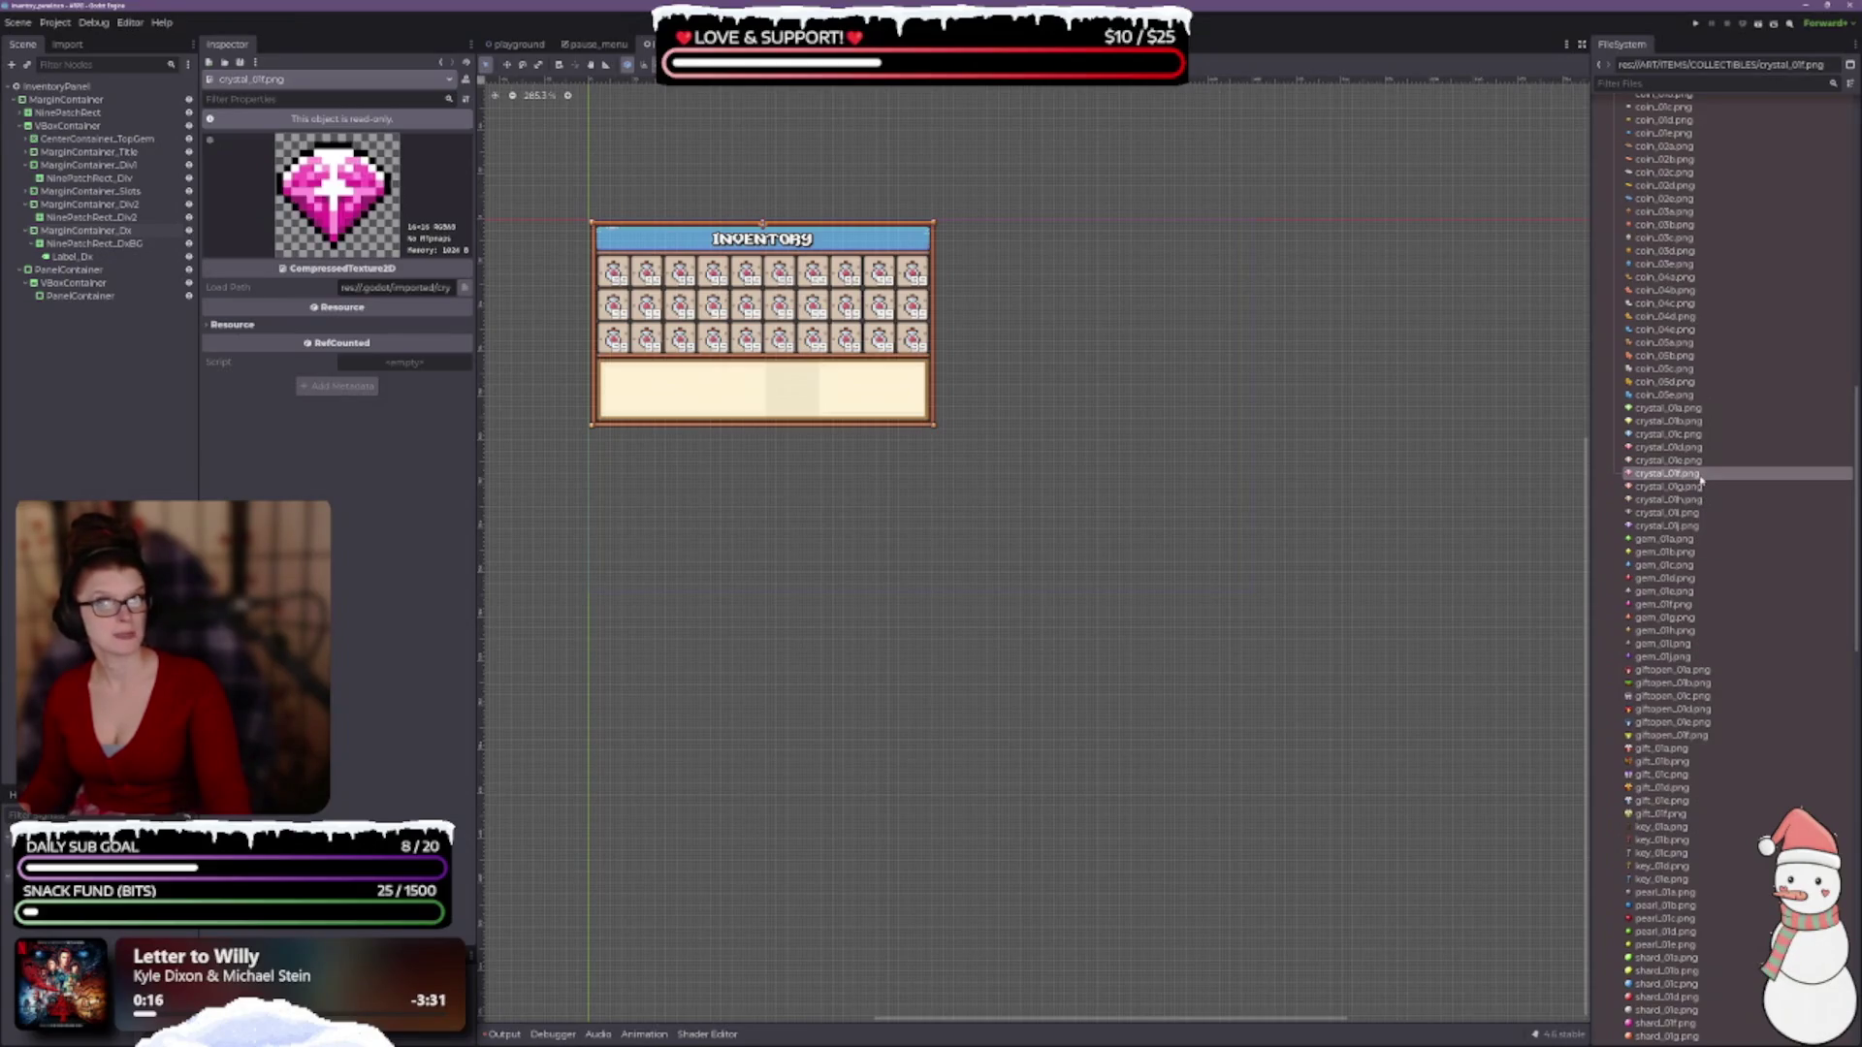
left_click(1697, 487)
left_click(1697, 499)
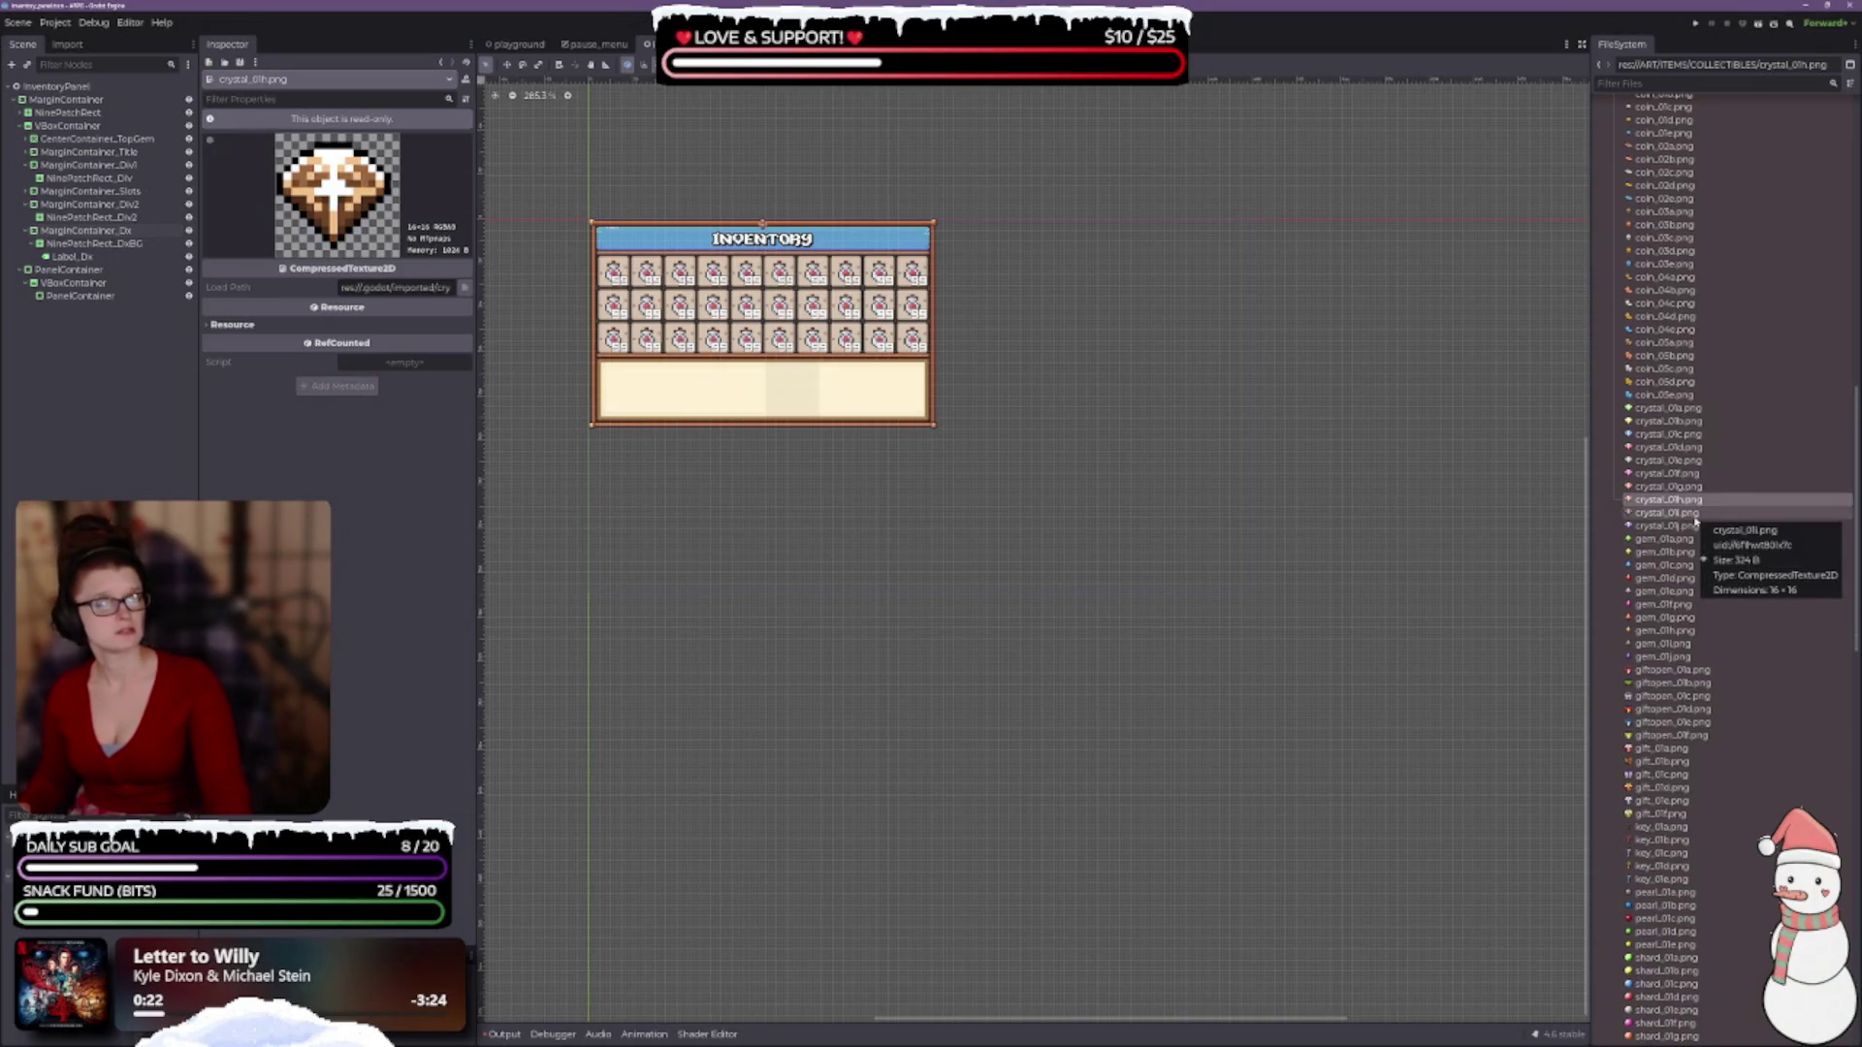
left_click(1695, 517)
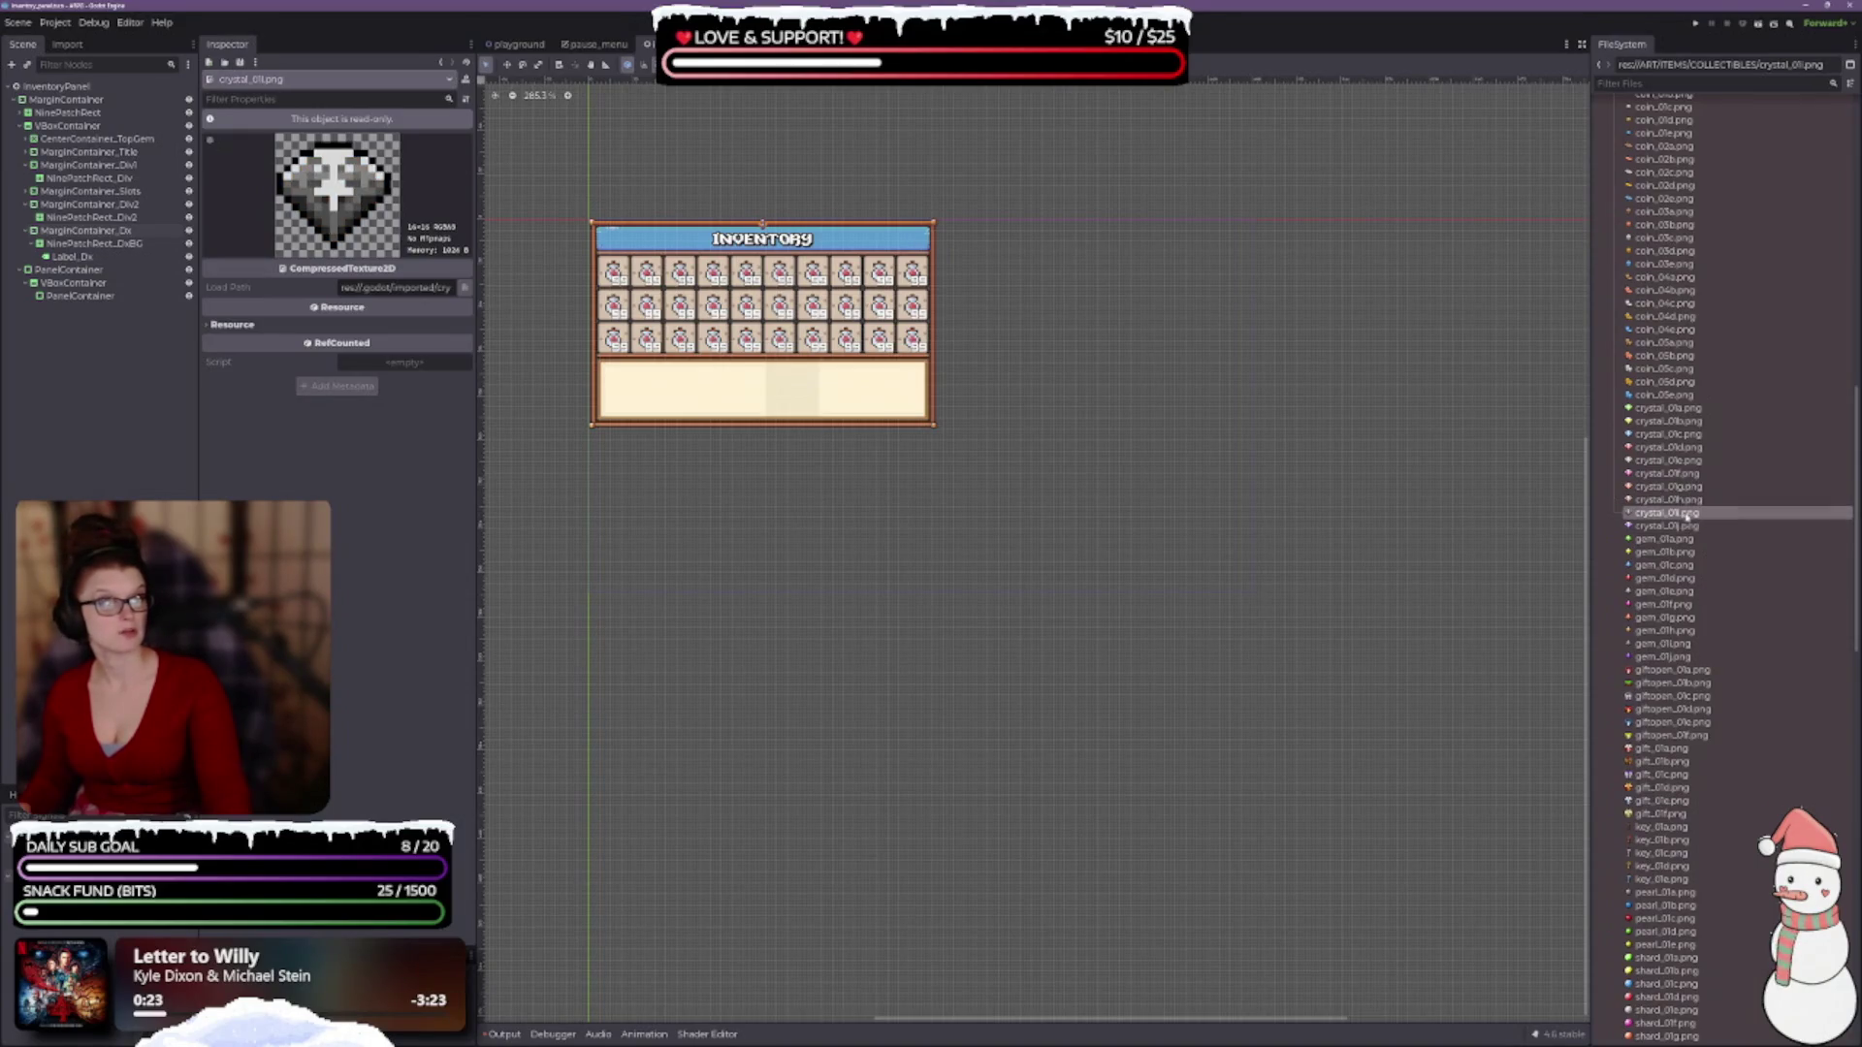
key("Down")
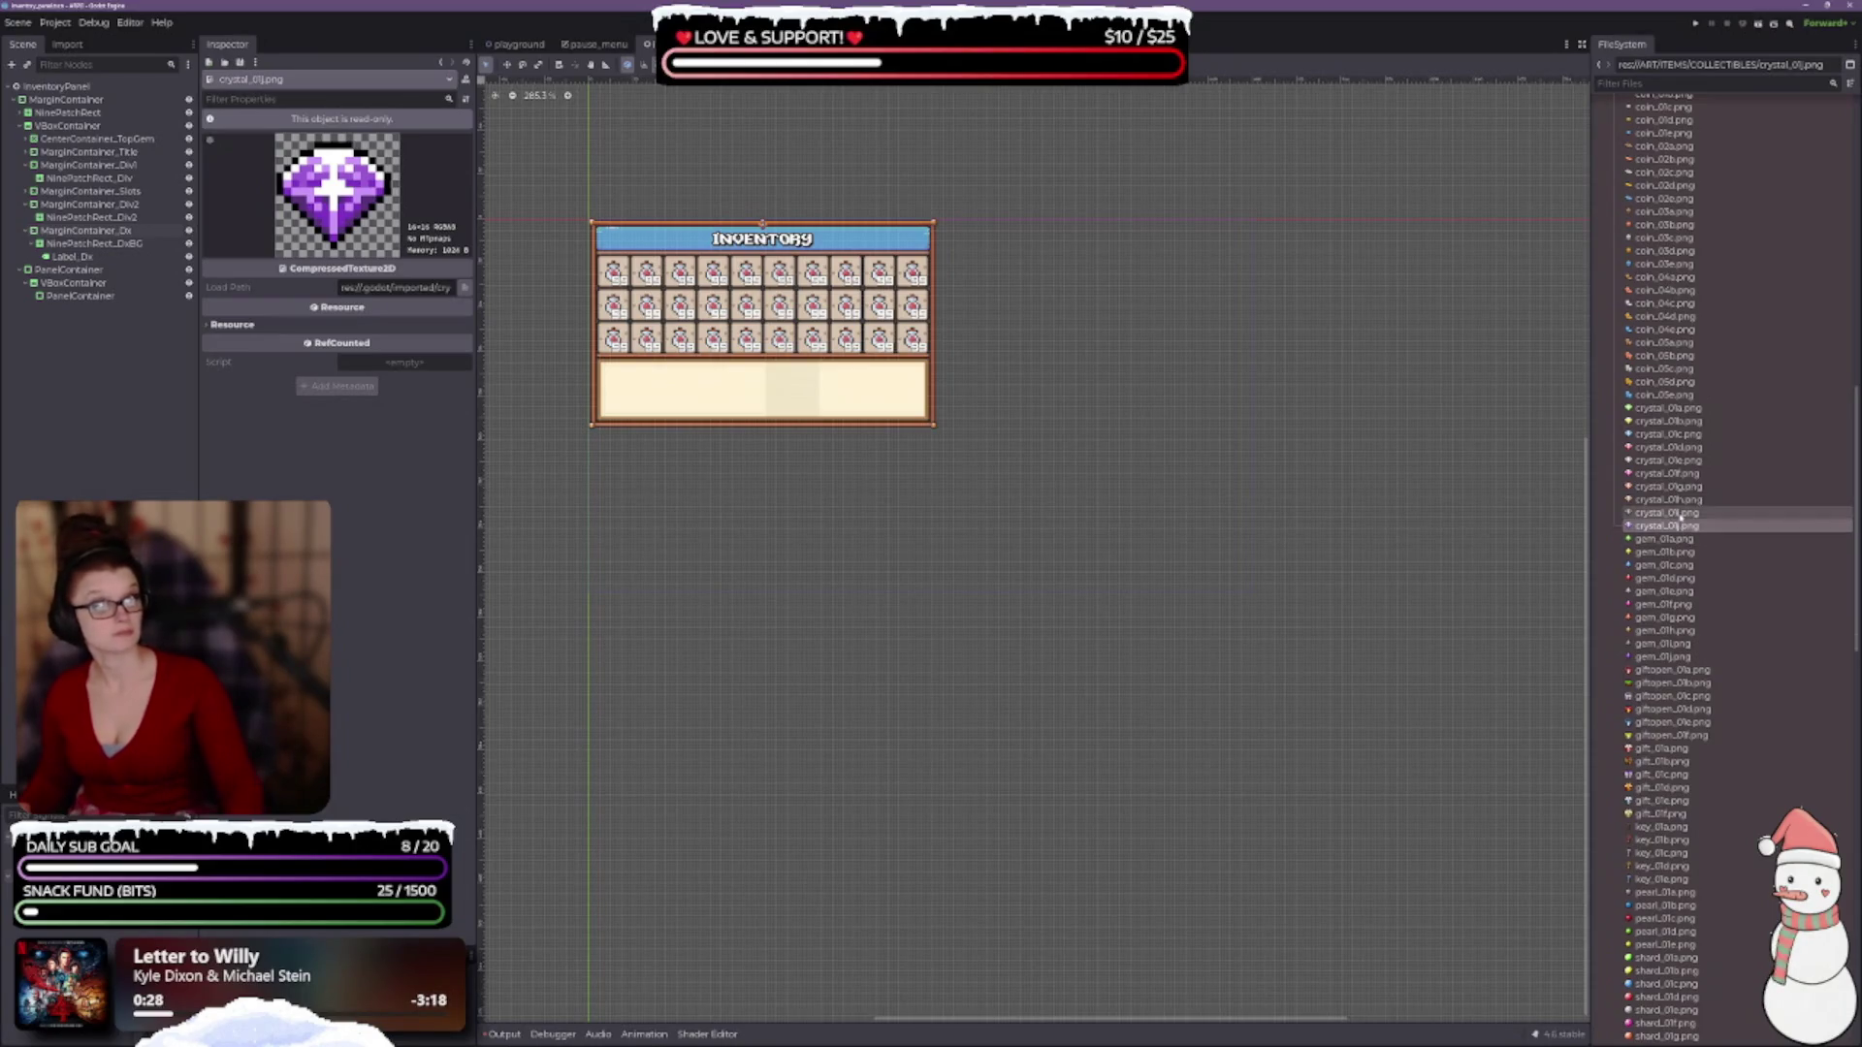
Revisit the crystal icons and delete crystal_01h.png from the project.
left_click(1696, 412)
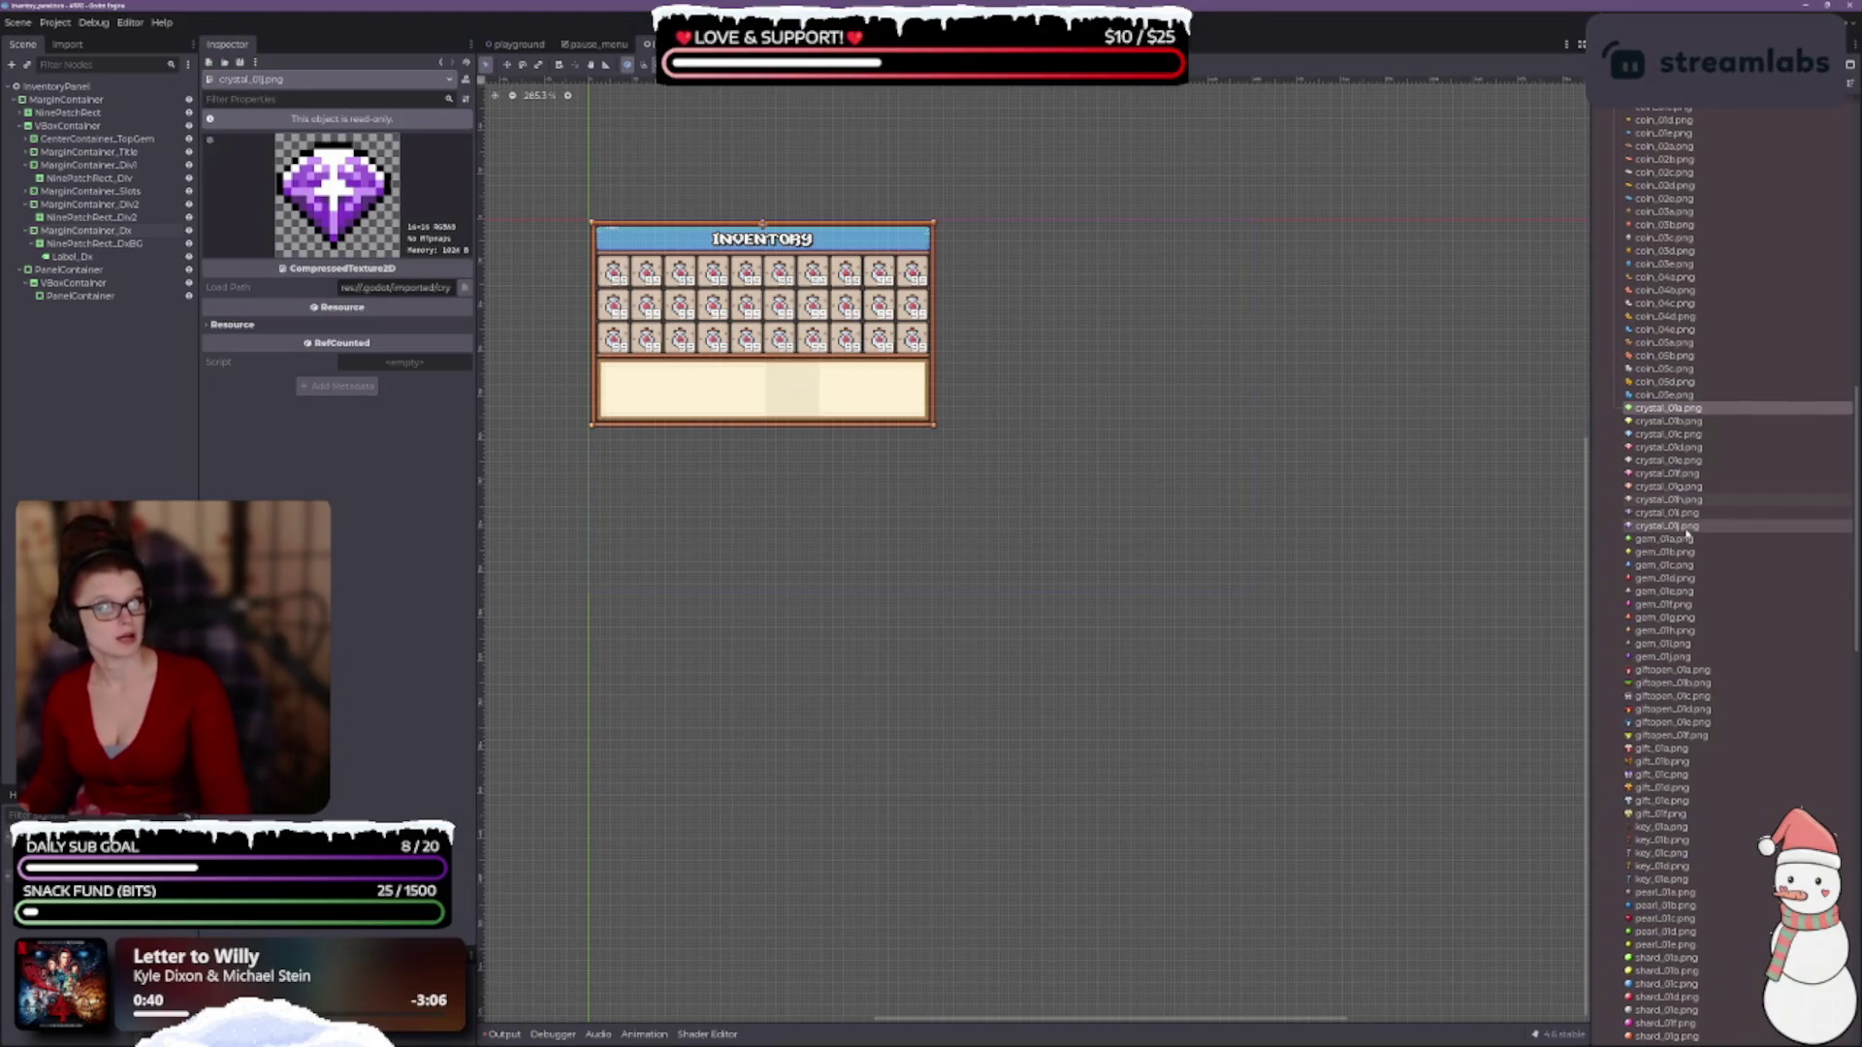
left_click(1687, 514)
left_click(1690, 500)
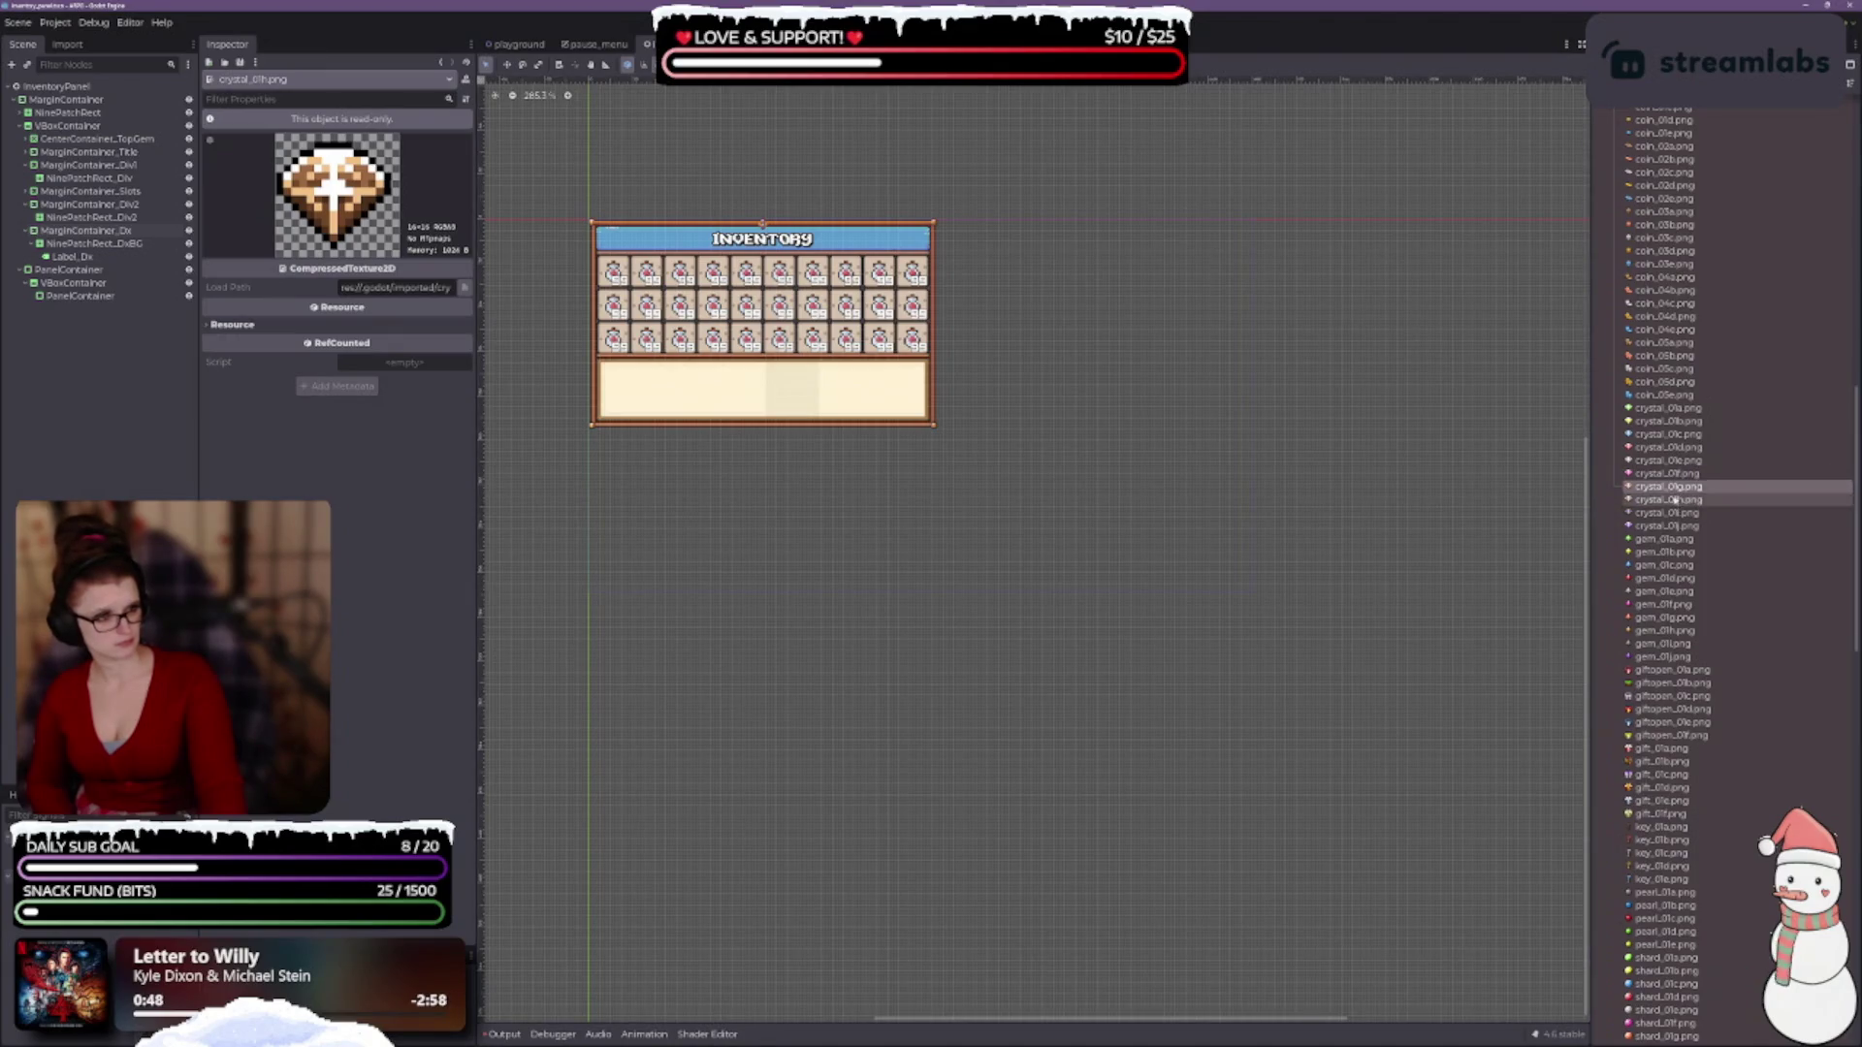
key("Delete")
key("Return")
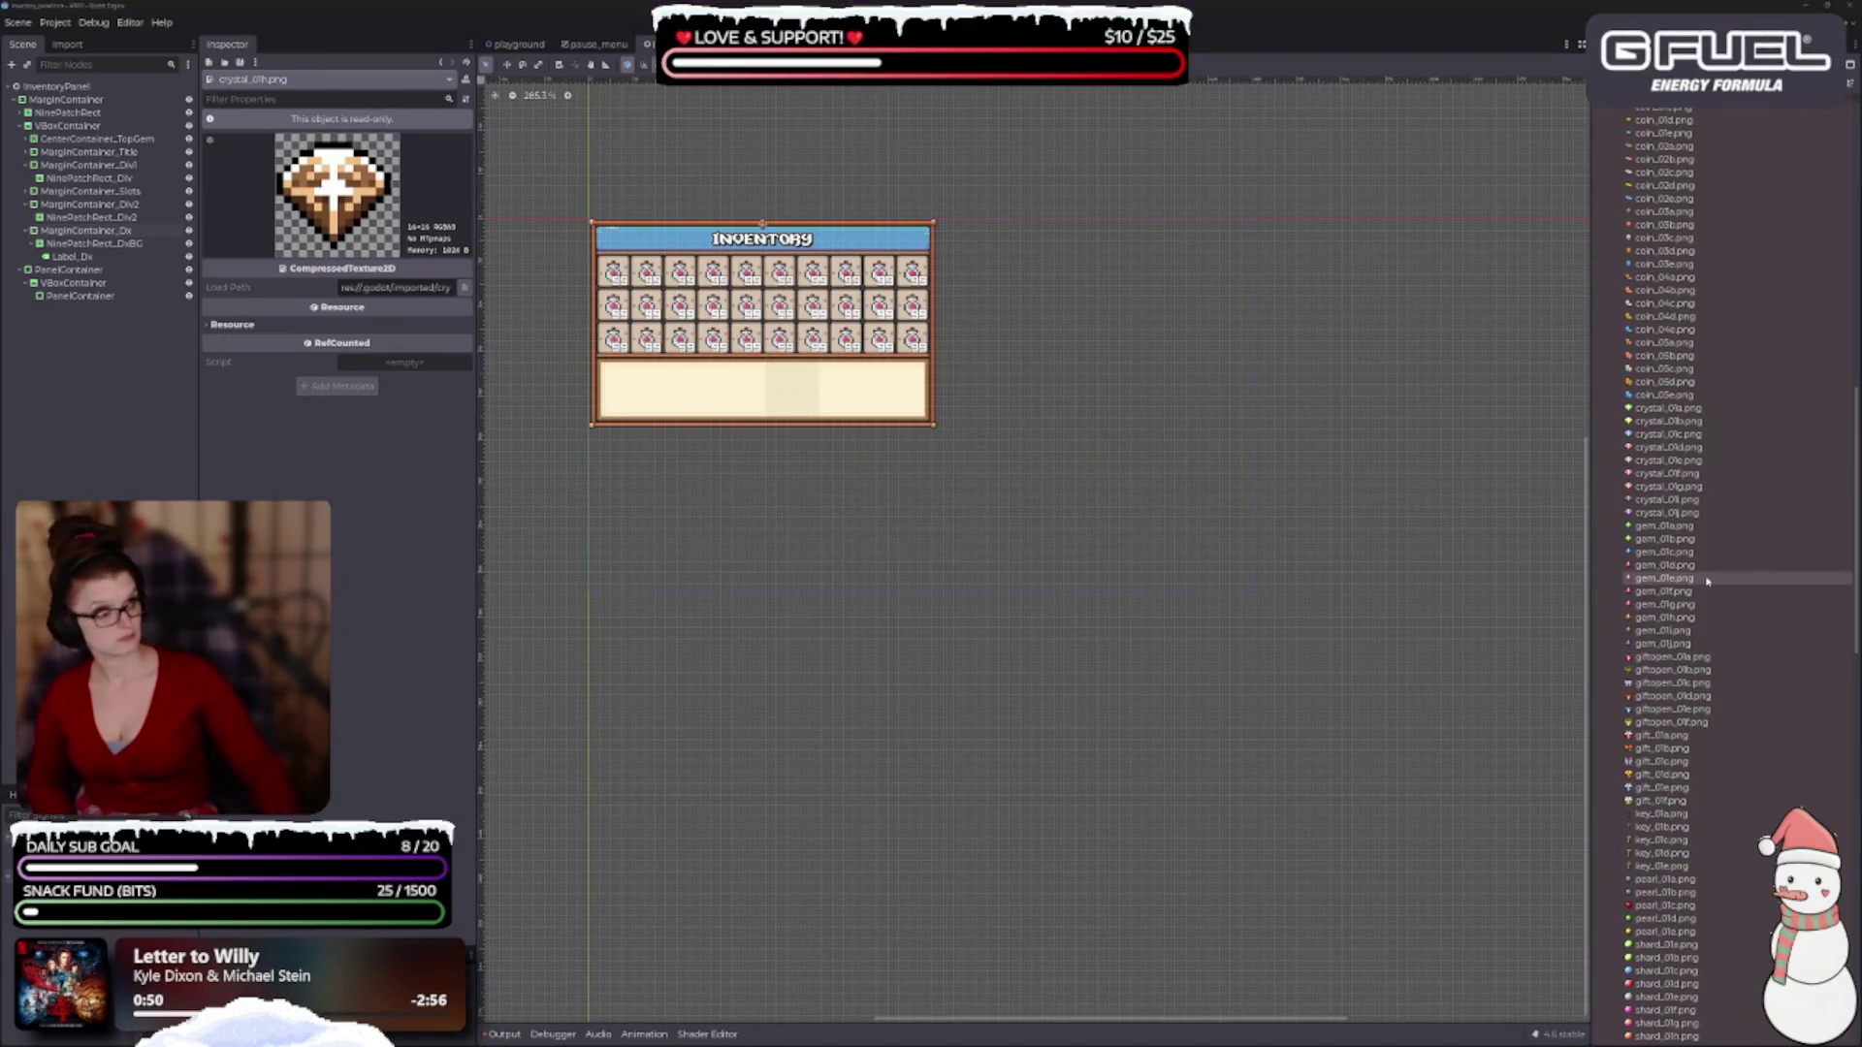
Preview the gem_01h and gem_01f icons, then bring the PureRef references back up.
scroll(1707, 580, "down", 3)
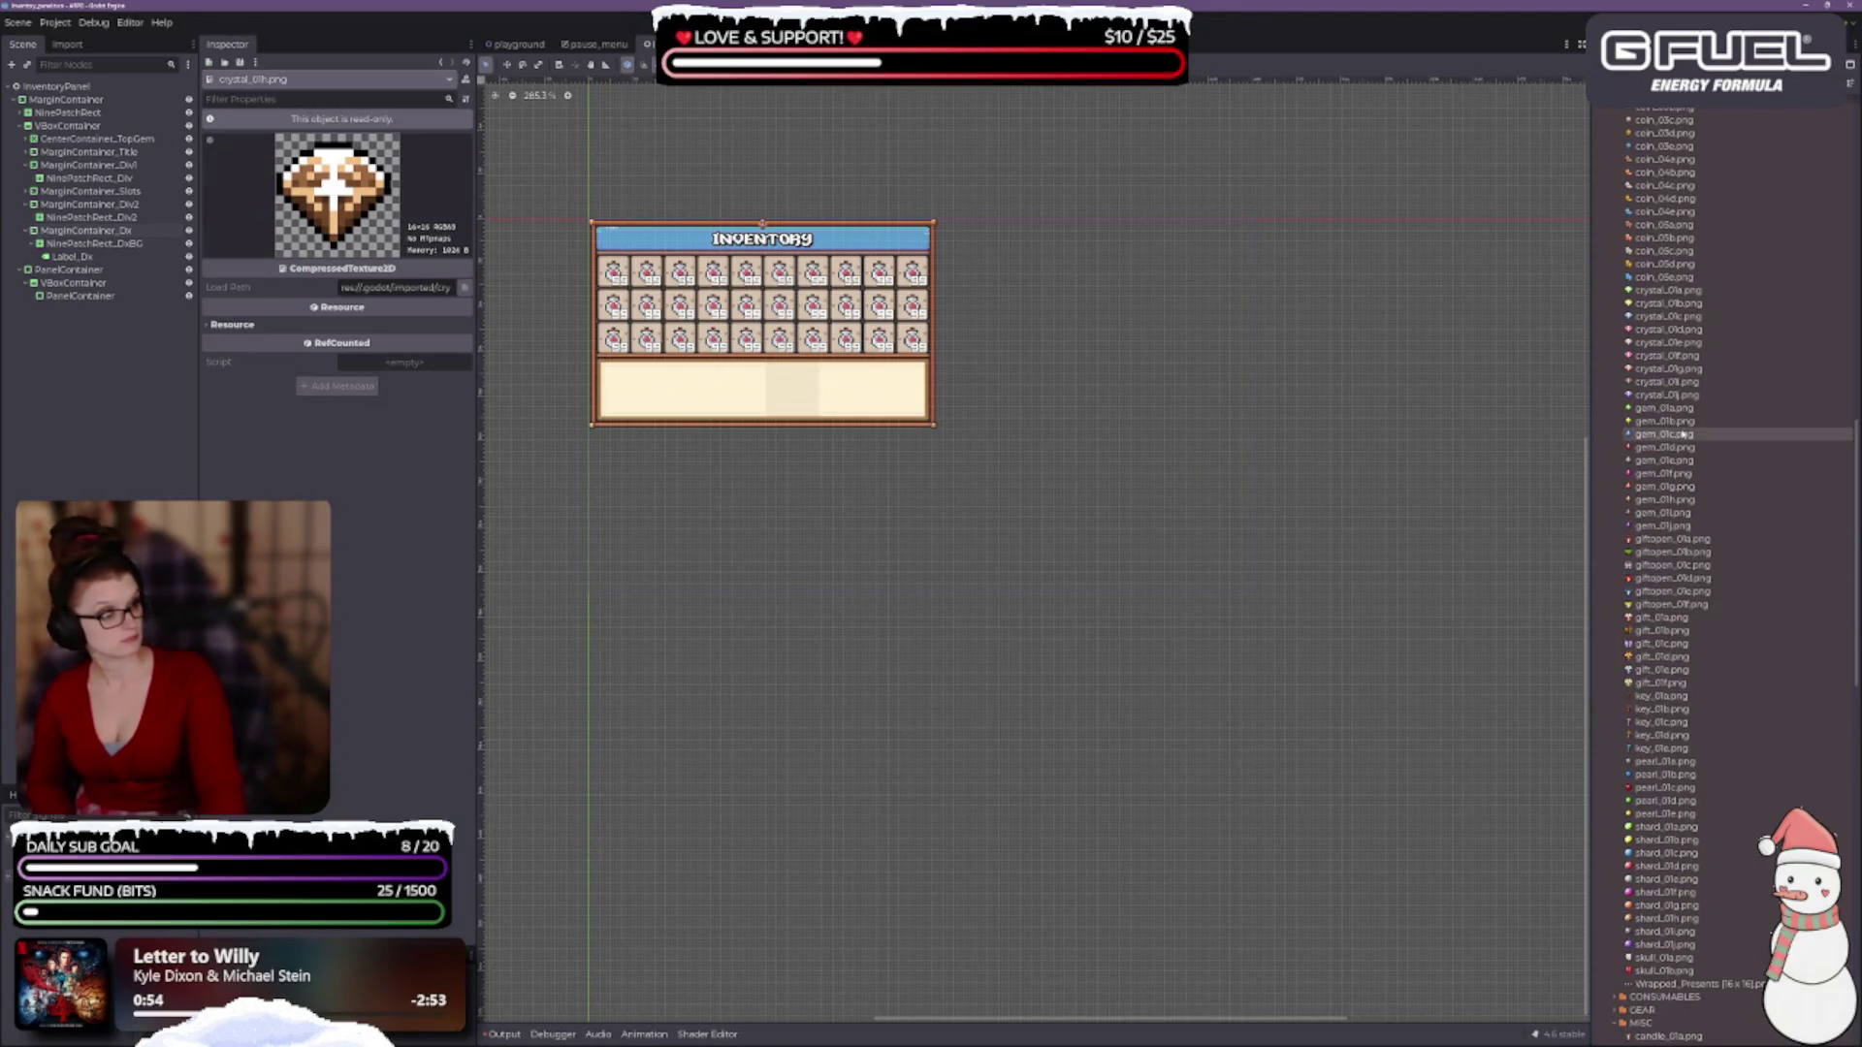
left_click(1668, 500)
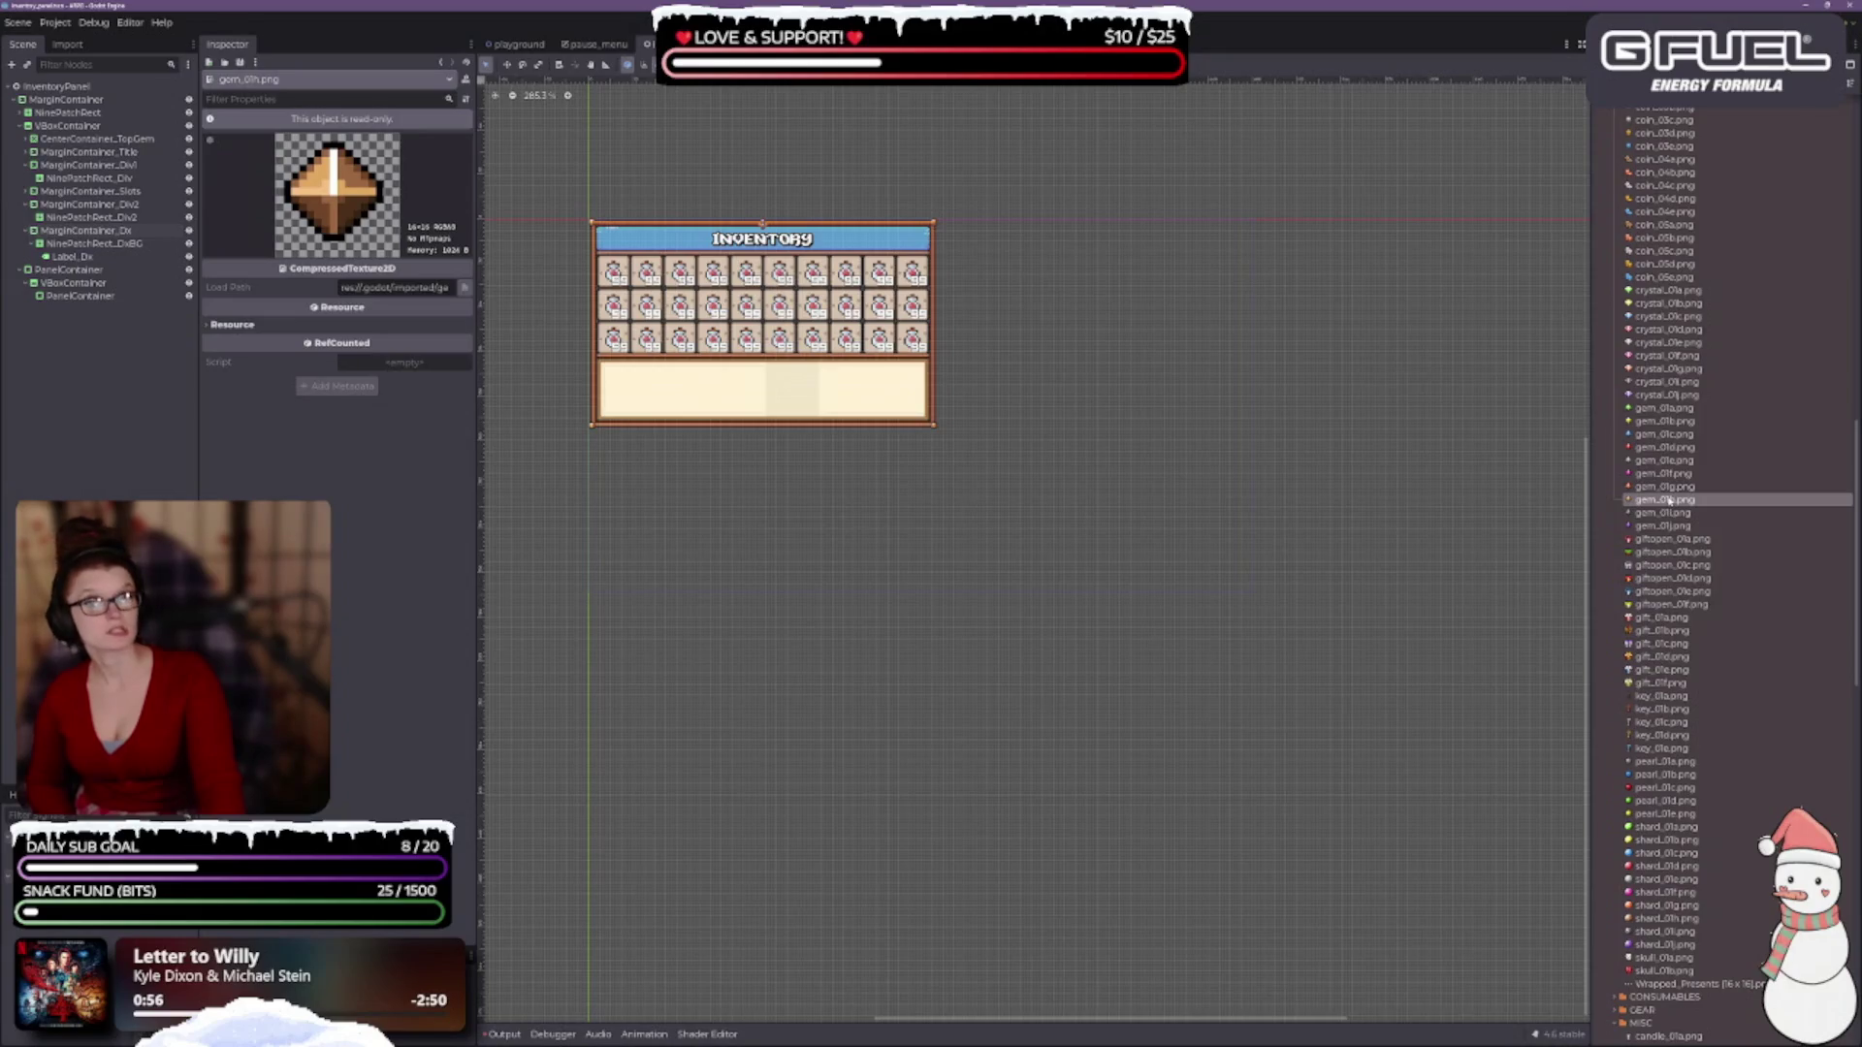
left_click(1663, 474)
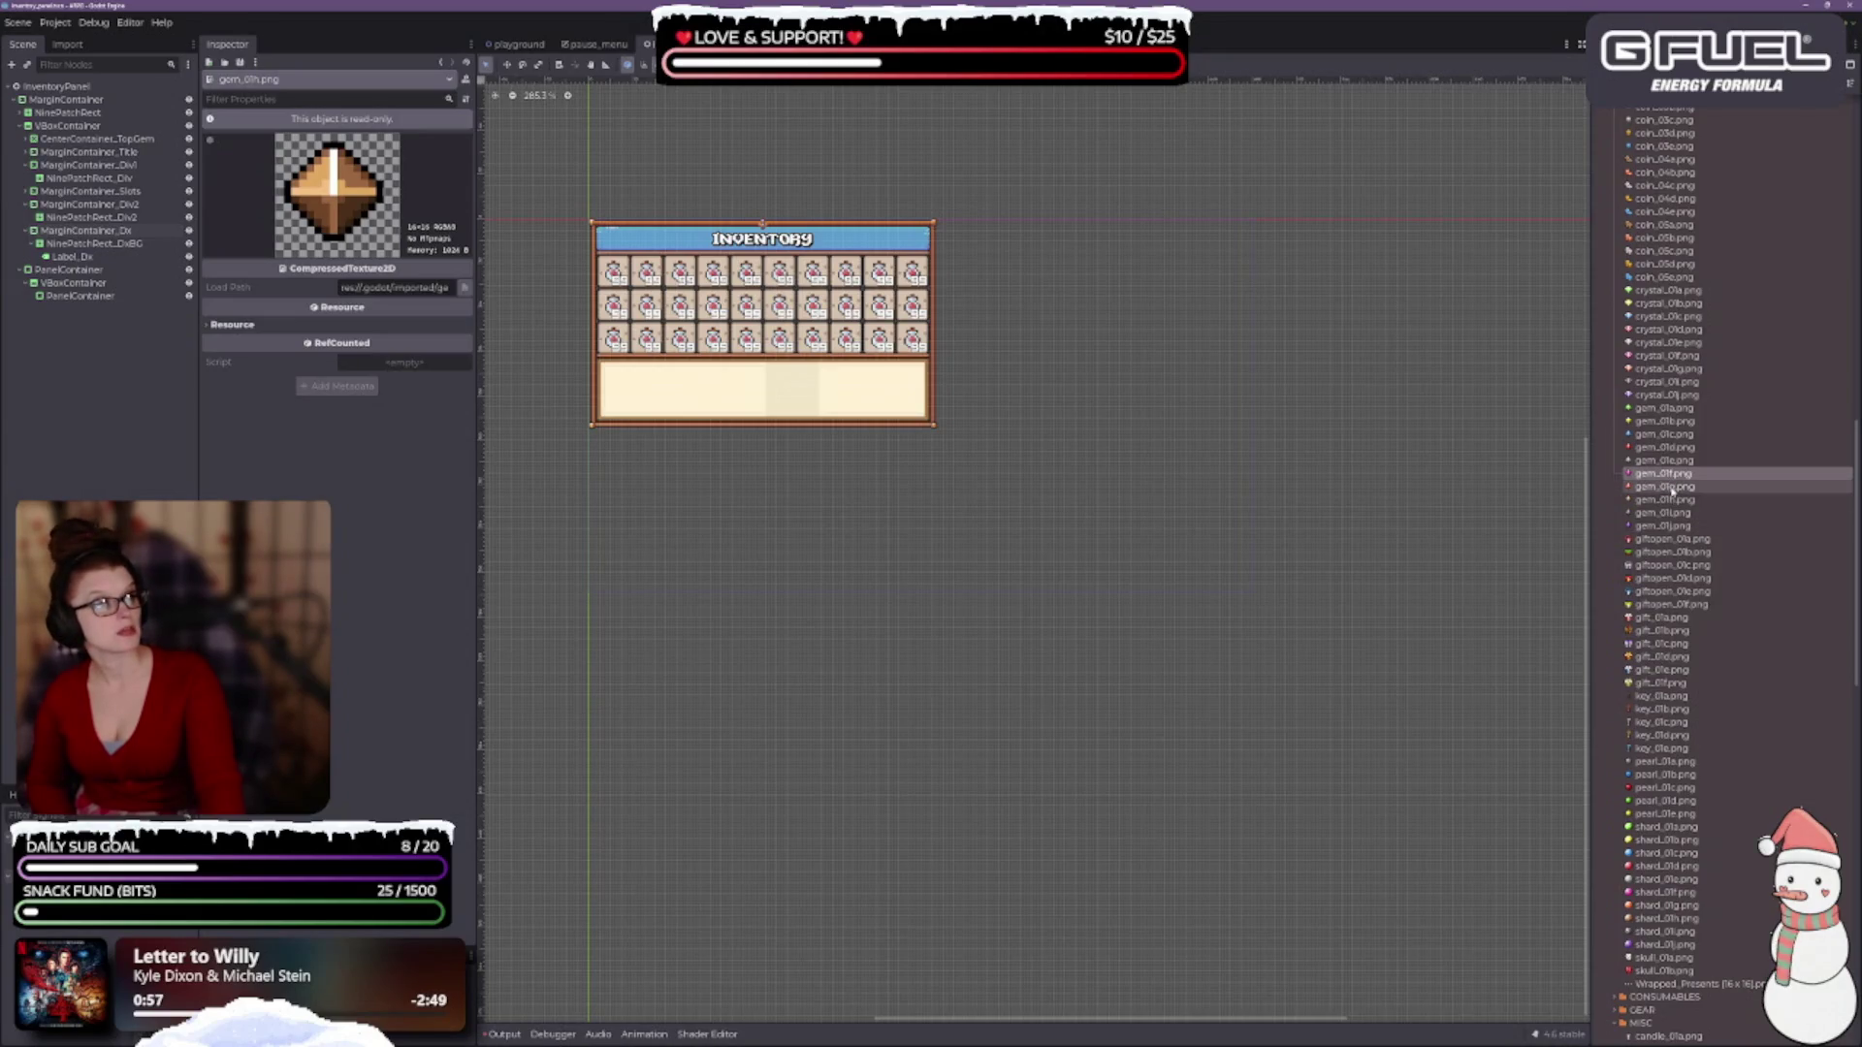
left_click(1674, 500)
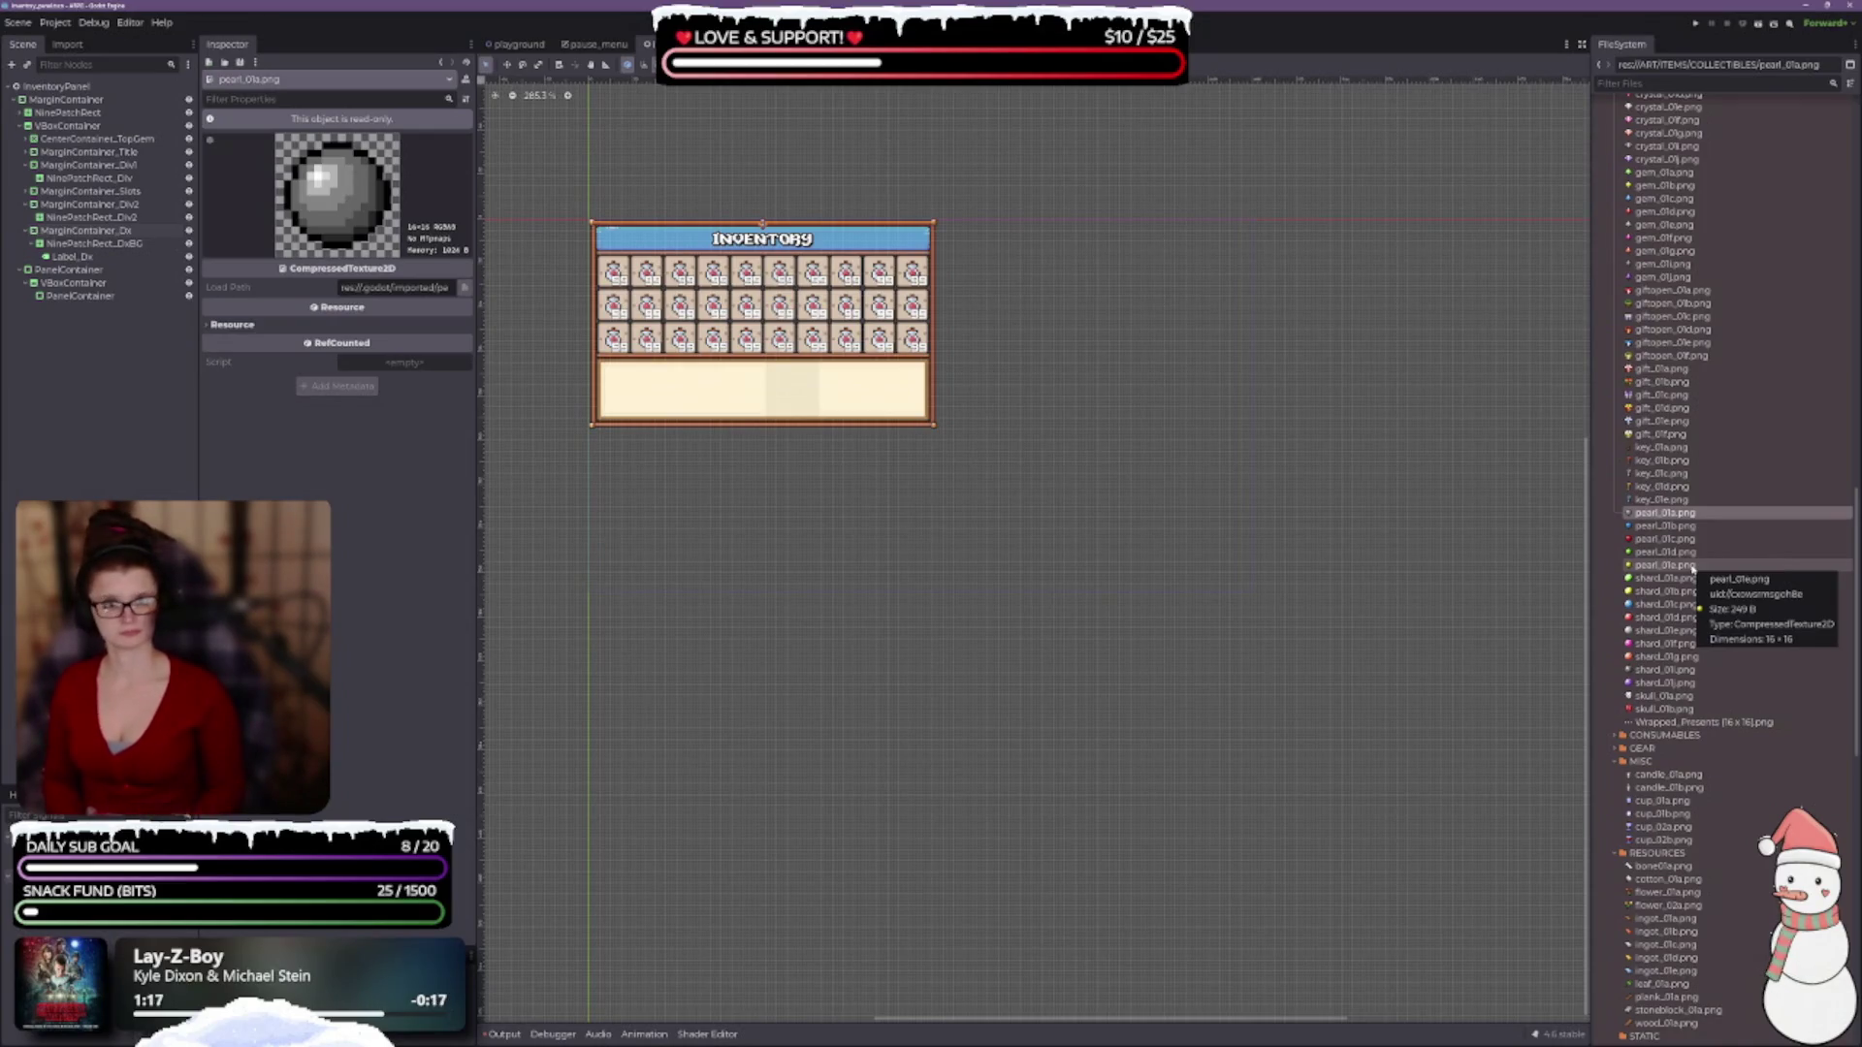
mouse_move(1006, 823)
left_mouse_down()
mouse_move(1051, 514)
mouse_move(1270, 112)
left_mouse_up()
key("alt+Tab")
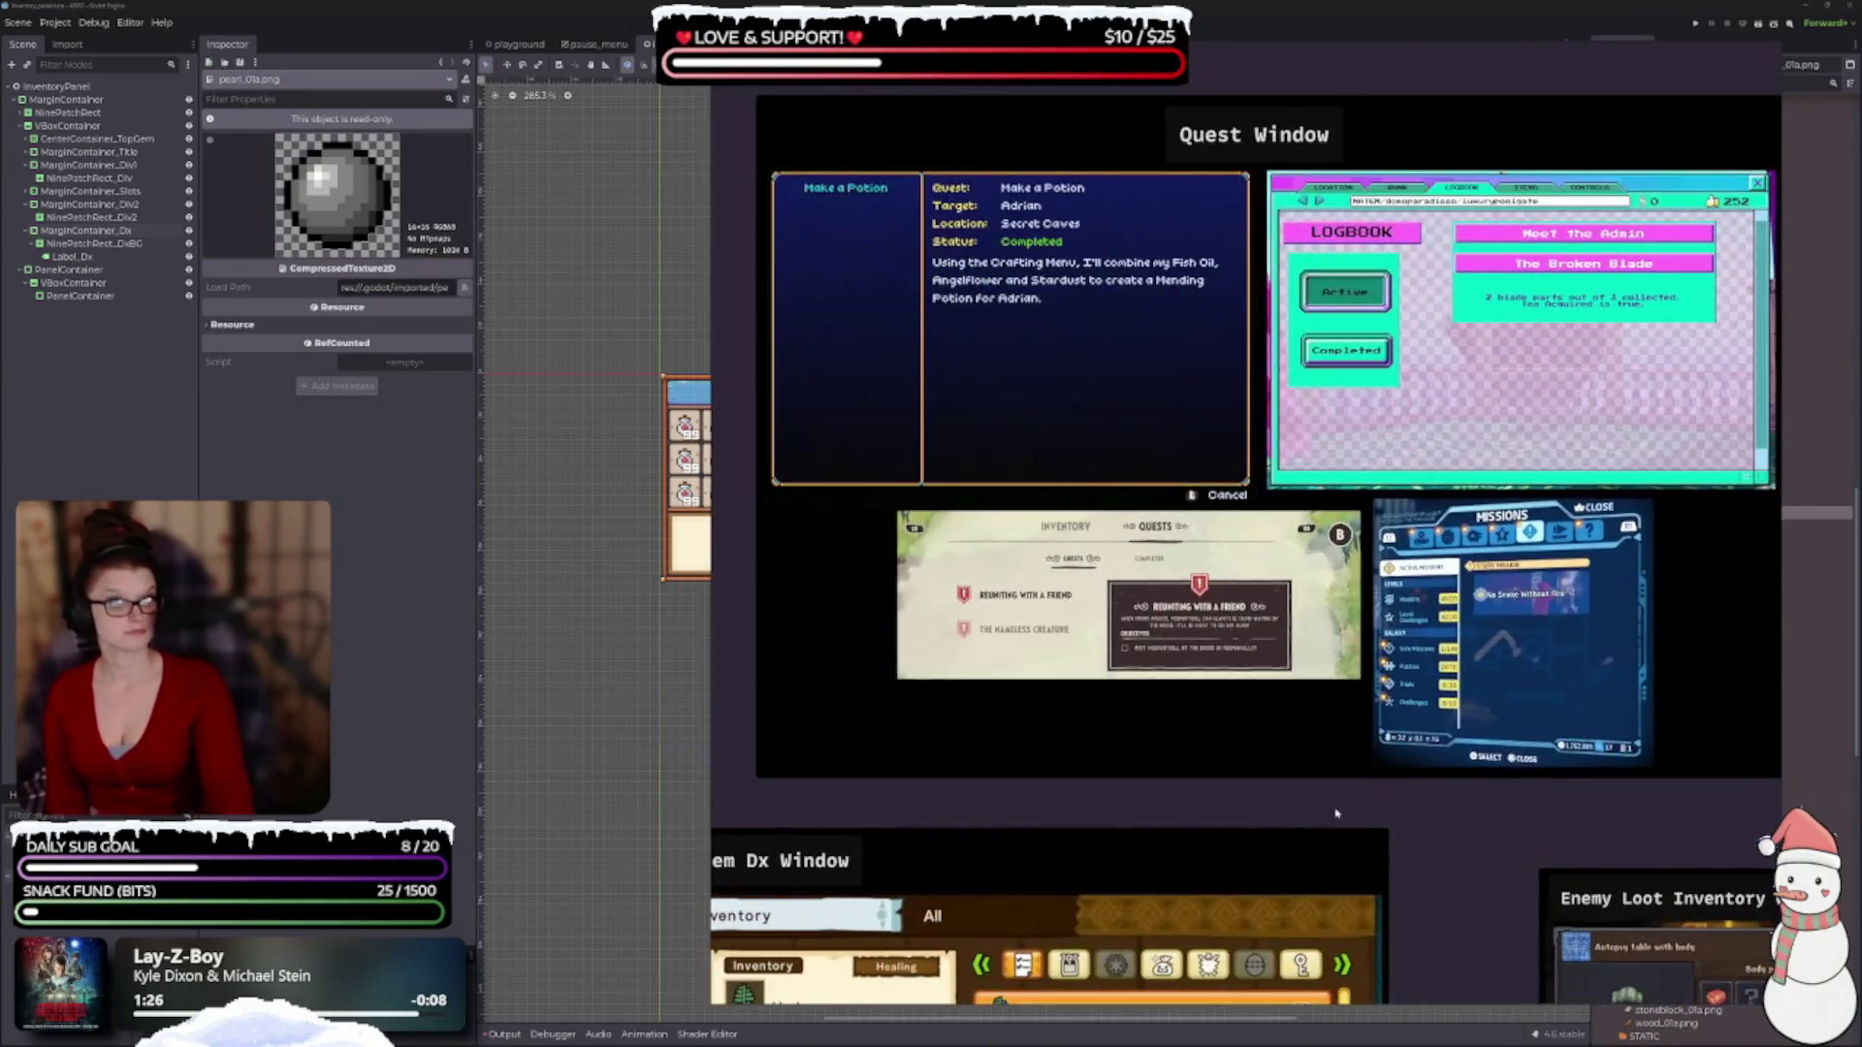
Zoom in and pan to the Window Layout and Simplified Window Layout references.
scroll(1175, 763, "up", 1)
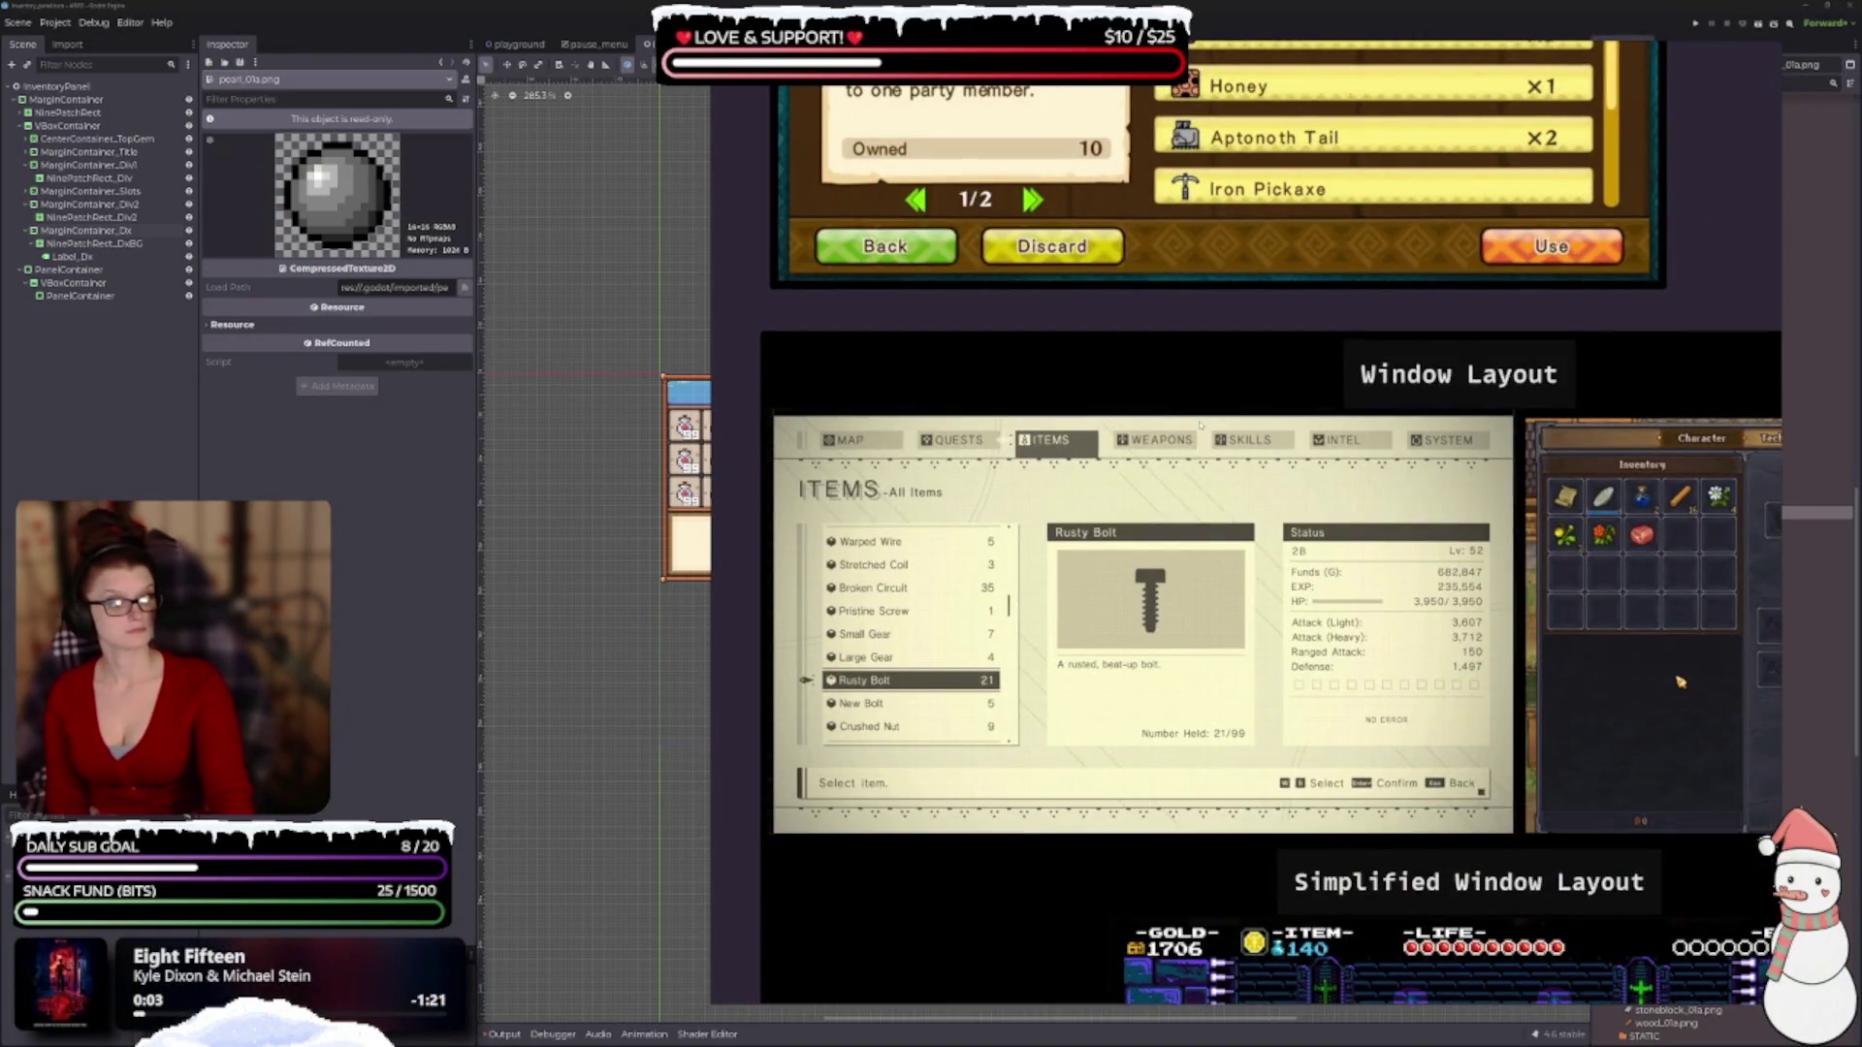
left_click_drag(1680, 682, 1085, 457)
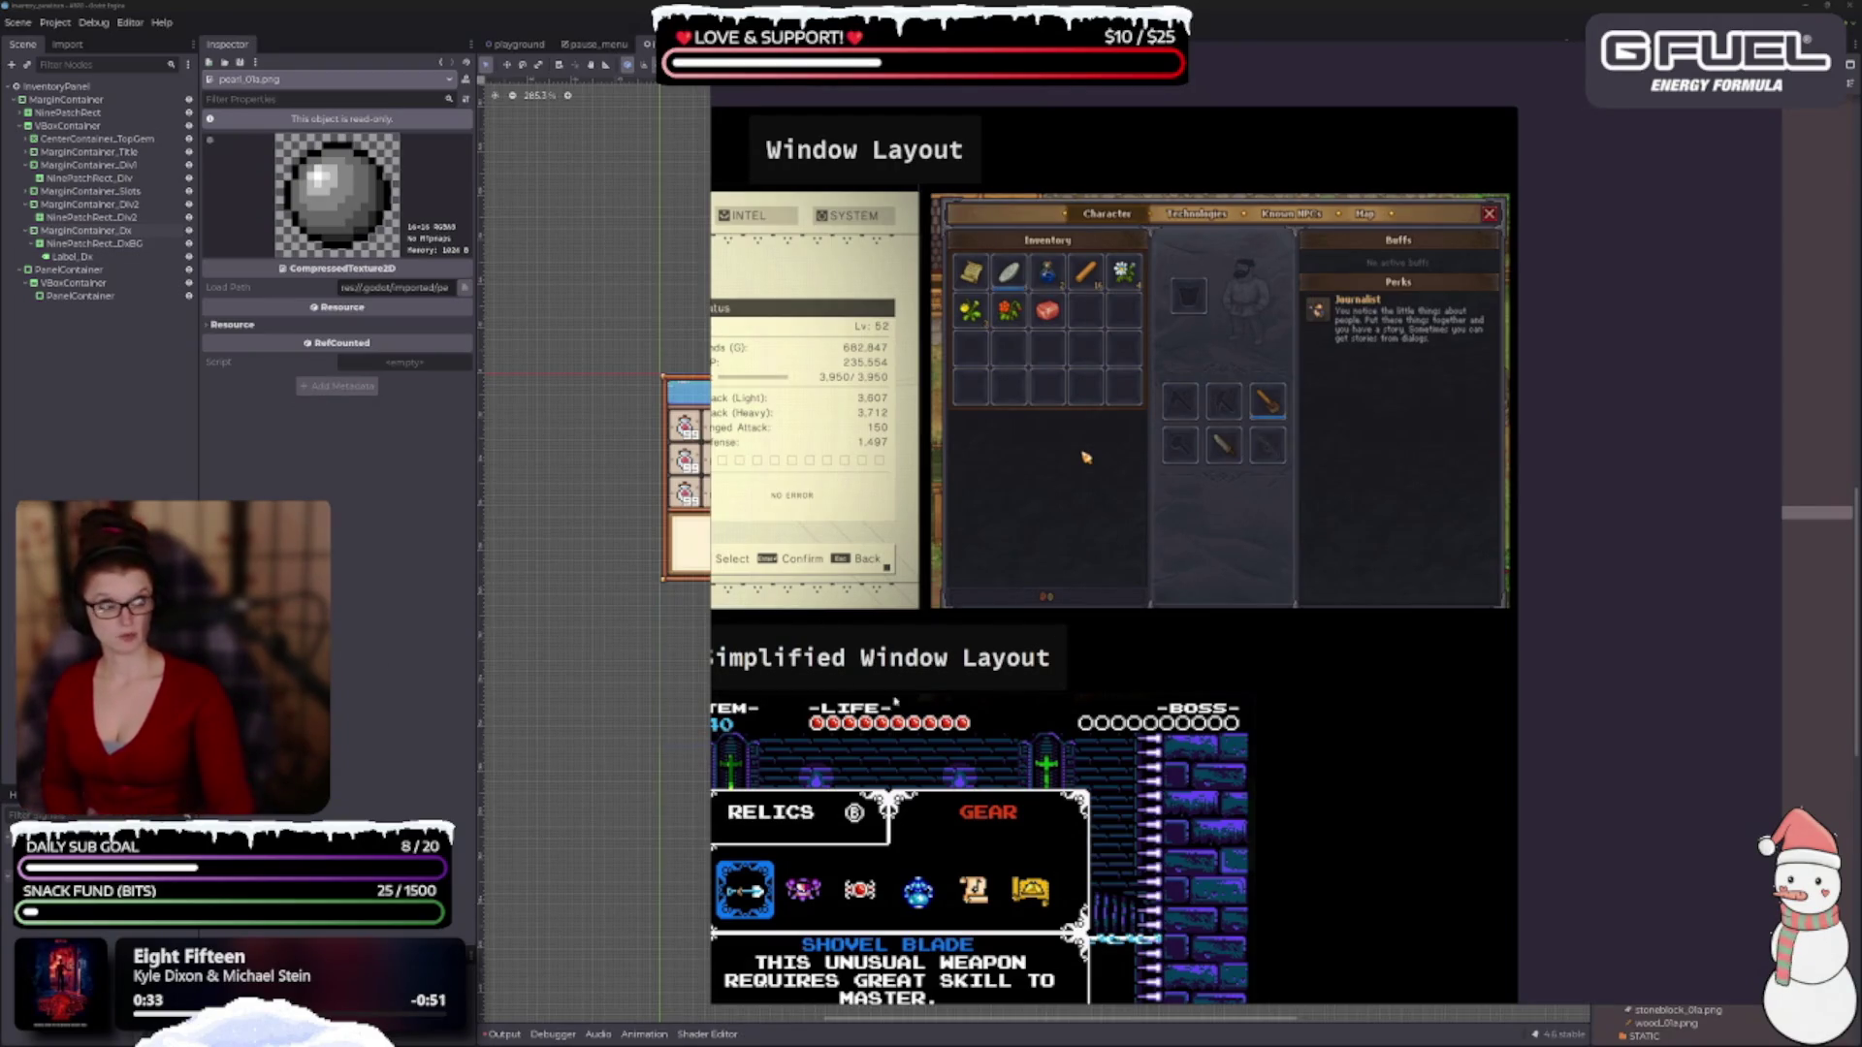
Return to Godot, fold BOOKS and COLLECTIBLES, and expand GEAR to browse its icons.
left_click(1810, 582)
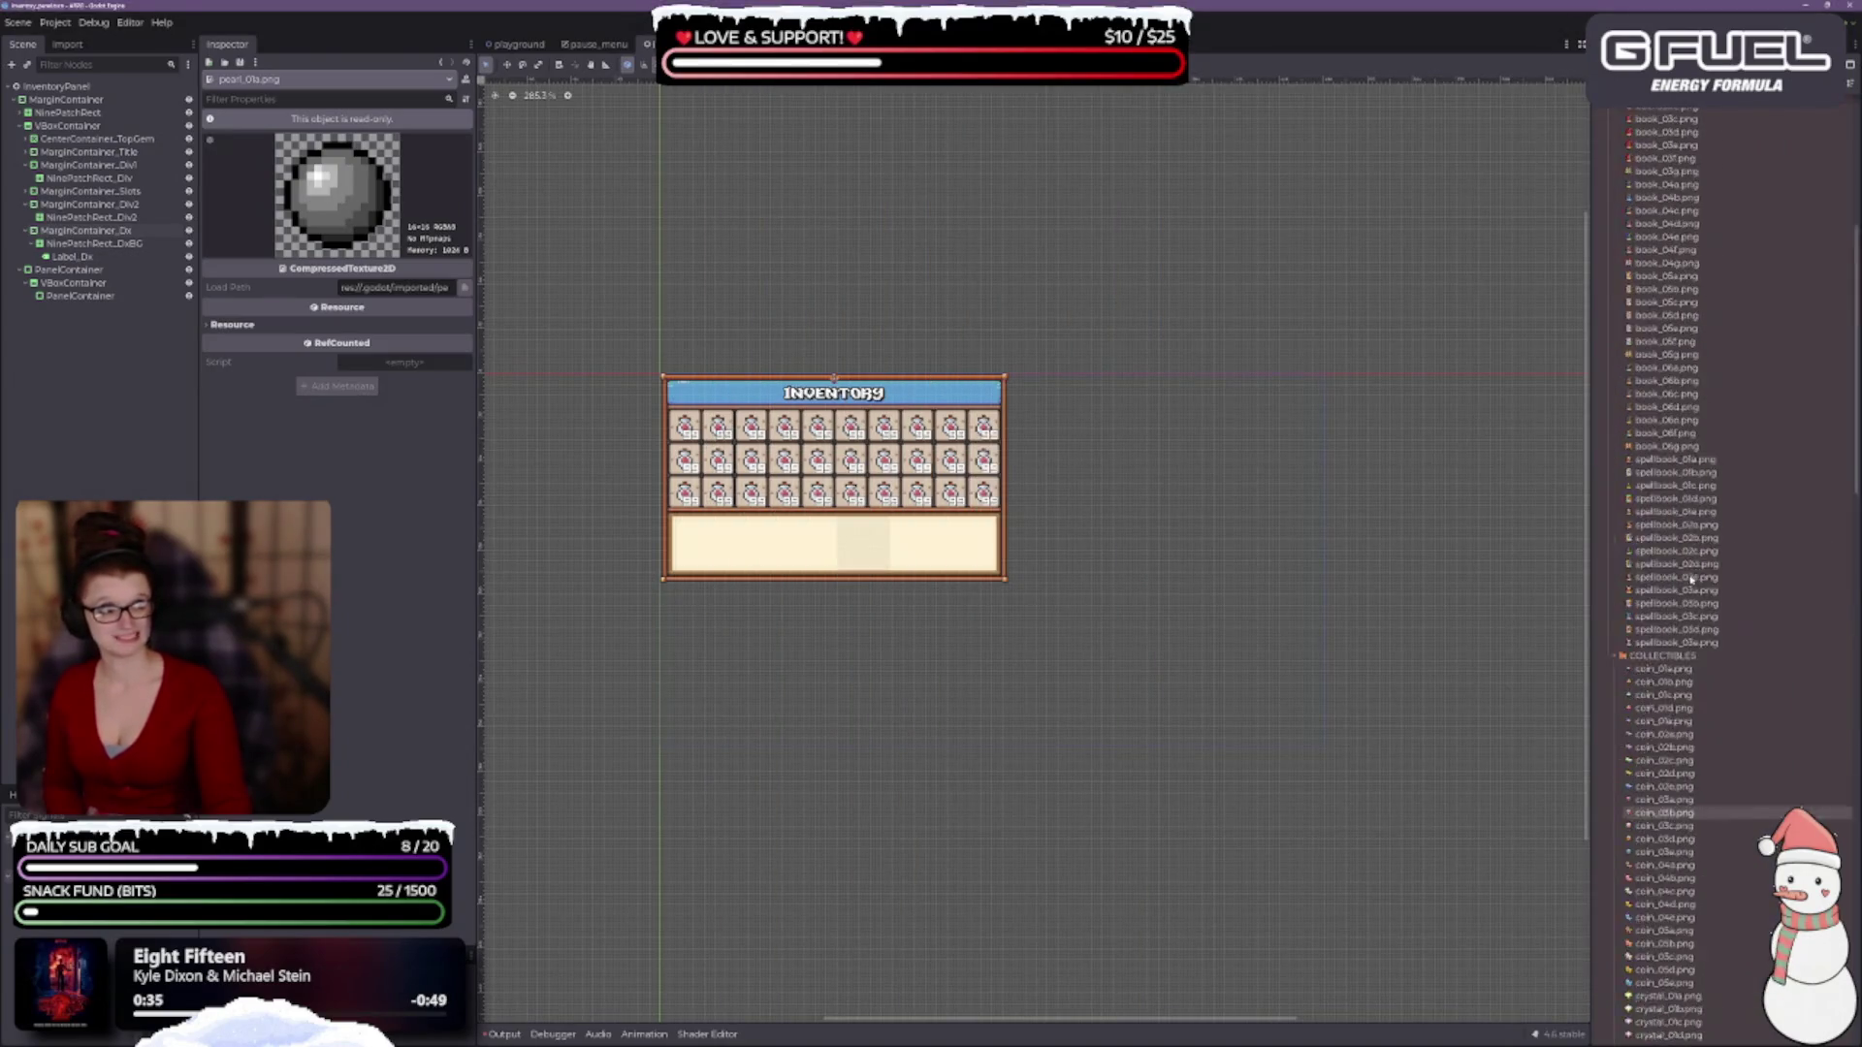
scroll(1649, 388, "up", 6)
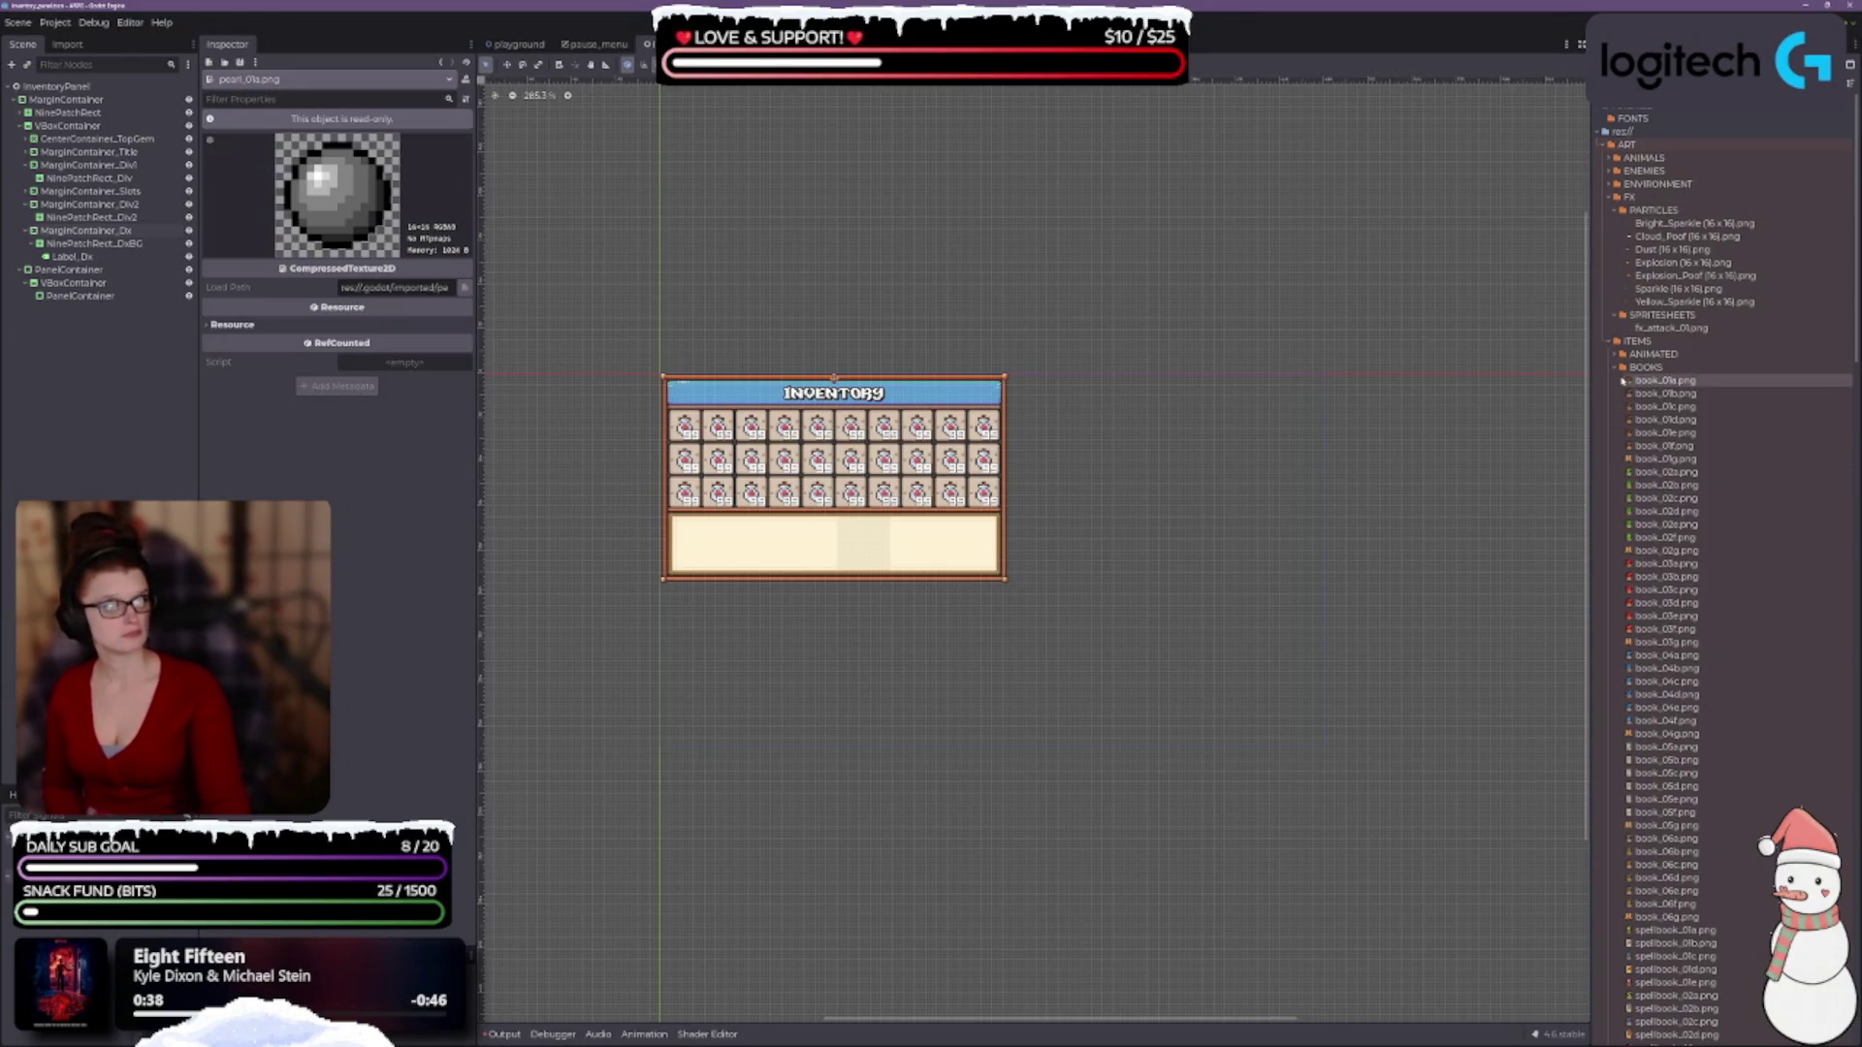
left_click(1615, 370)
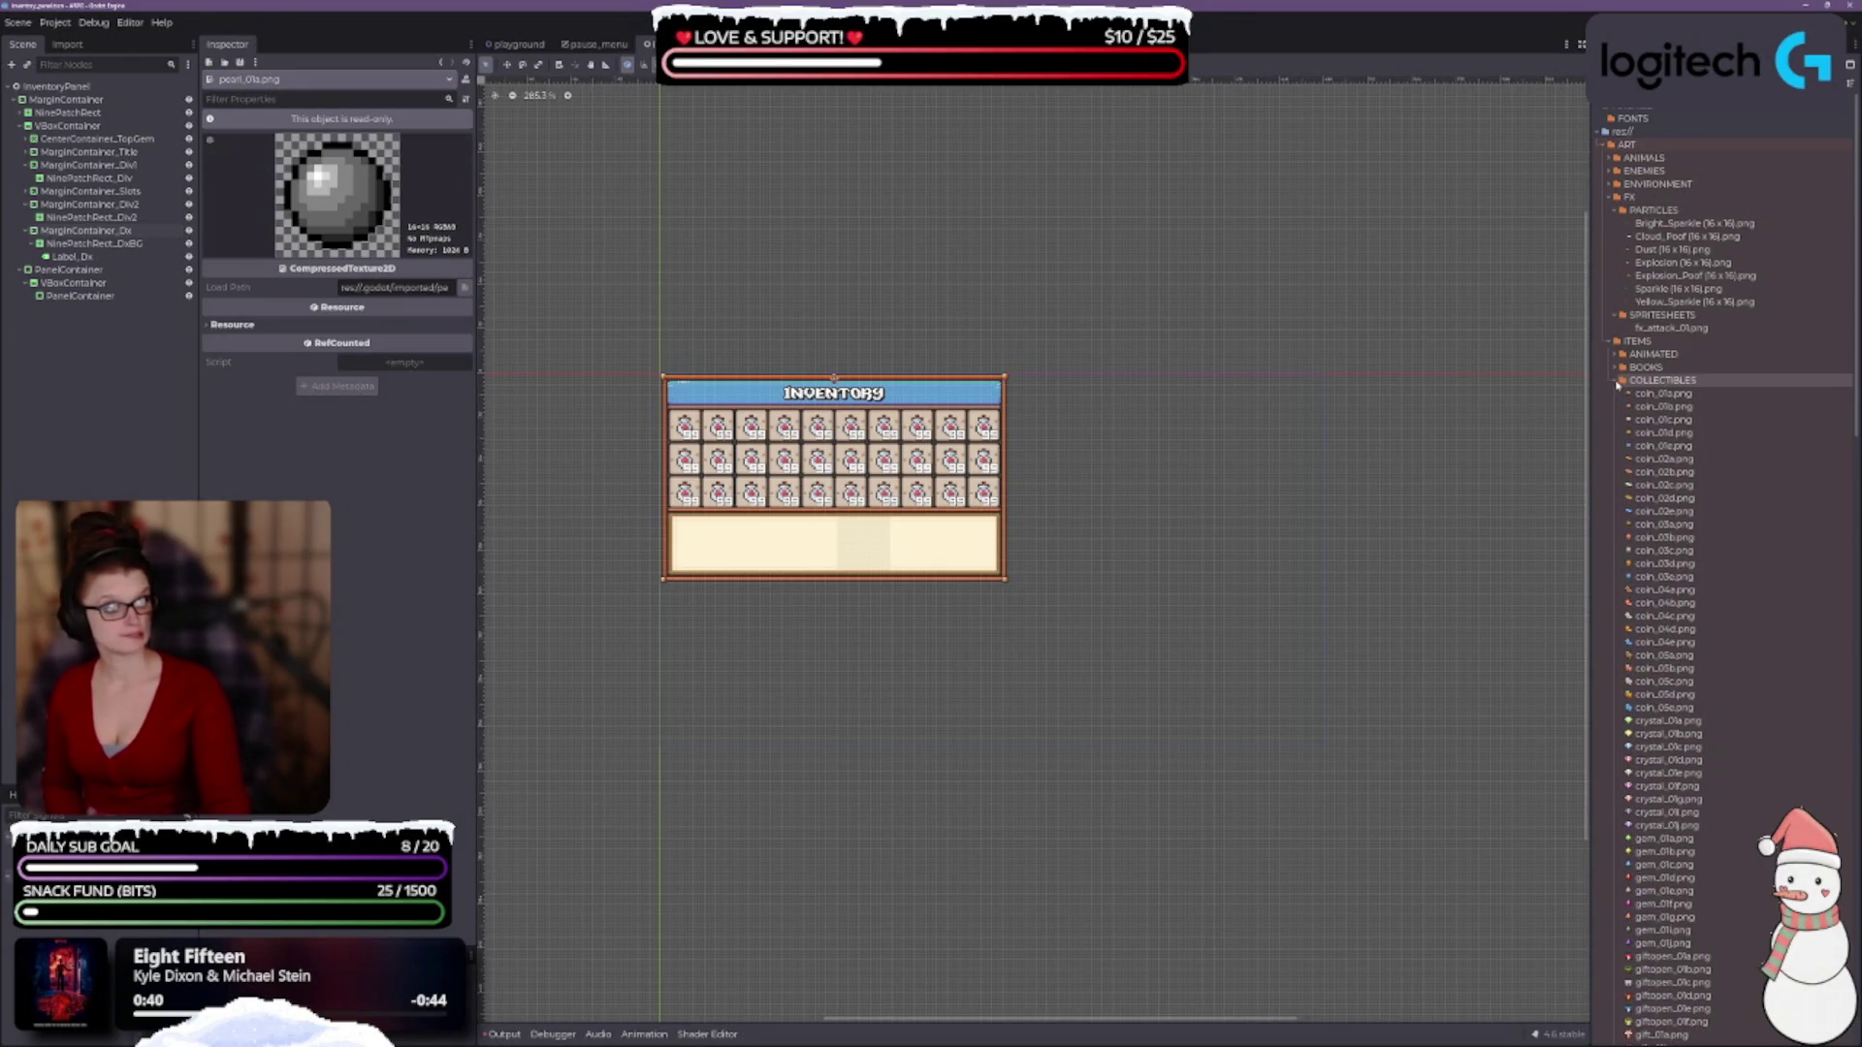
left_click(1617, 381)
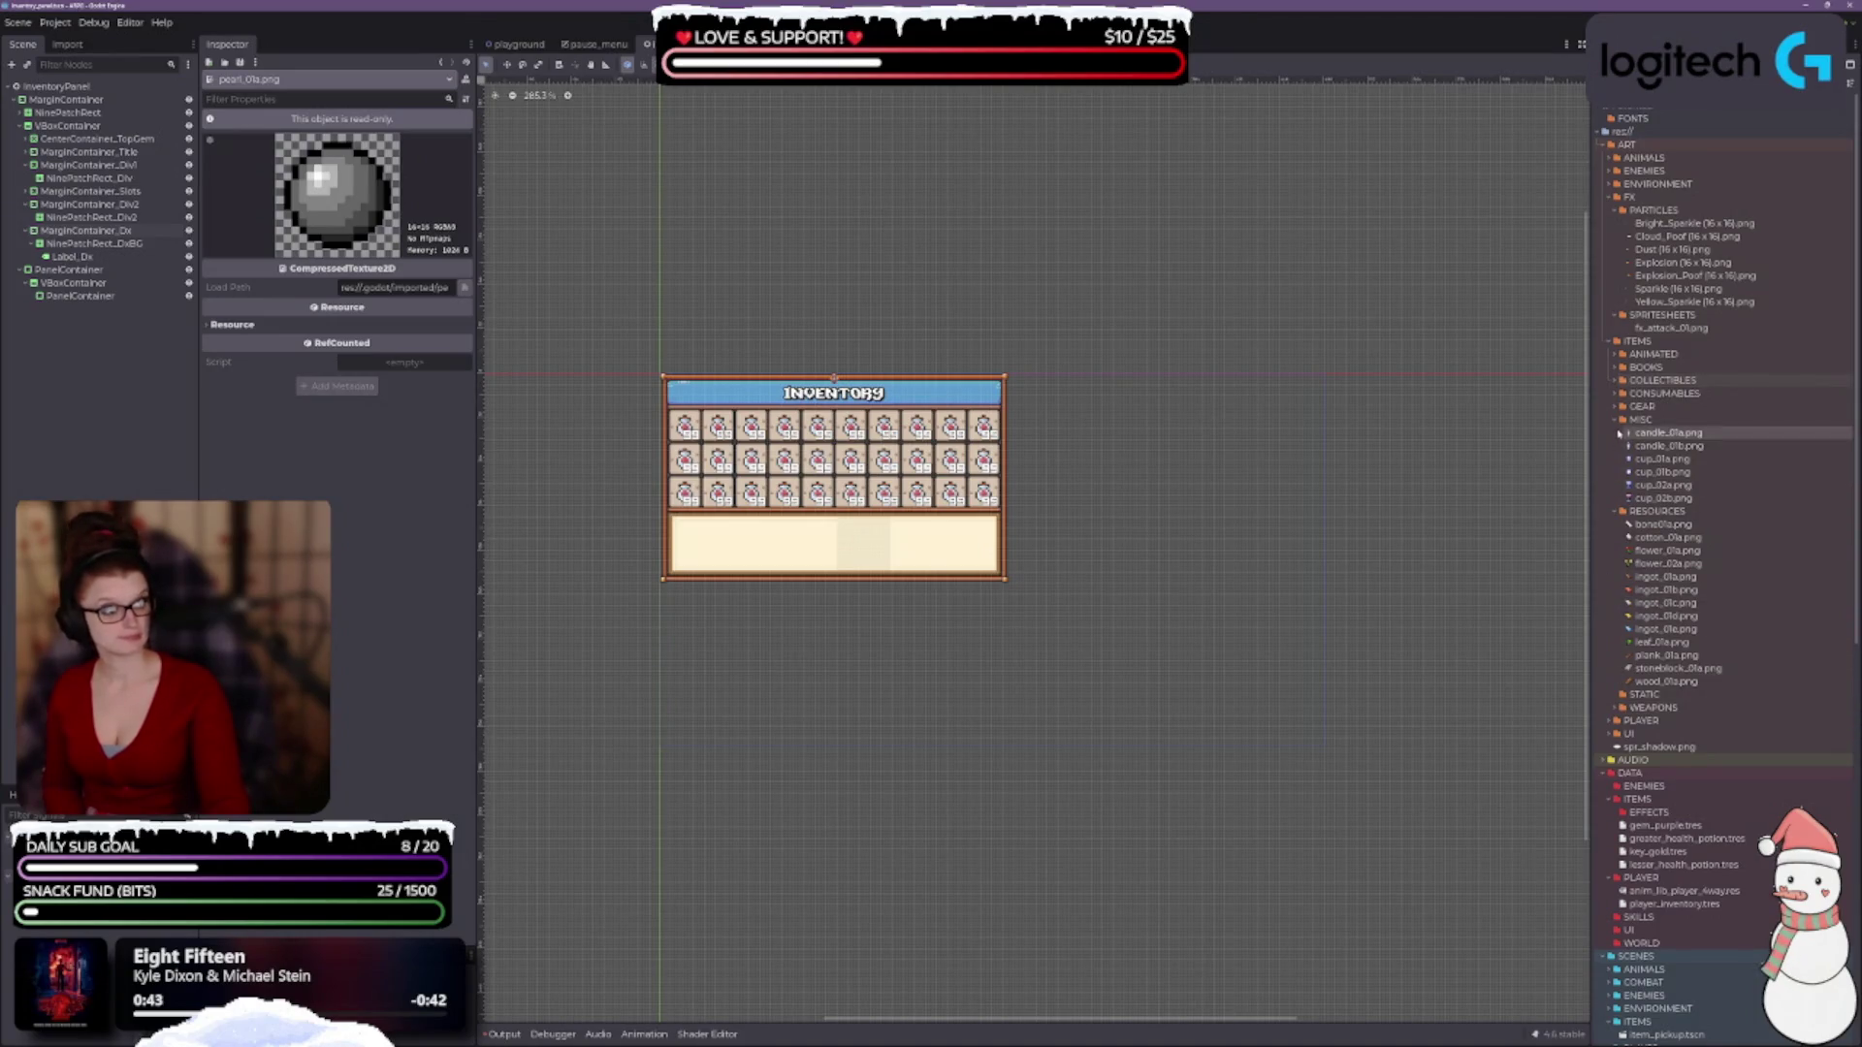
left_click(1616, 406)
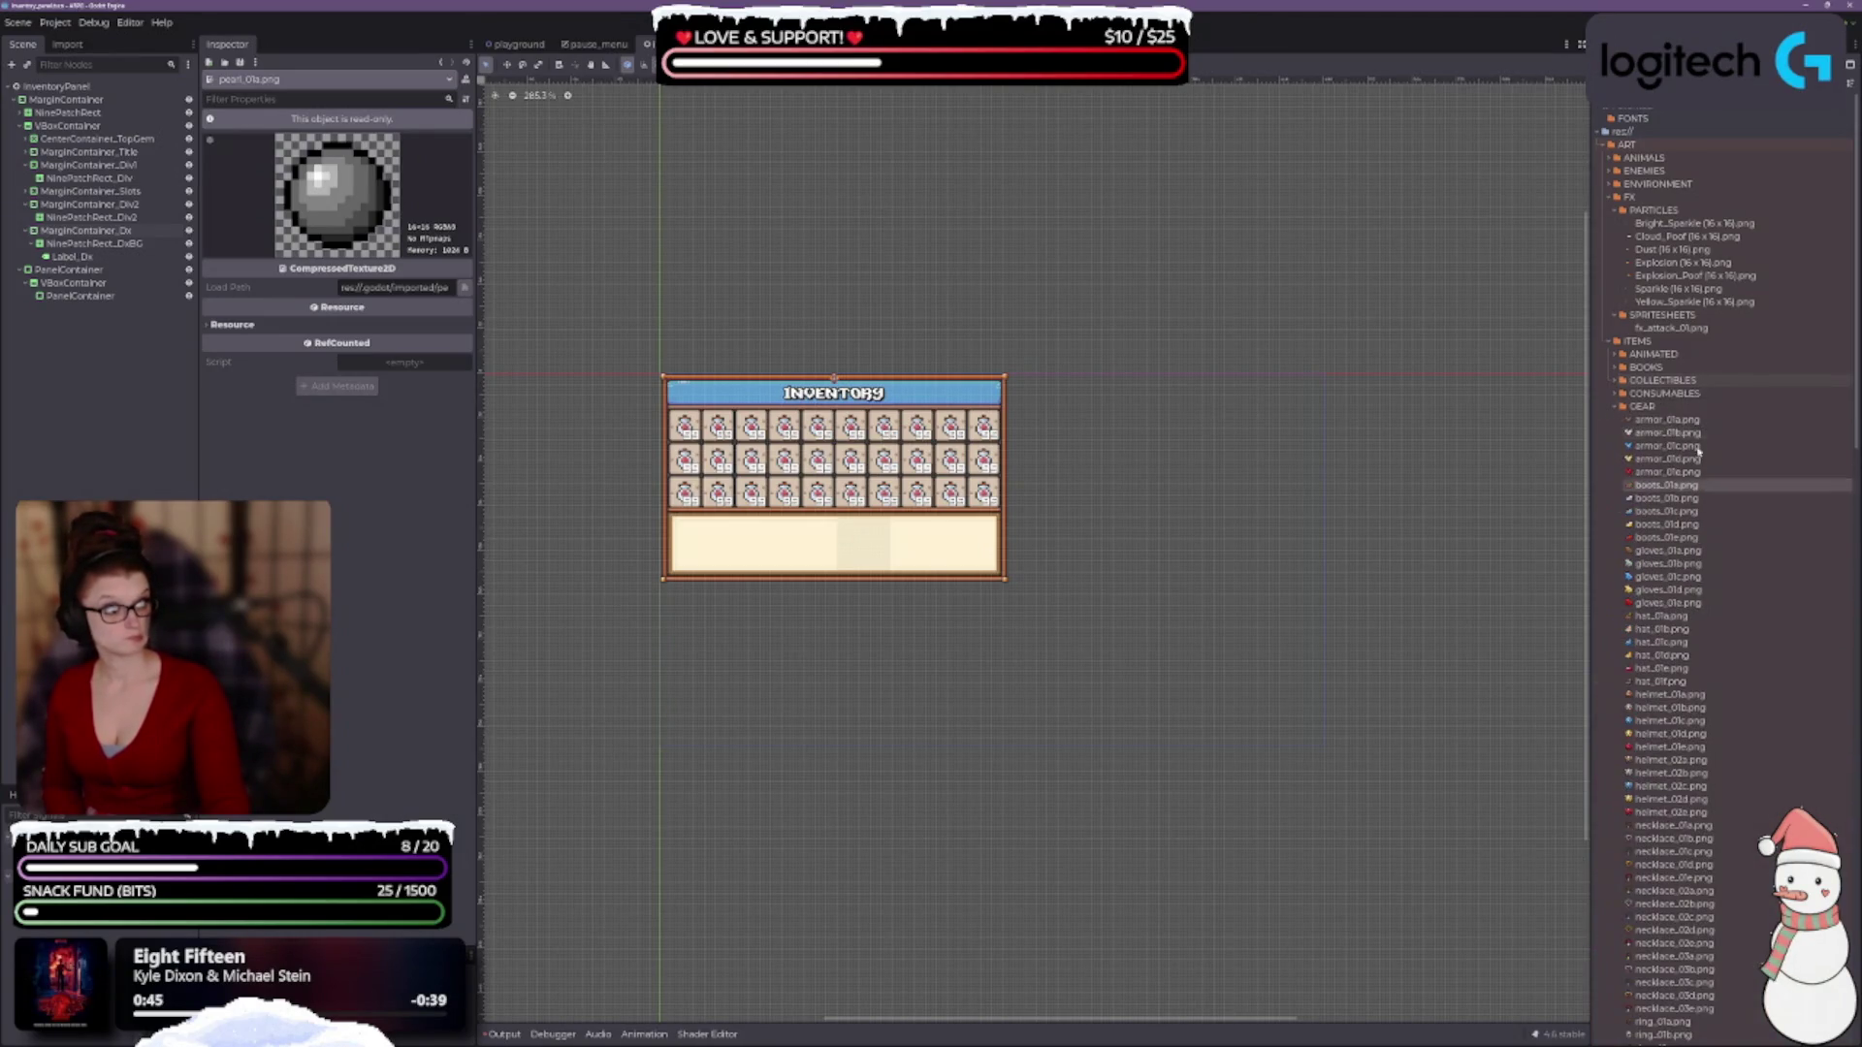
scroll(1761, 524, "down", 5)
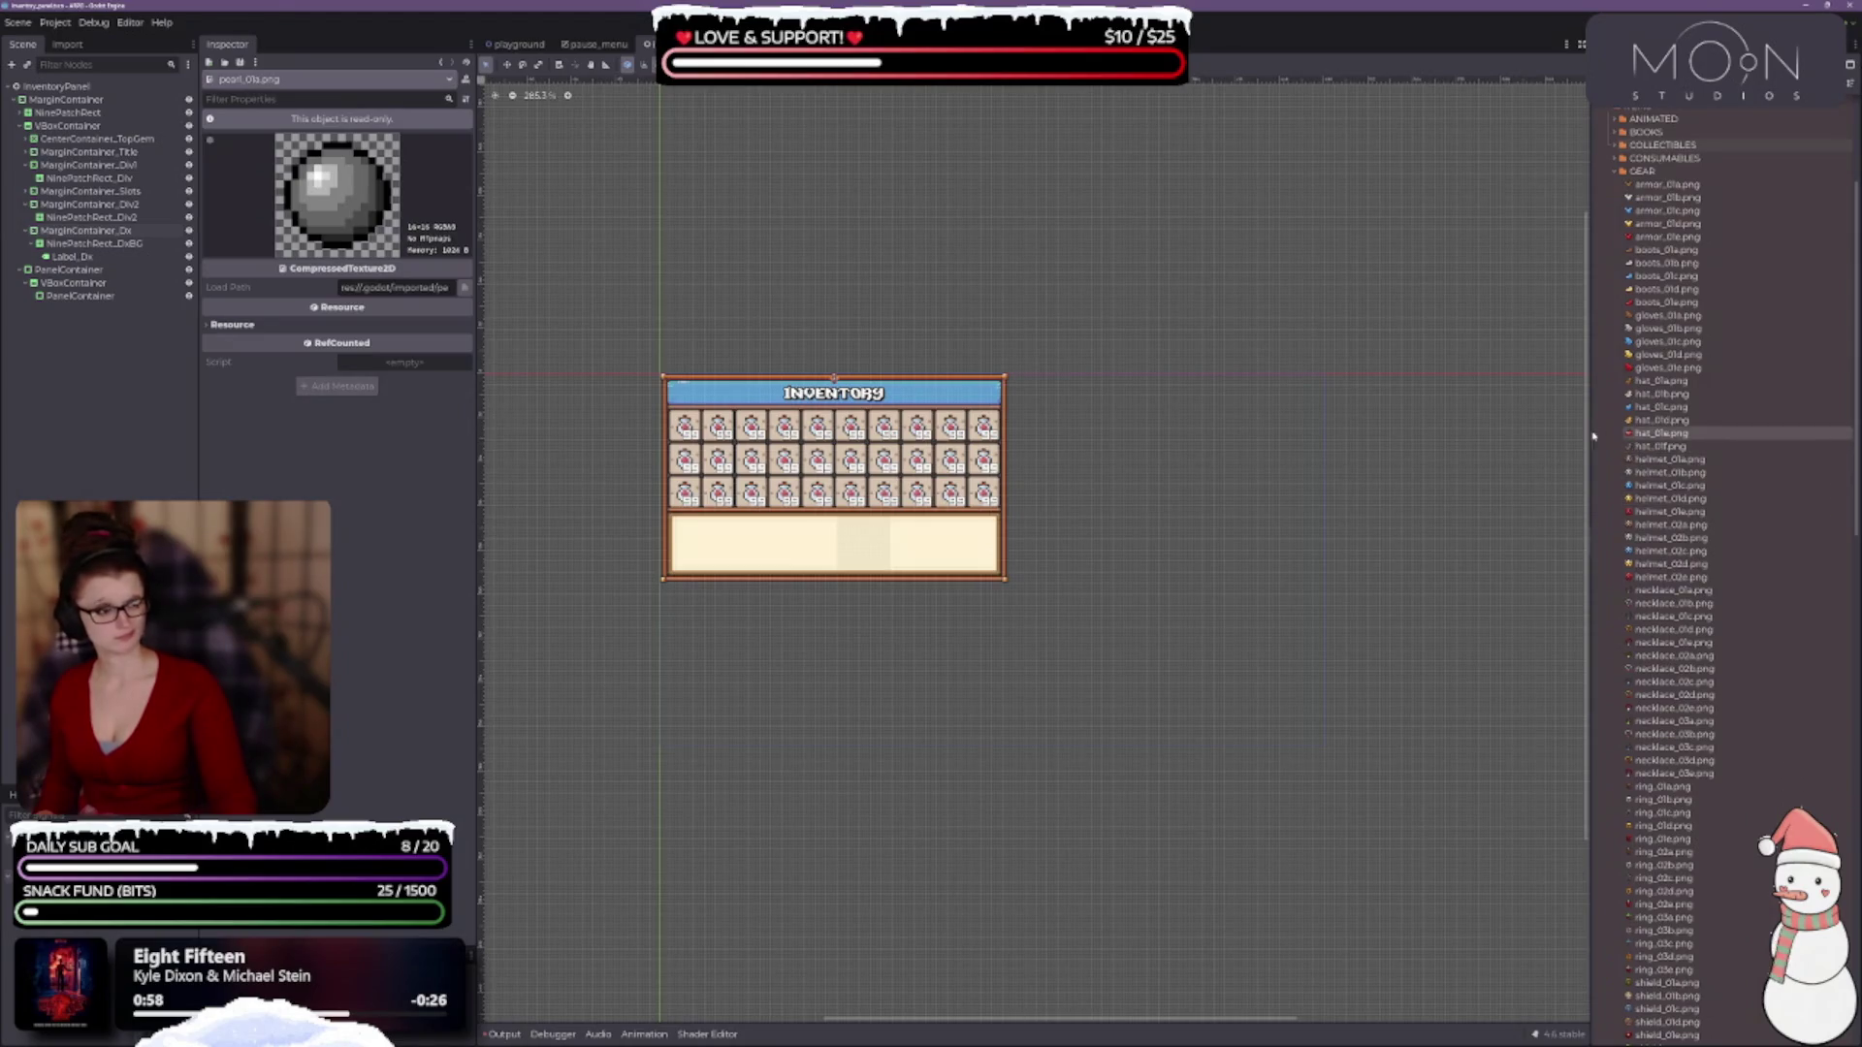
mouse_move(1589, 431)
left_mouse_down()
mouse_move(1130, 475)
mouse_move(839, 586)
mouse_move(768, 436)
mouse_move(700, 406)
left_mouse_up()
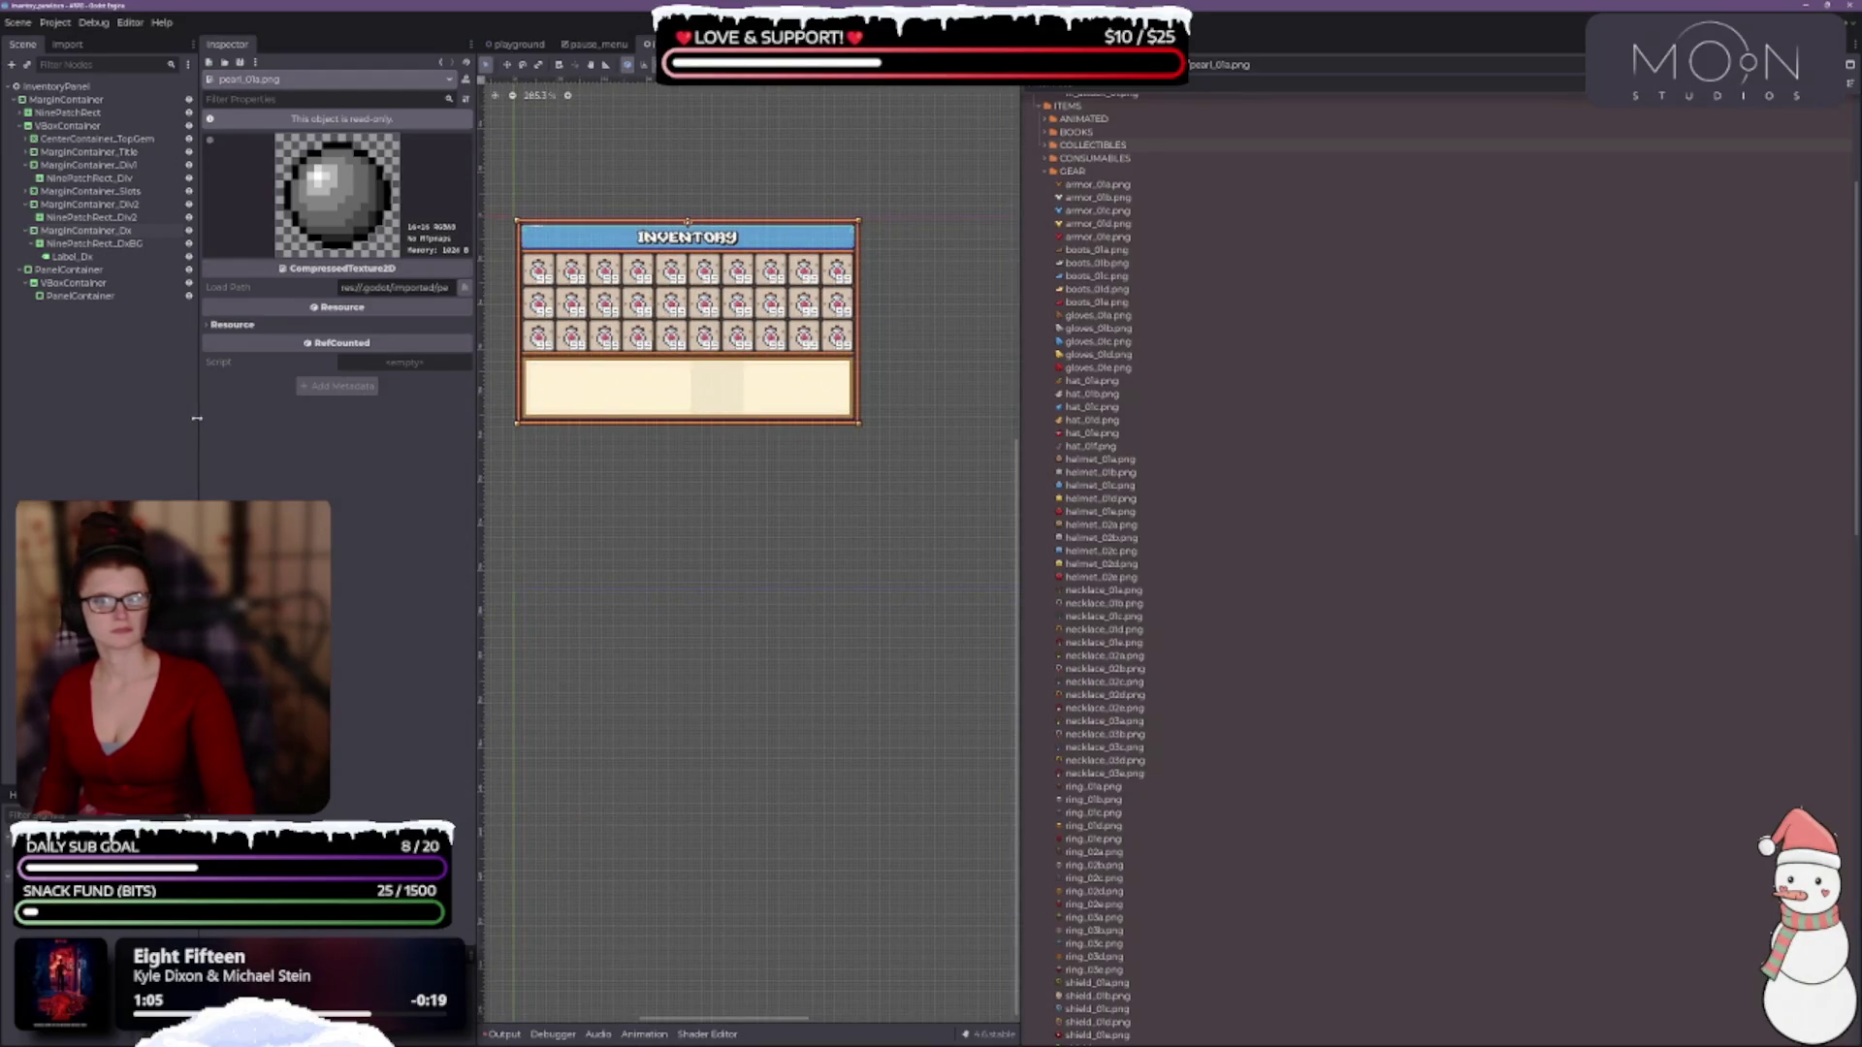
left_click_drag(199, 422, 188, 422)
left_click_drag(474, 484, 423, 484)
left_click_drag(1017, 508, 842, 508)
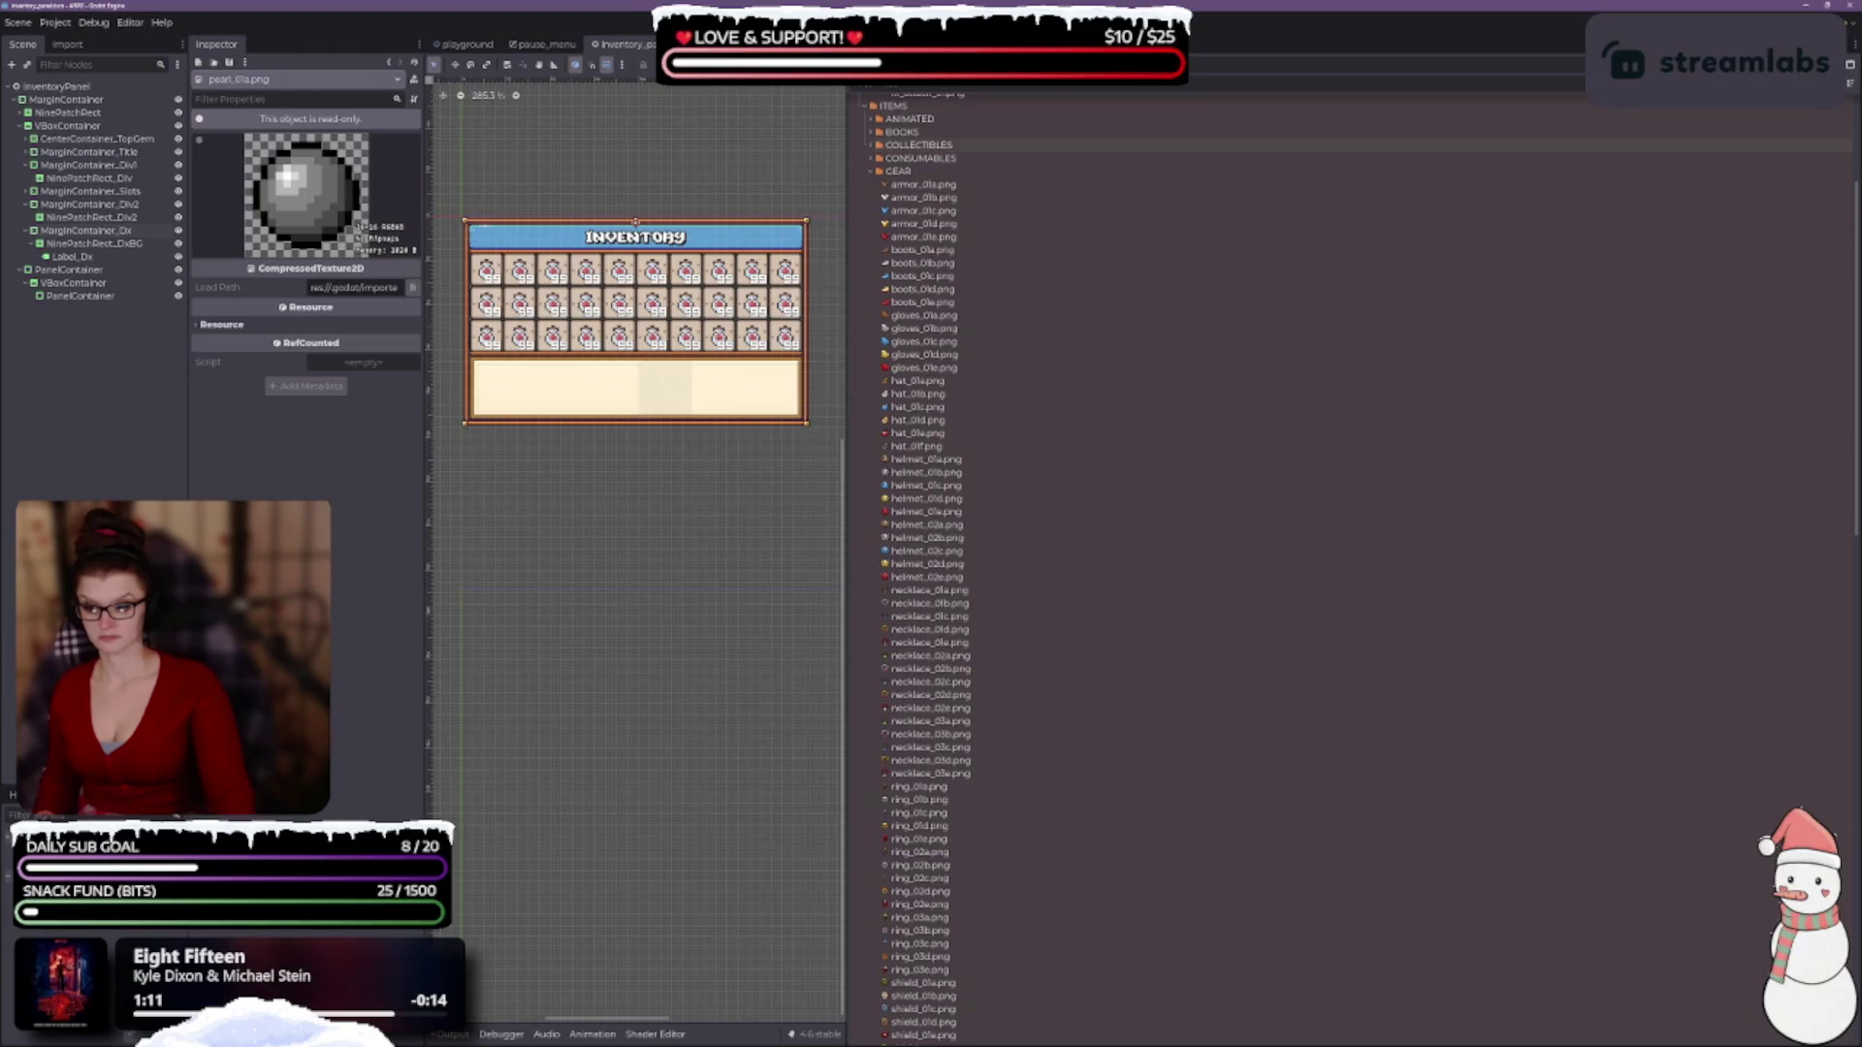
key("alt+Tab")
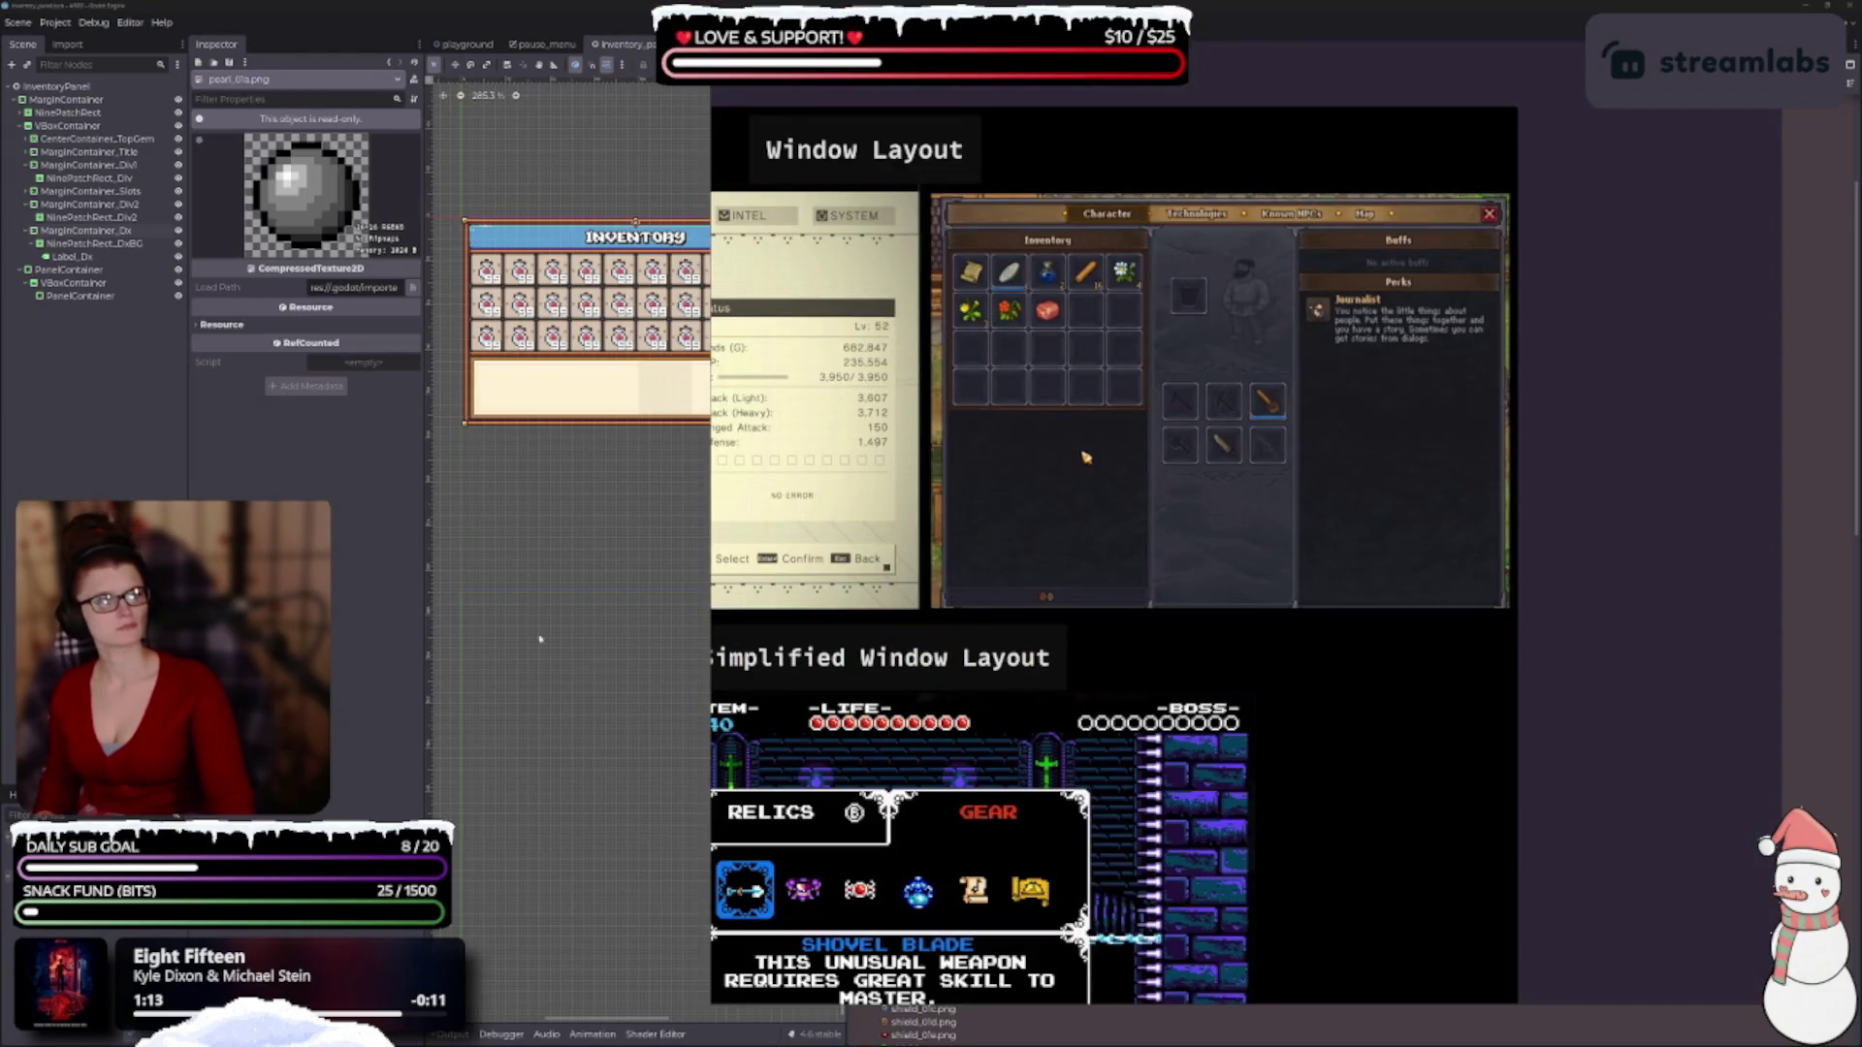
mouse_move(711, 489)
left_mouse_down()
mouse_move(1122, 501)
mouse_move(1047, 503)
mouse_move(1031, 524)
mouse_move(1073, 572)
left_mouse_up()
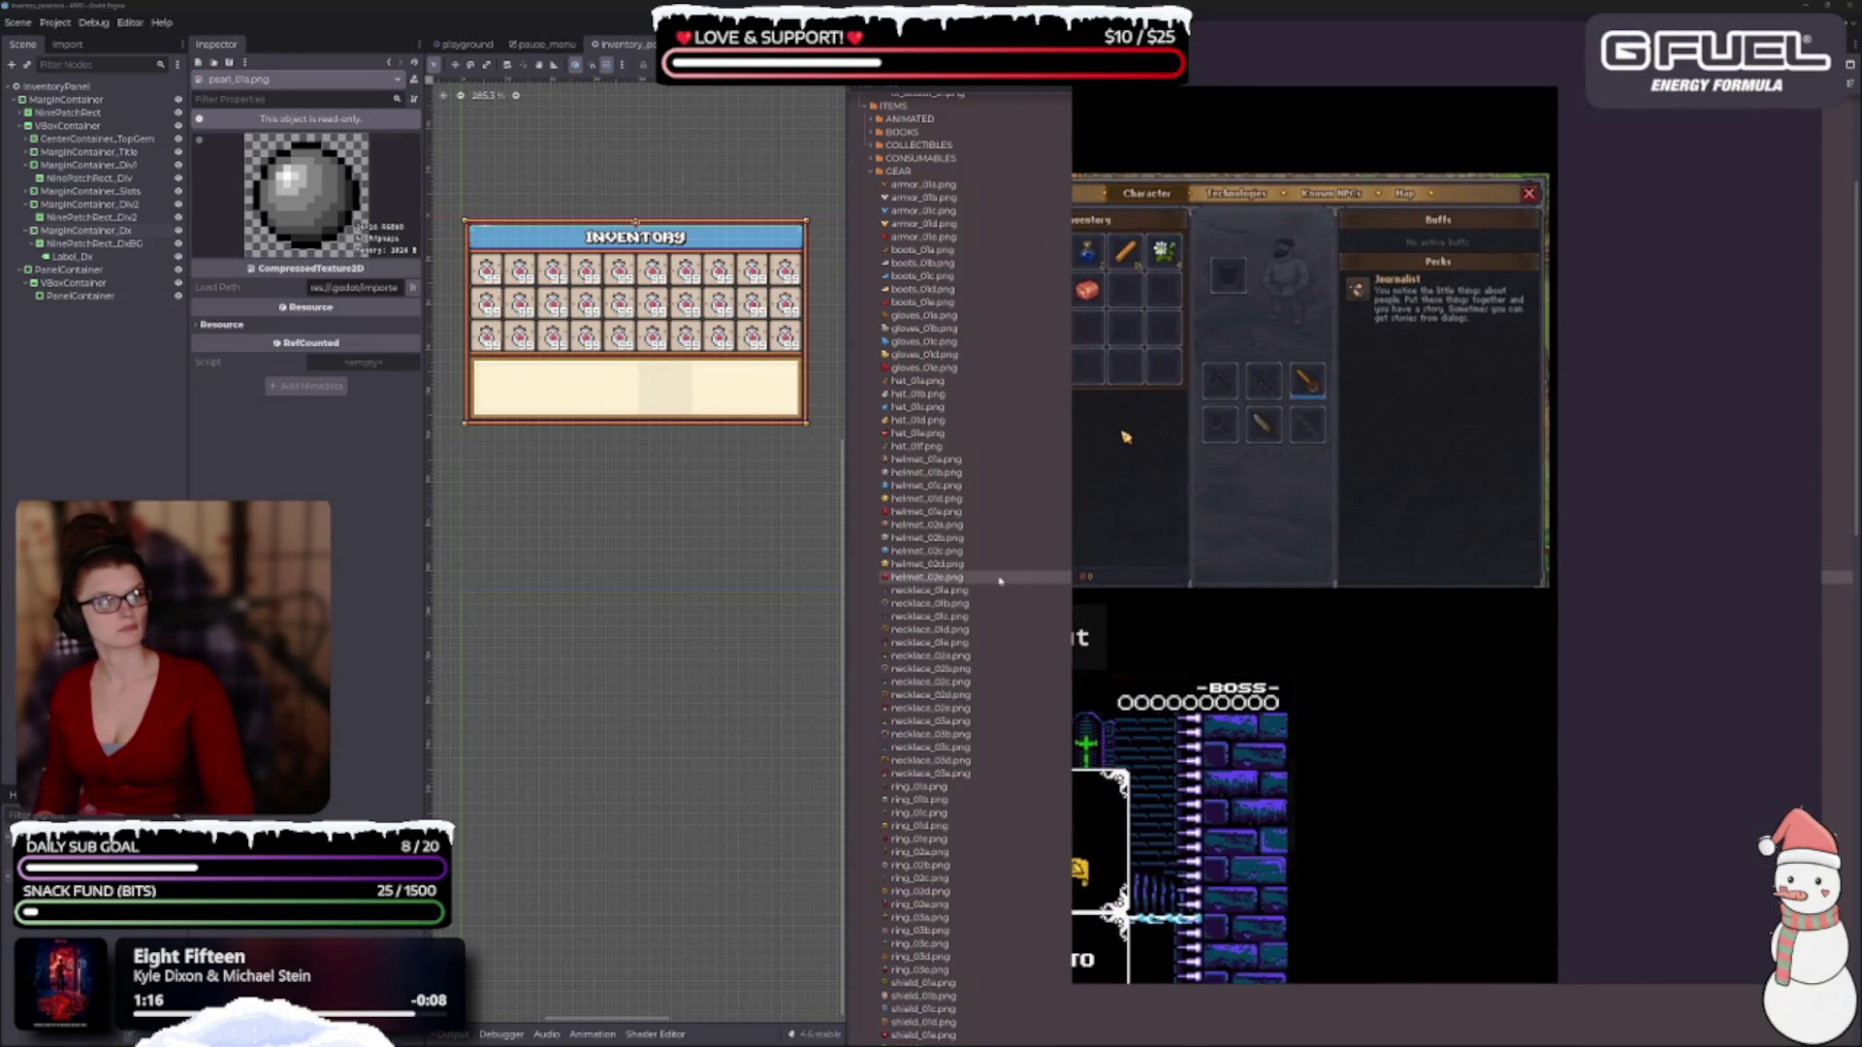
left_click(1068, 602)
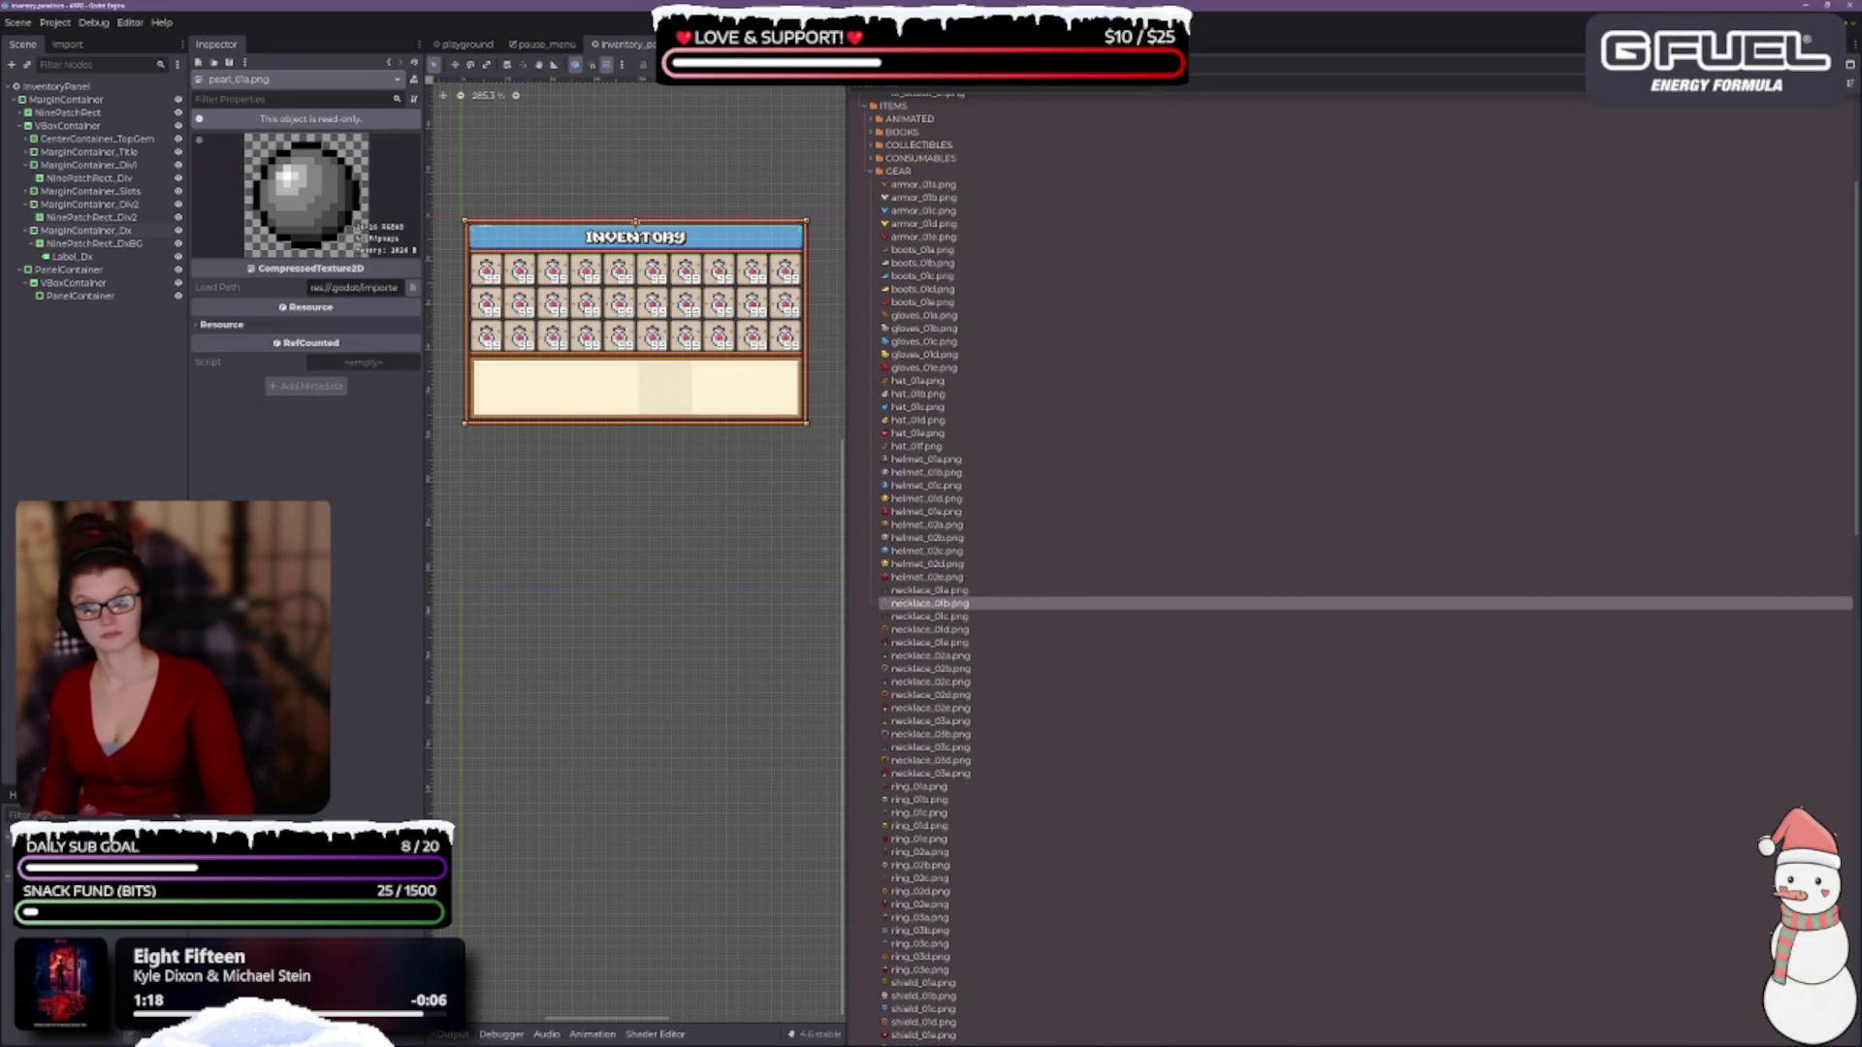
key("alt+Tab")
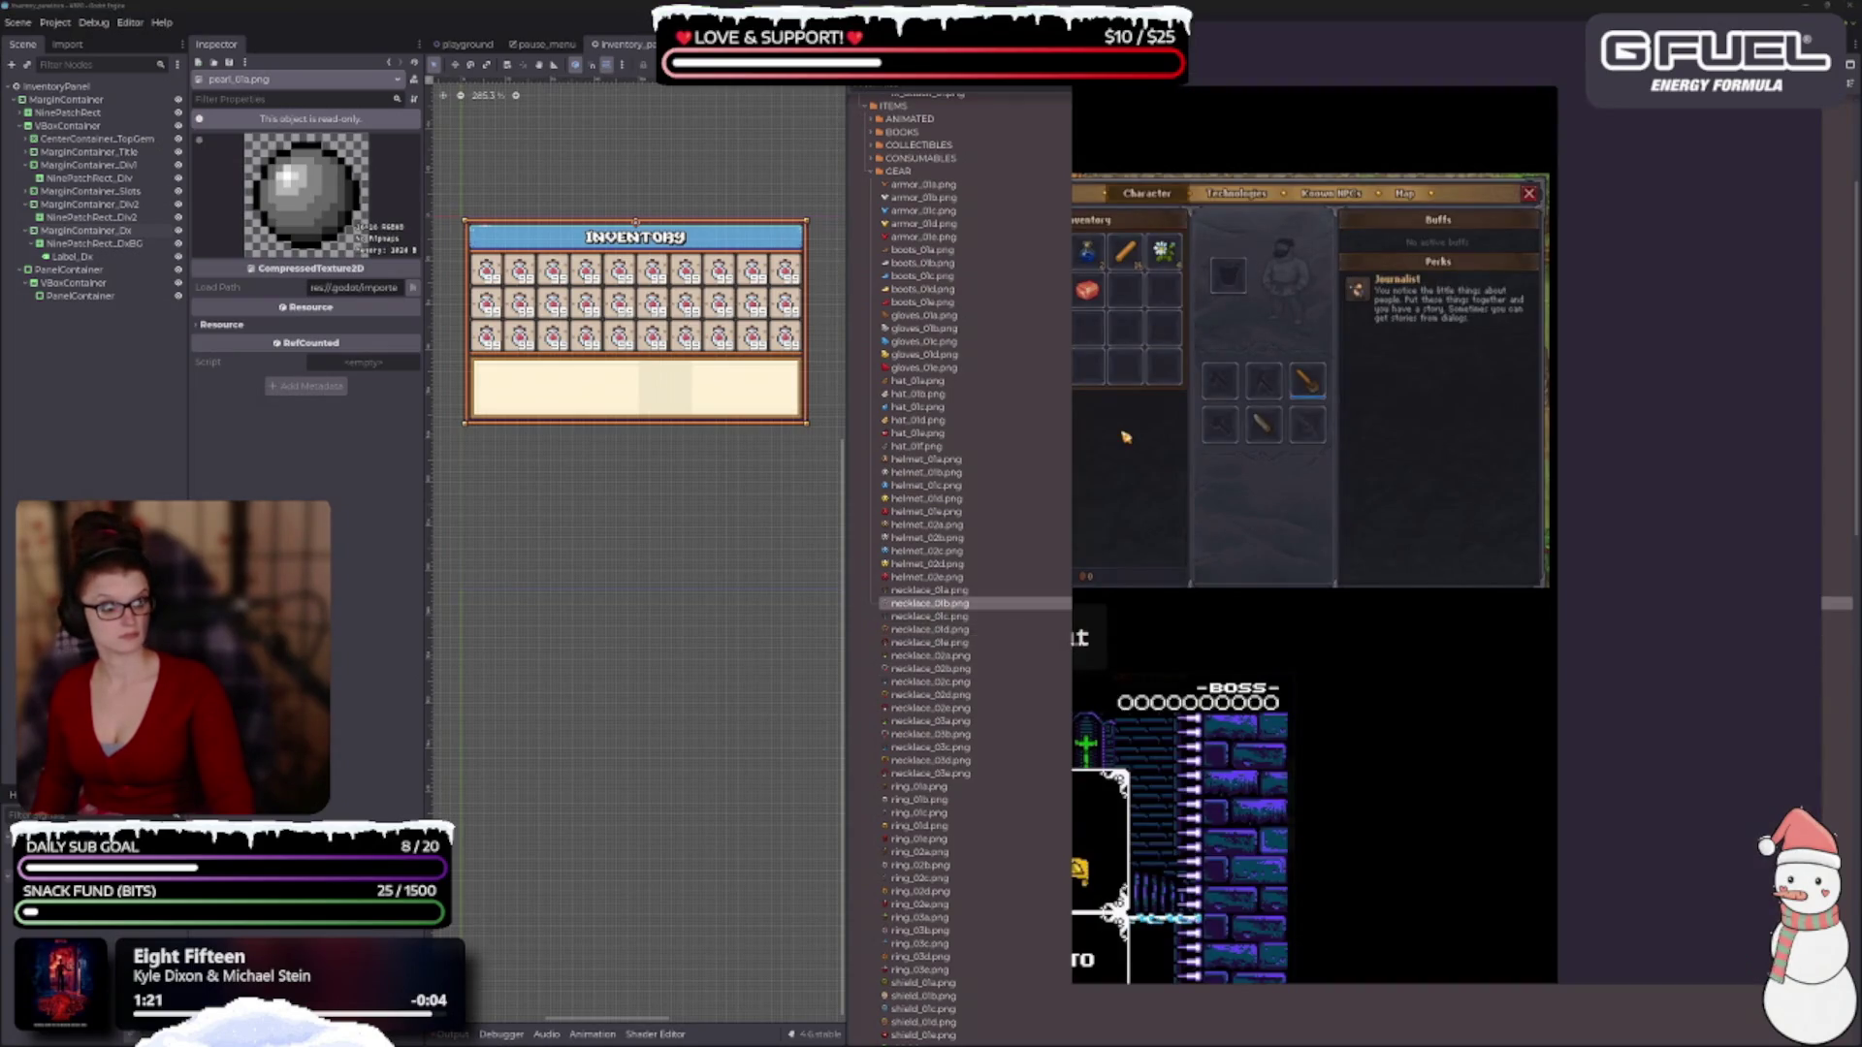
left_click_drag(1067, 572, 1018, 572)
Enlarge the reference window and zoom the board to reveal more inventory screenshots.
left_click_drag(1345, 656, 1595, 579)
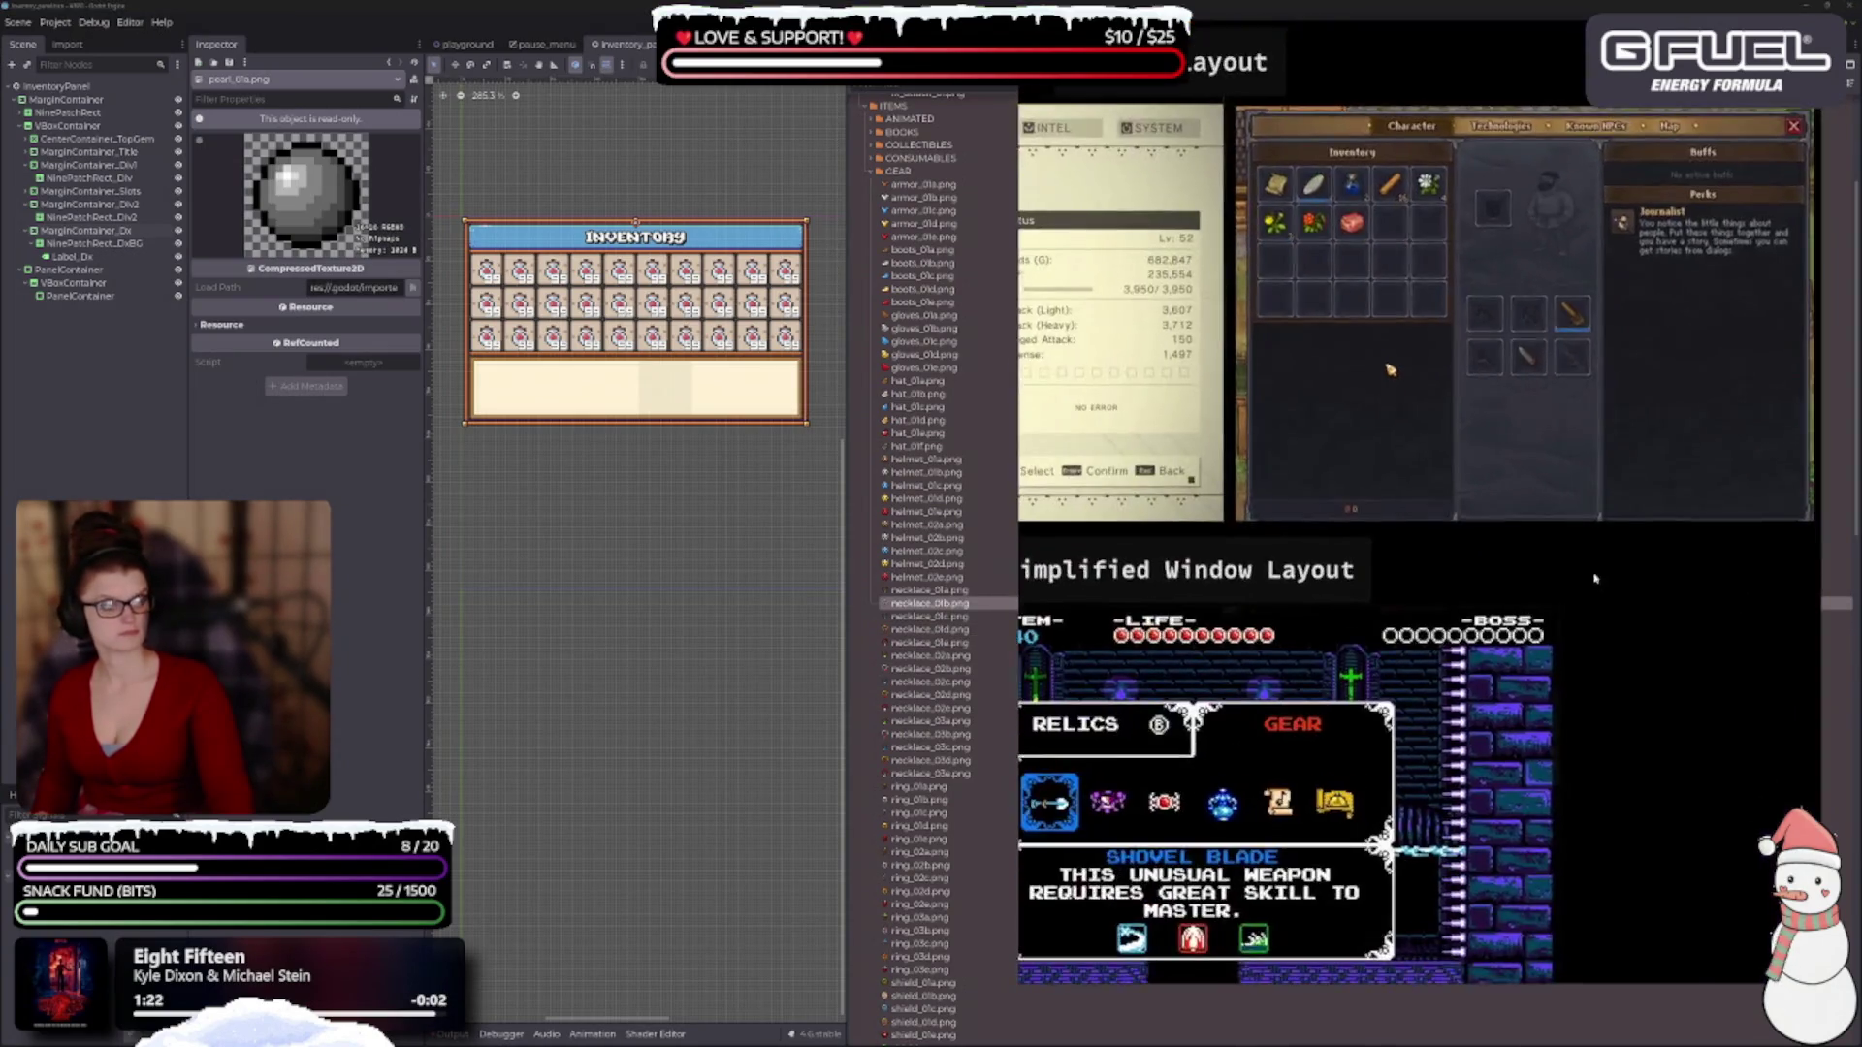
scroll(1595, 579, "down", 3)
scroll(1534, 714, "up", 1)
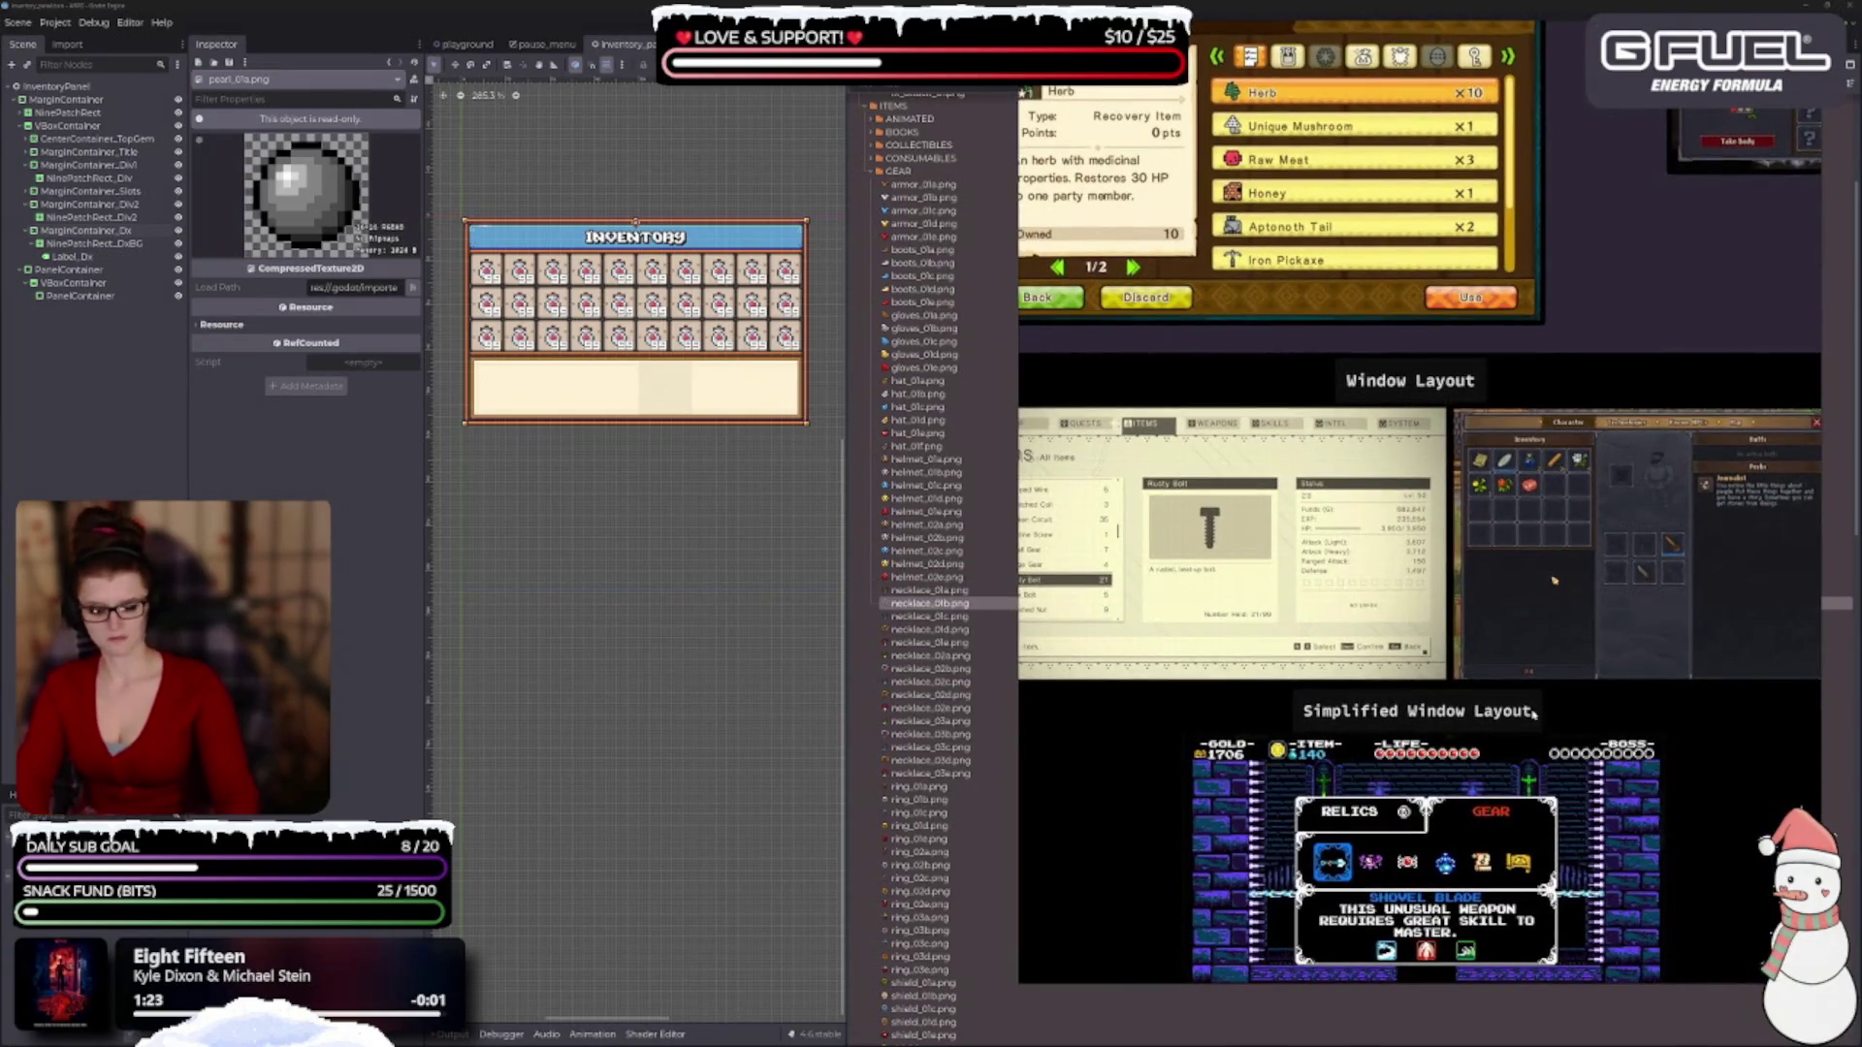
scroll(1441, 777, "up", 1)
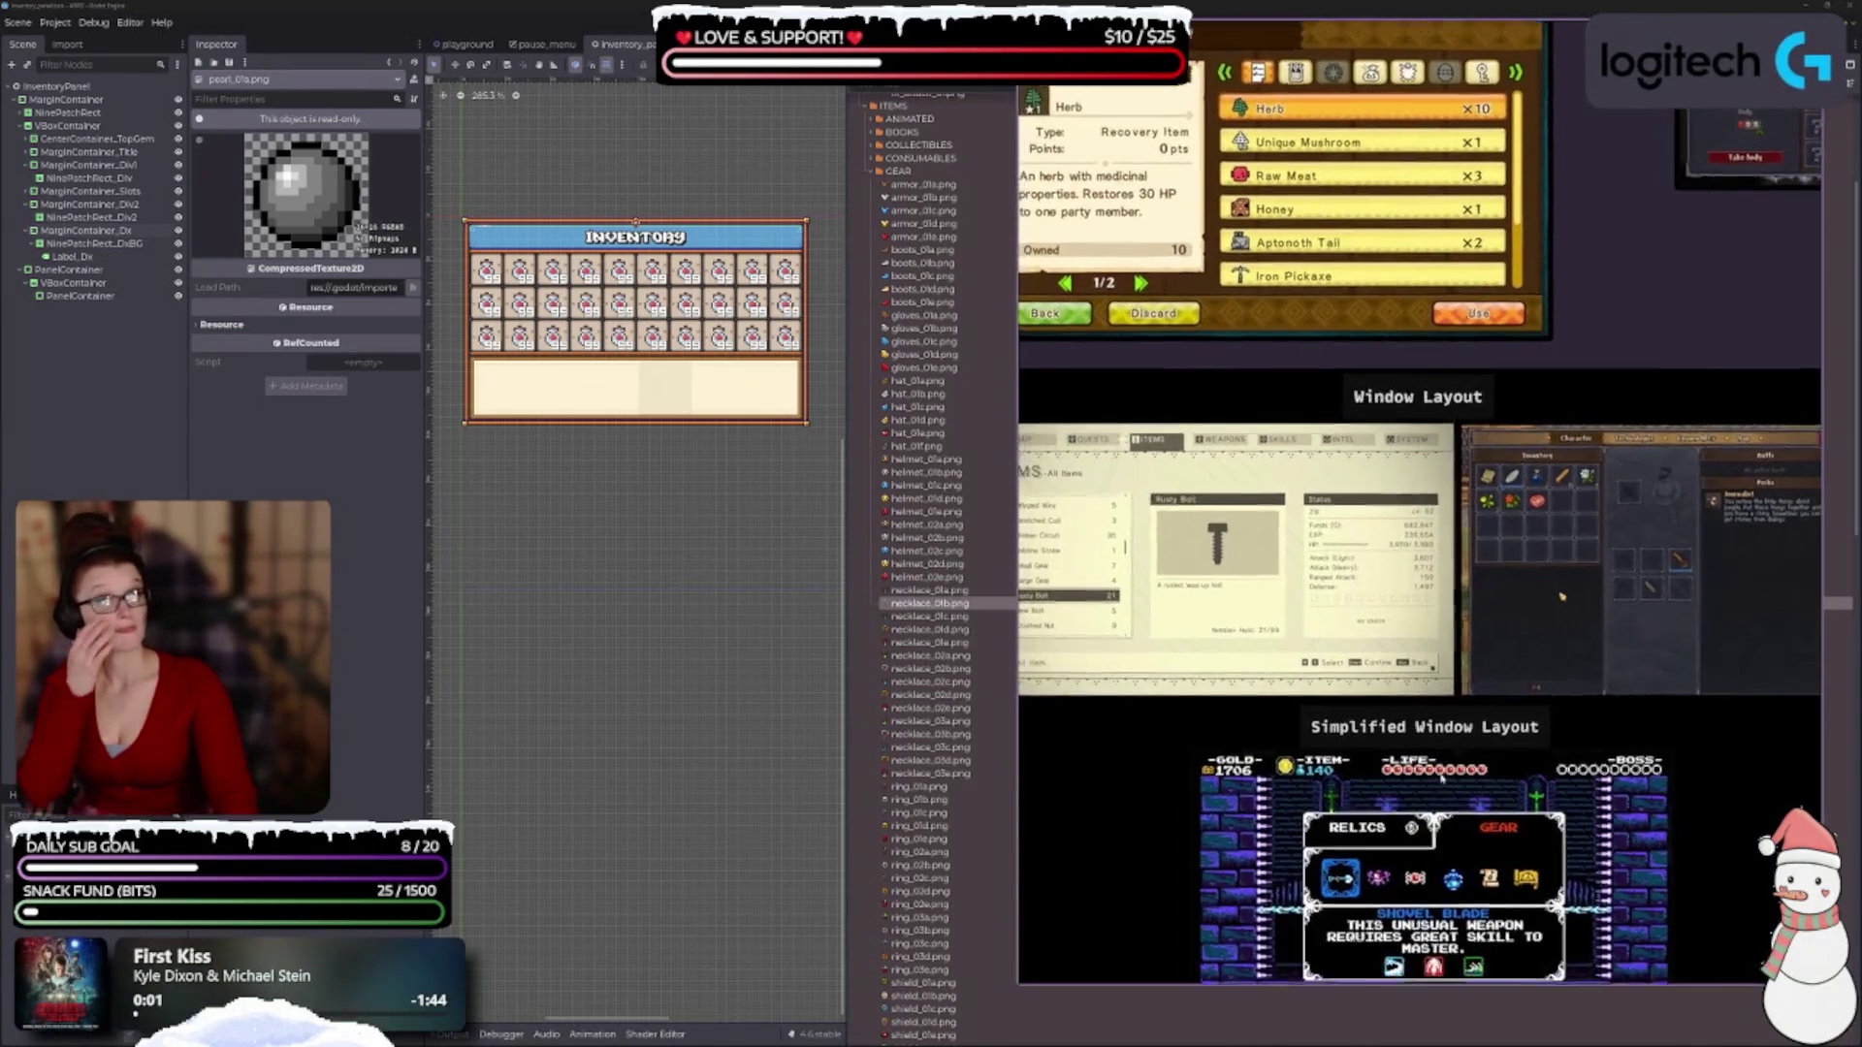
mouse_move(963, 266)
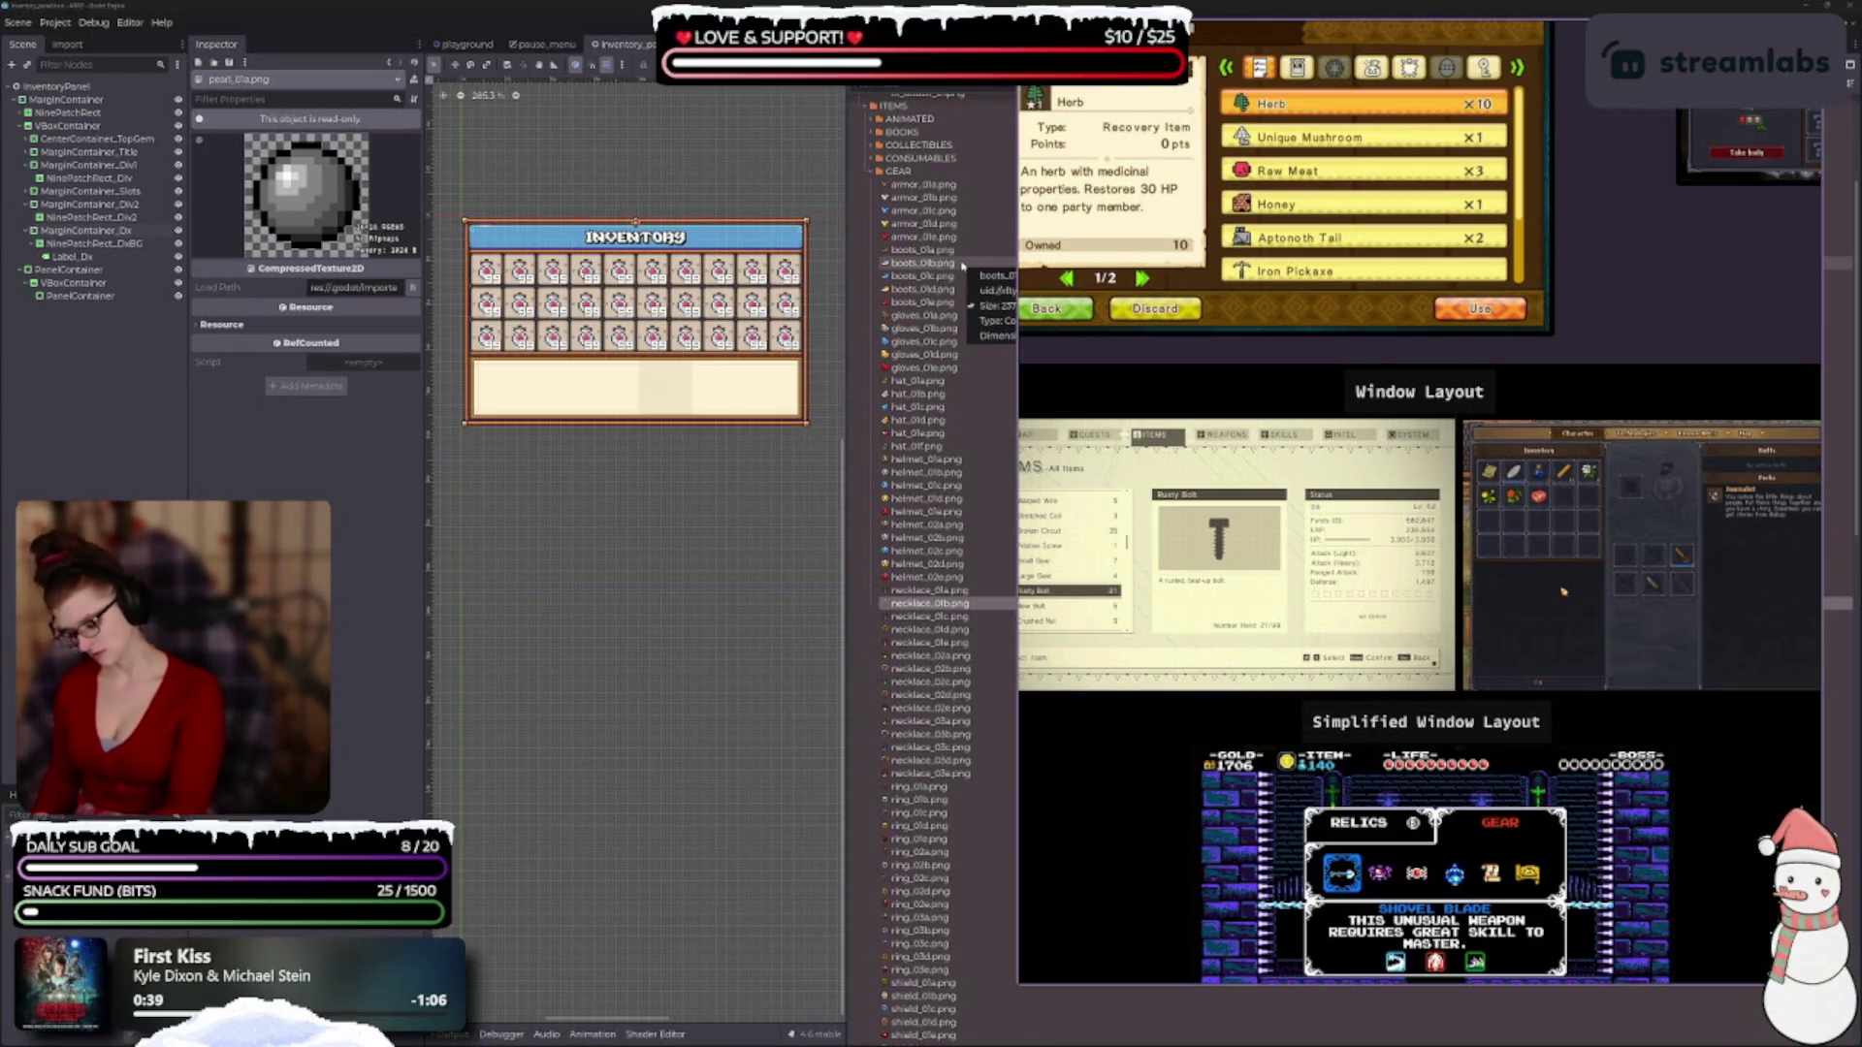
scroll(917, 839, "down", 10)
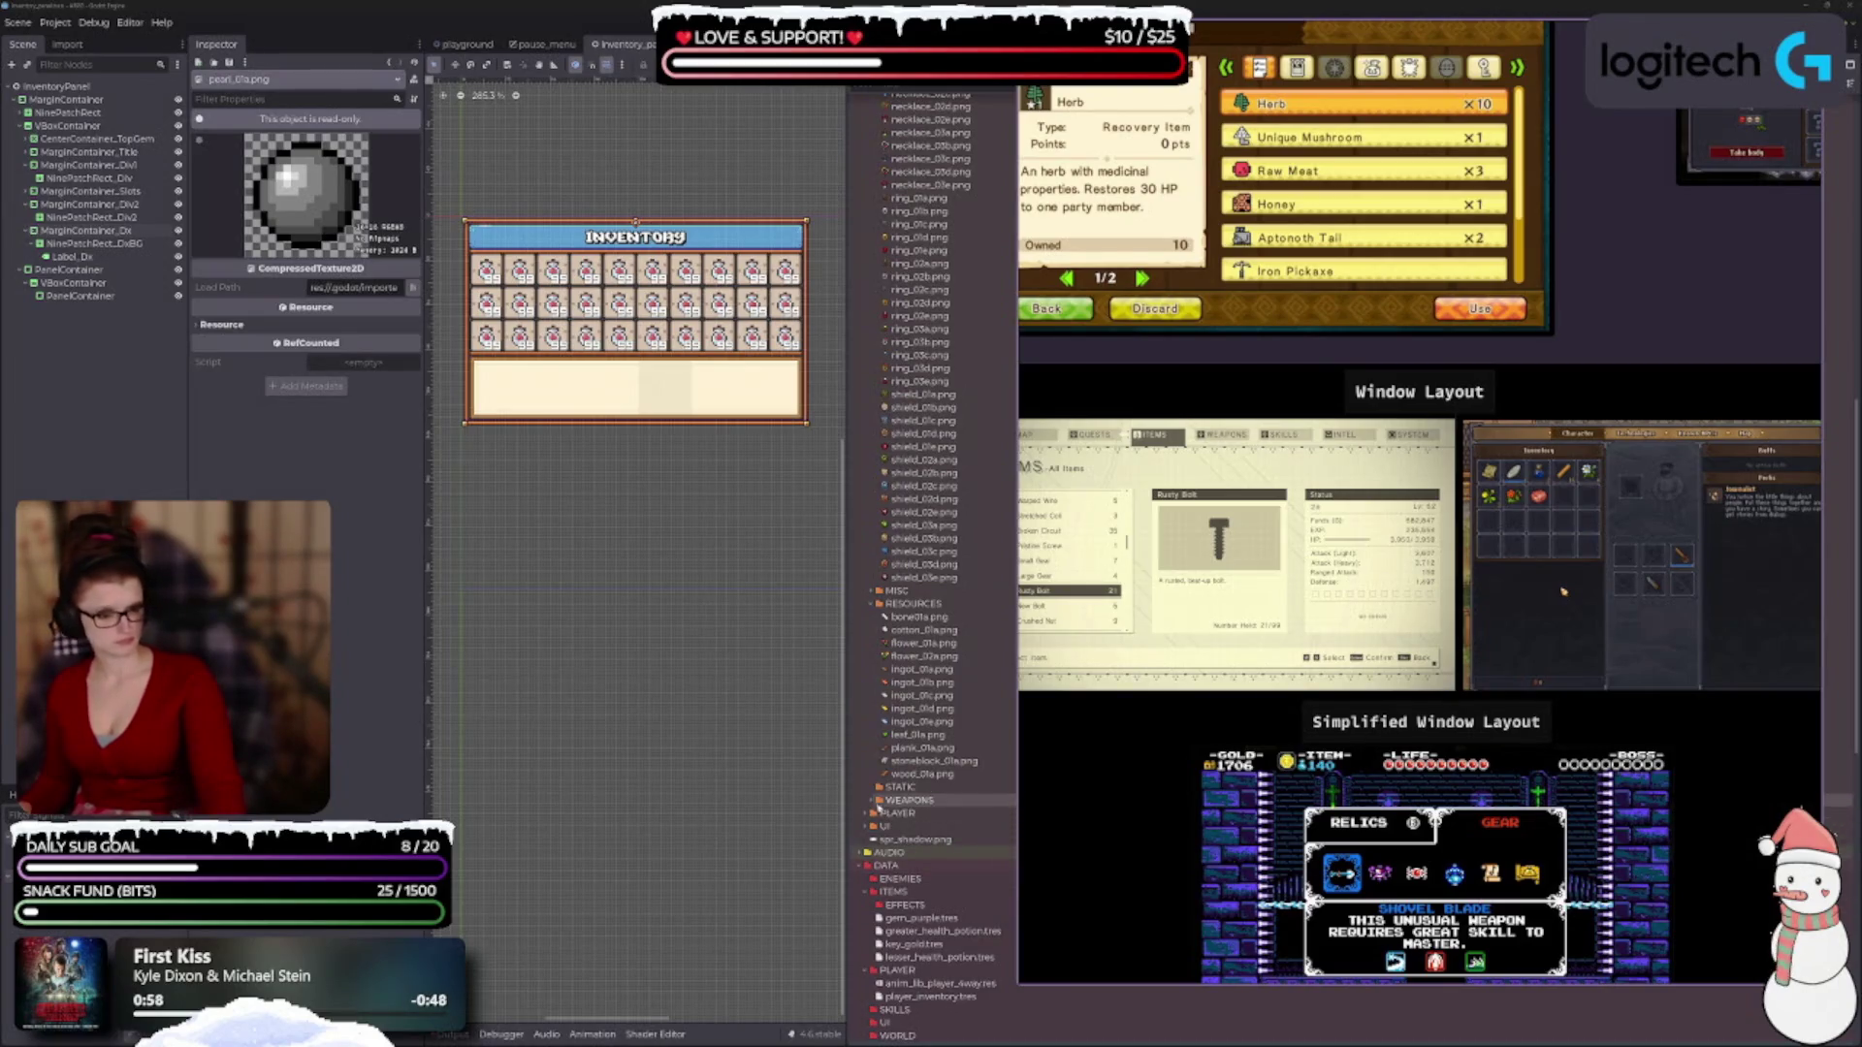
Expand the WEAPONS folder in the FileSystem dock to list its icons.
left_click(871, 801)
scroll(970, 804, "down", 10)
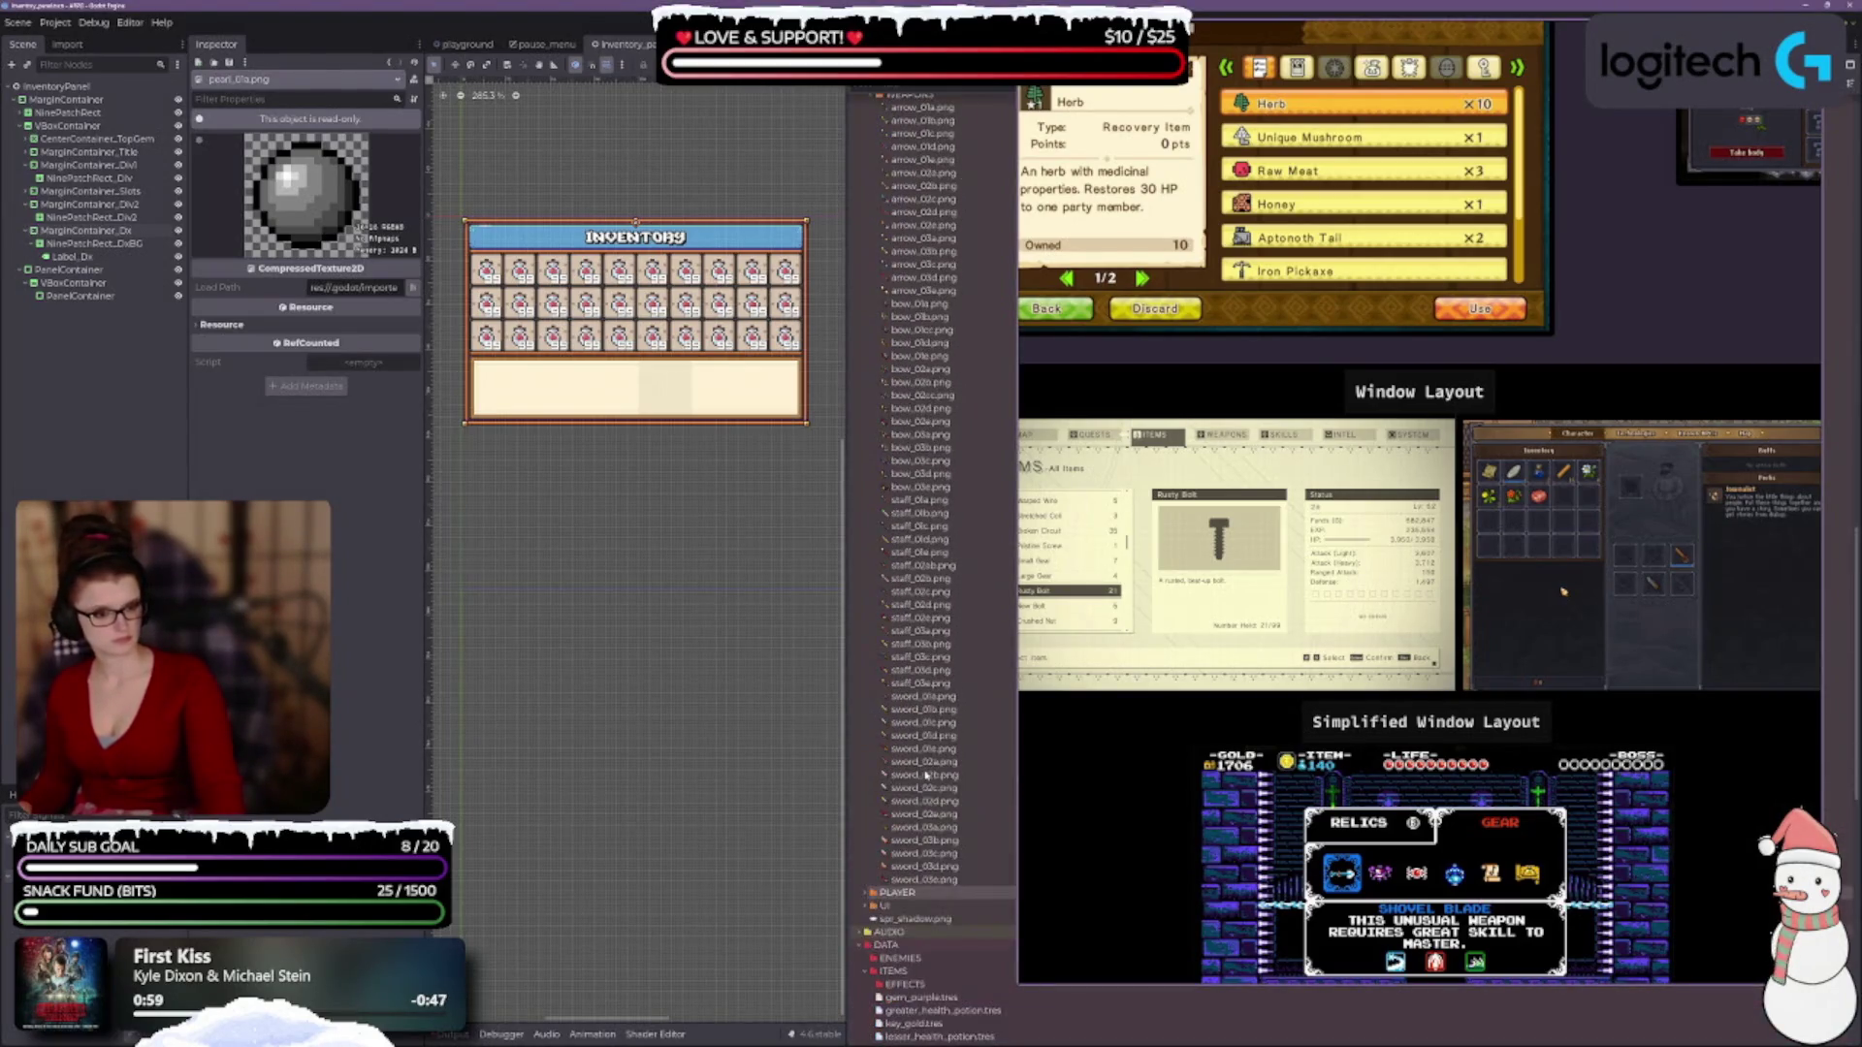
scroll(988, 804, "up", 3)
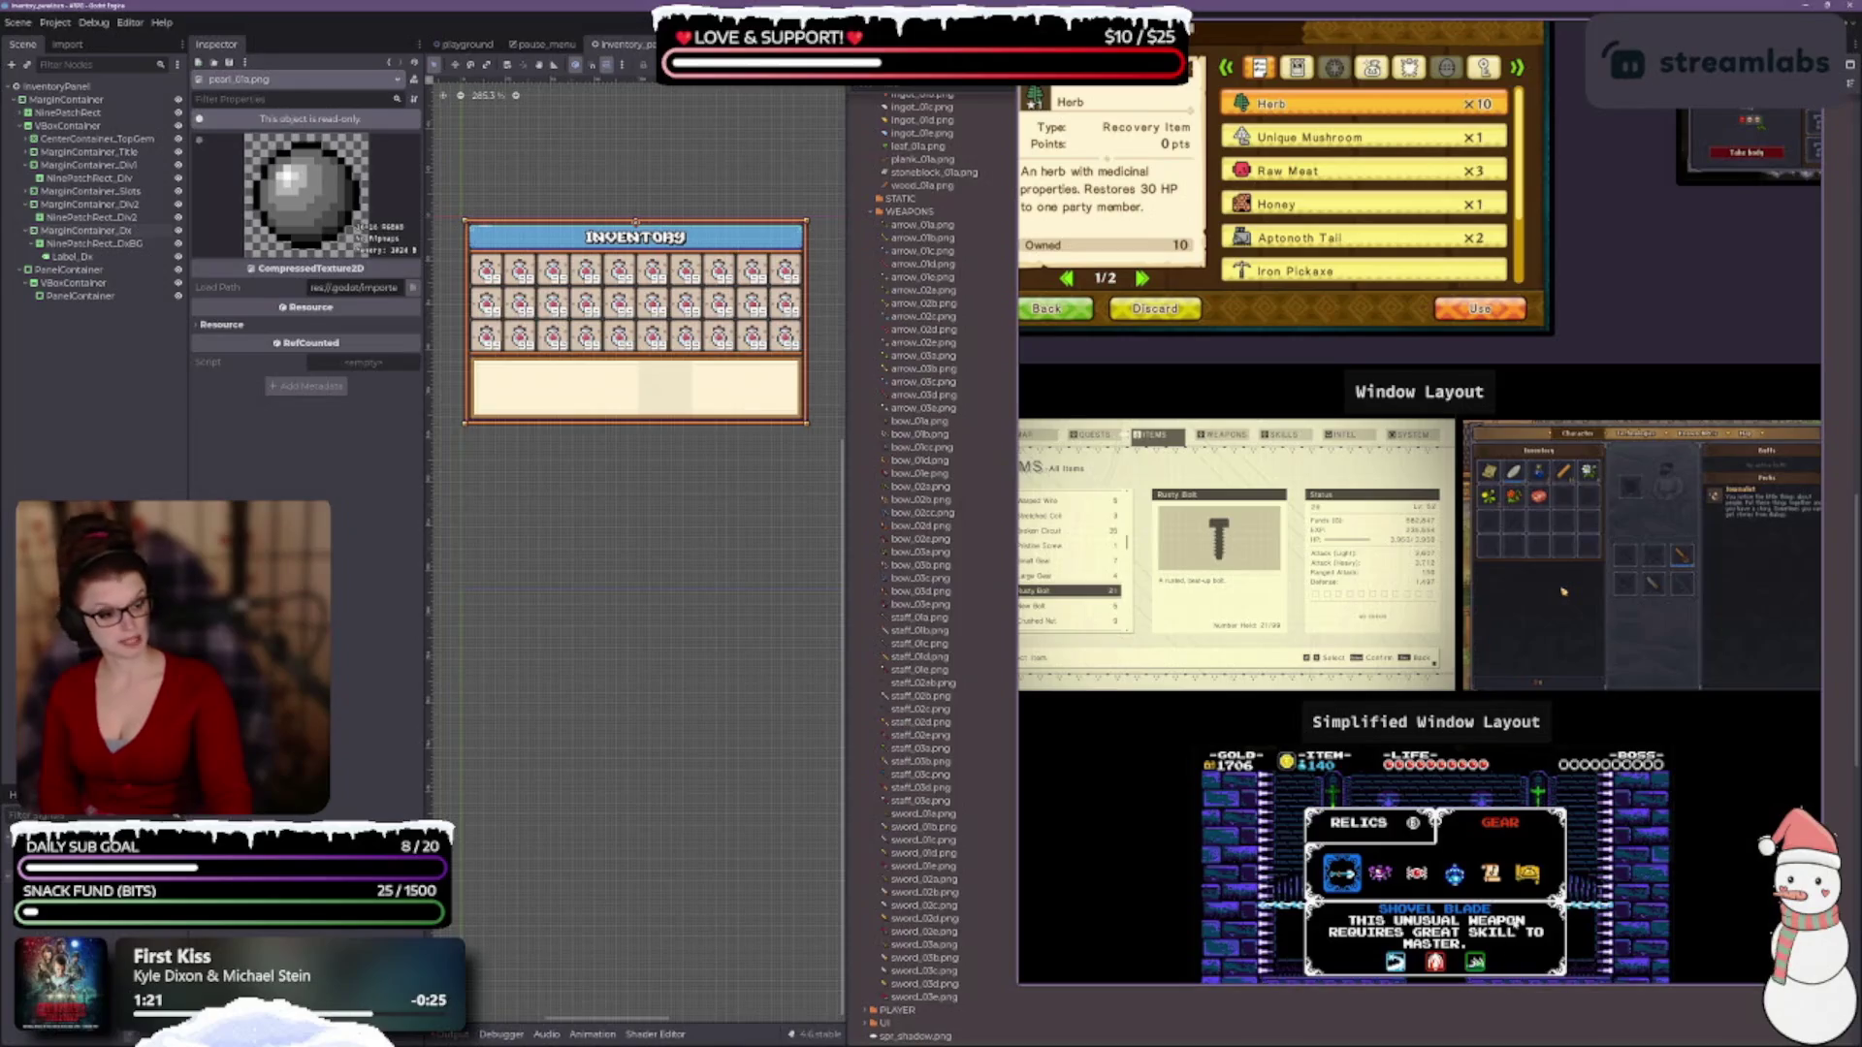
scroll(1223, 762, "up", 3)
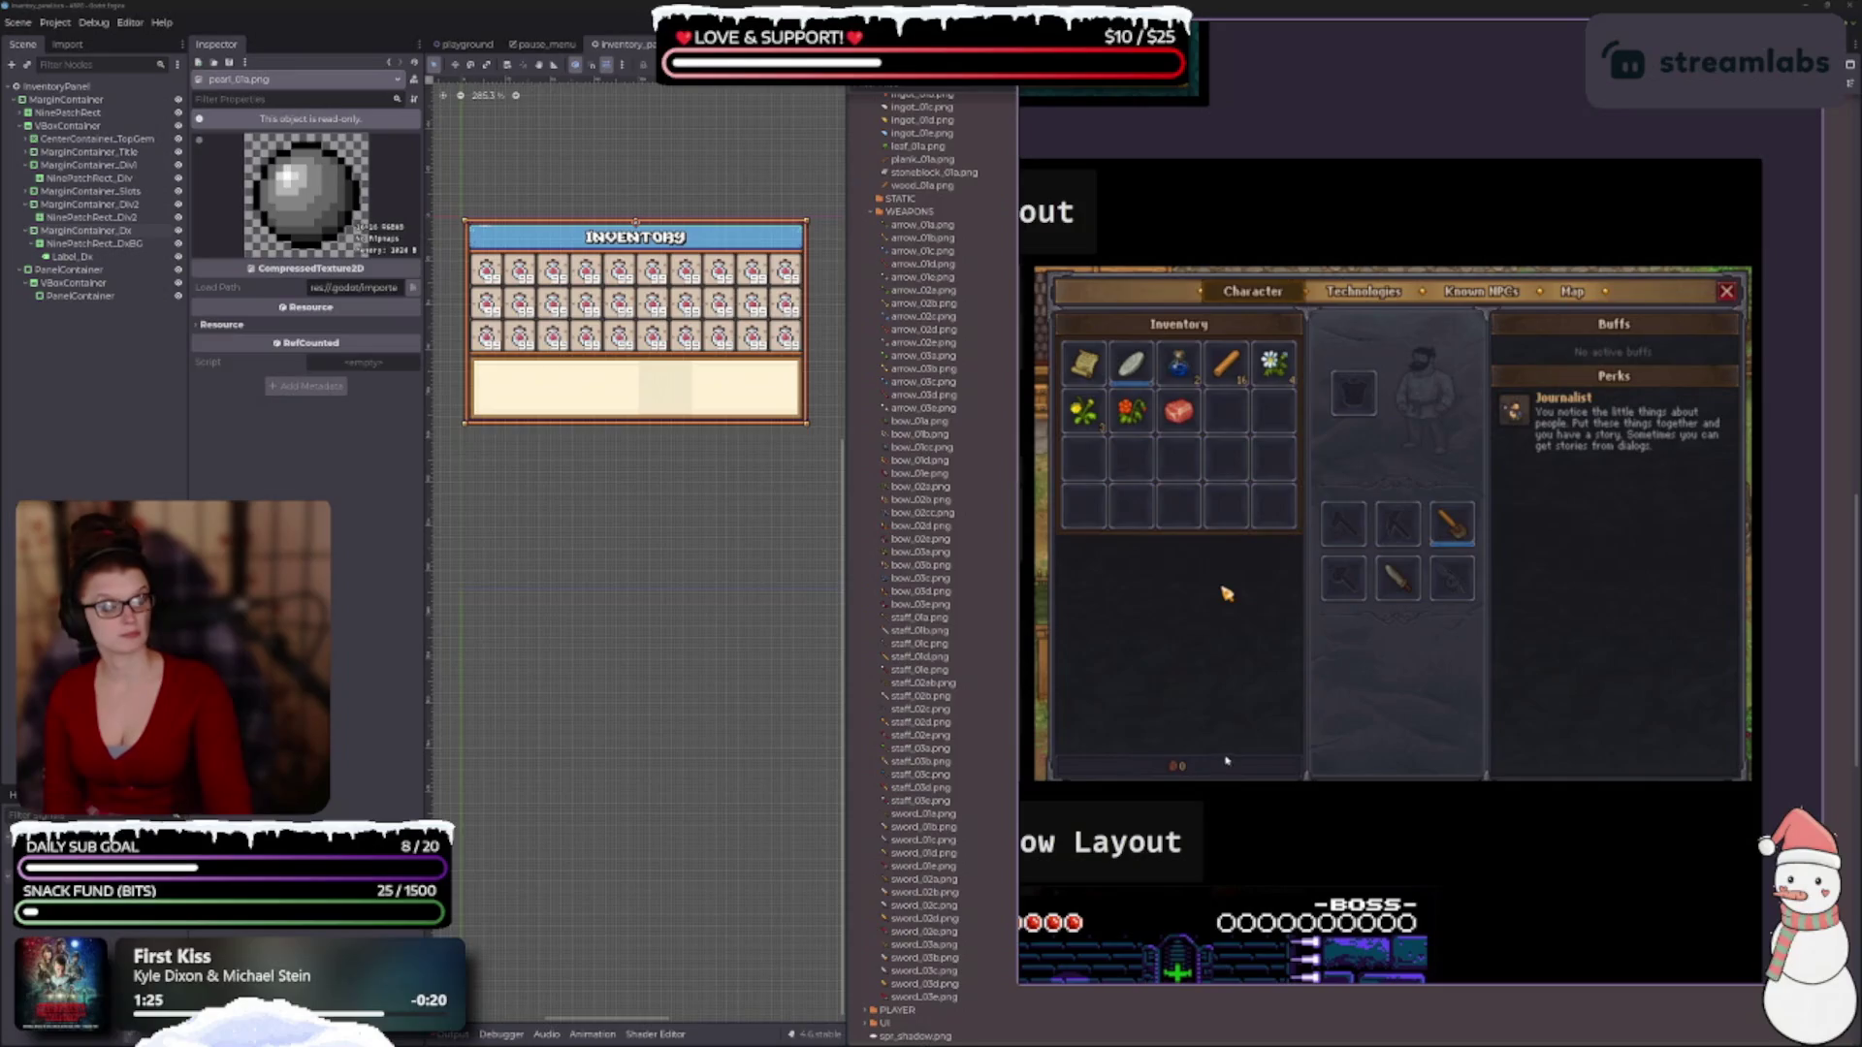
Zoom in and center the Character inventory screenshot on the reference board.
scroll(1376, 650, "up", 1)
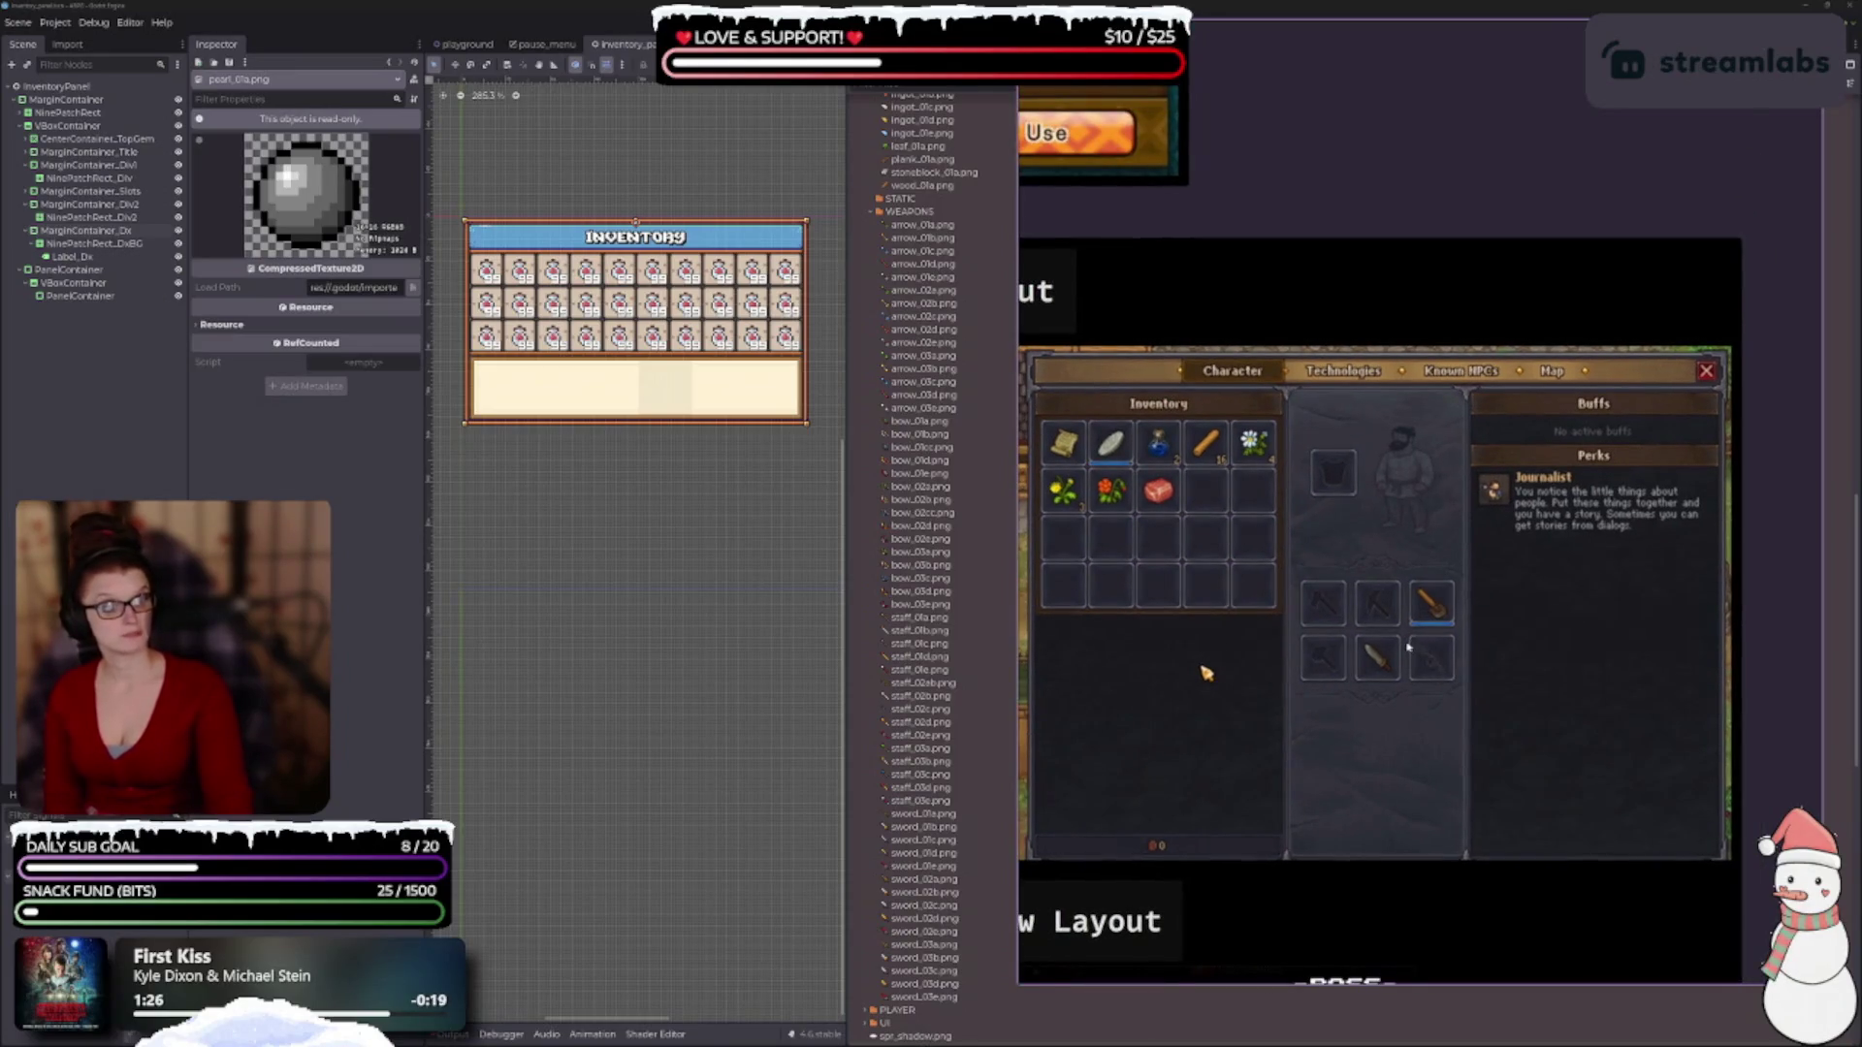
left_click_drag(1407, 647, 1383, 624)
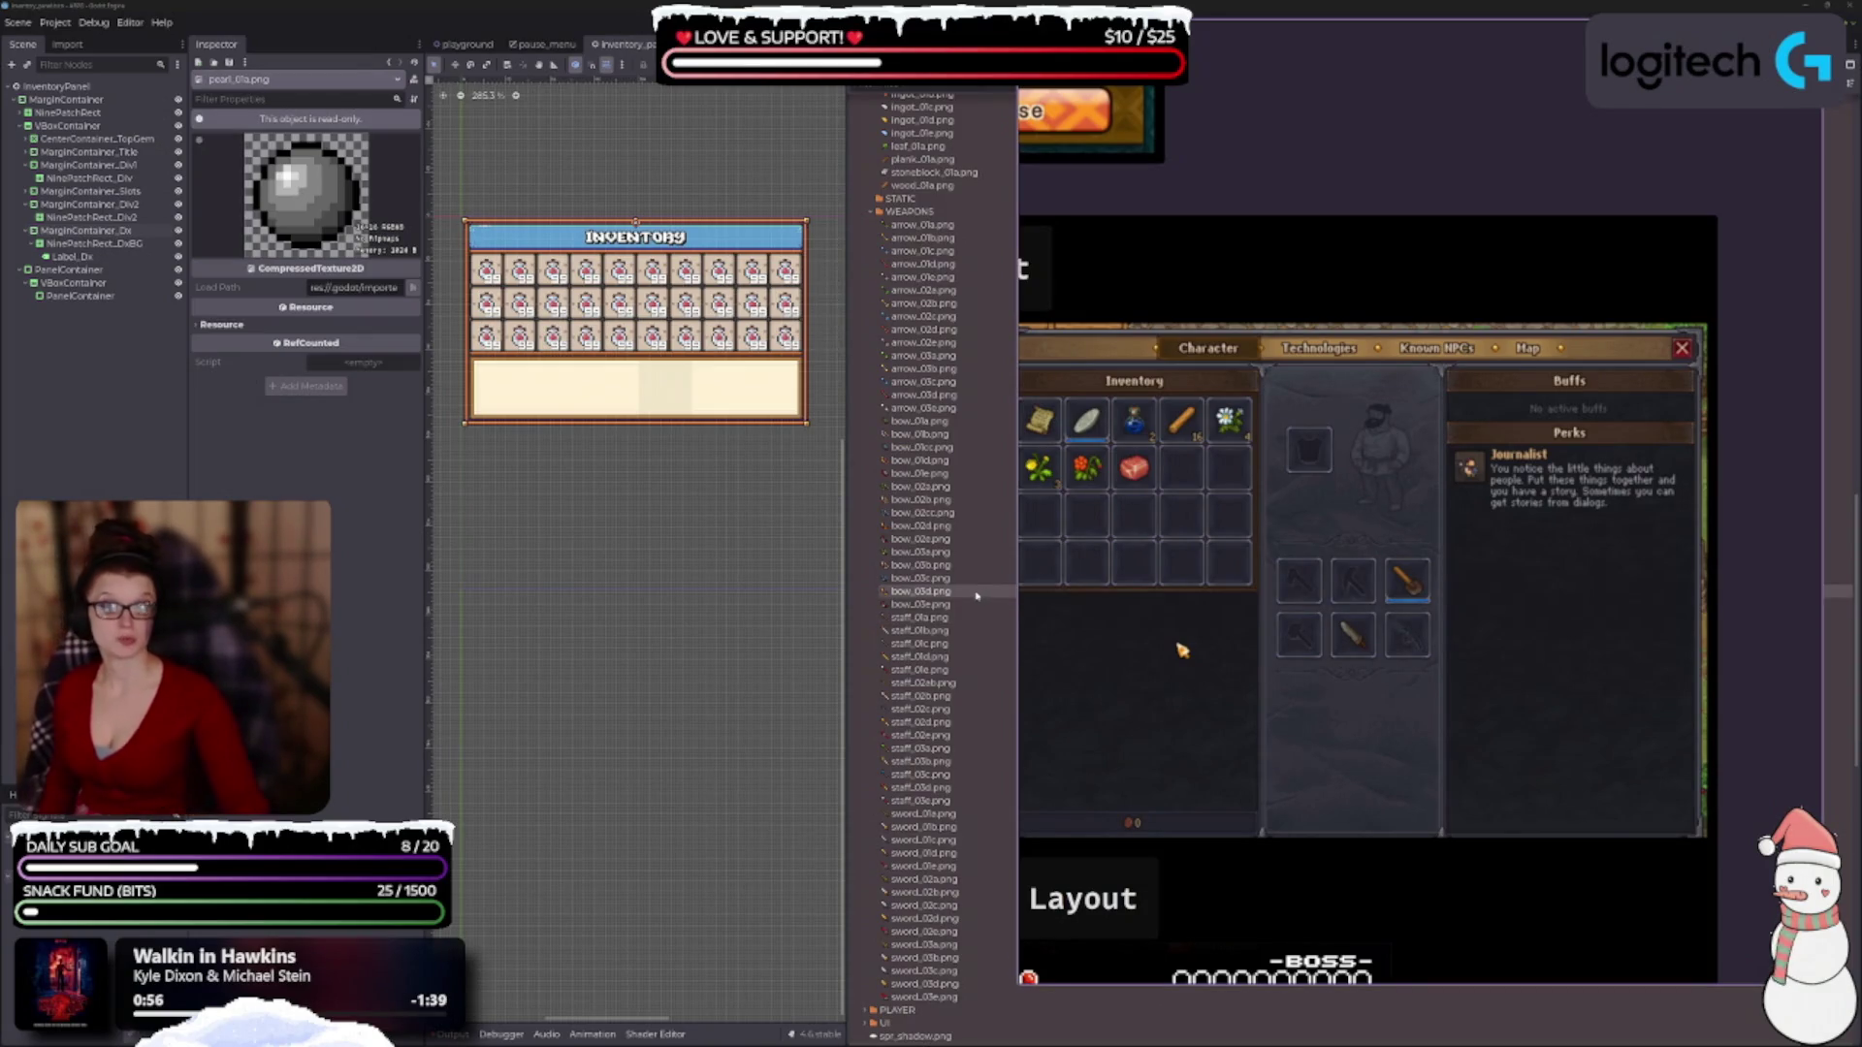
Compare armor_01a through armor_01e in the Inspector, settling on the red armor_01e.png.
scroll(969, 588, "up", 10)
scroll(969, 589, "up", 4)
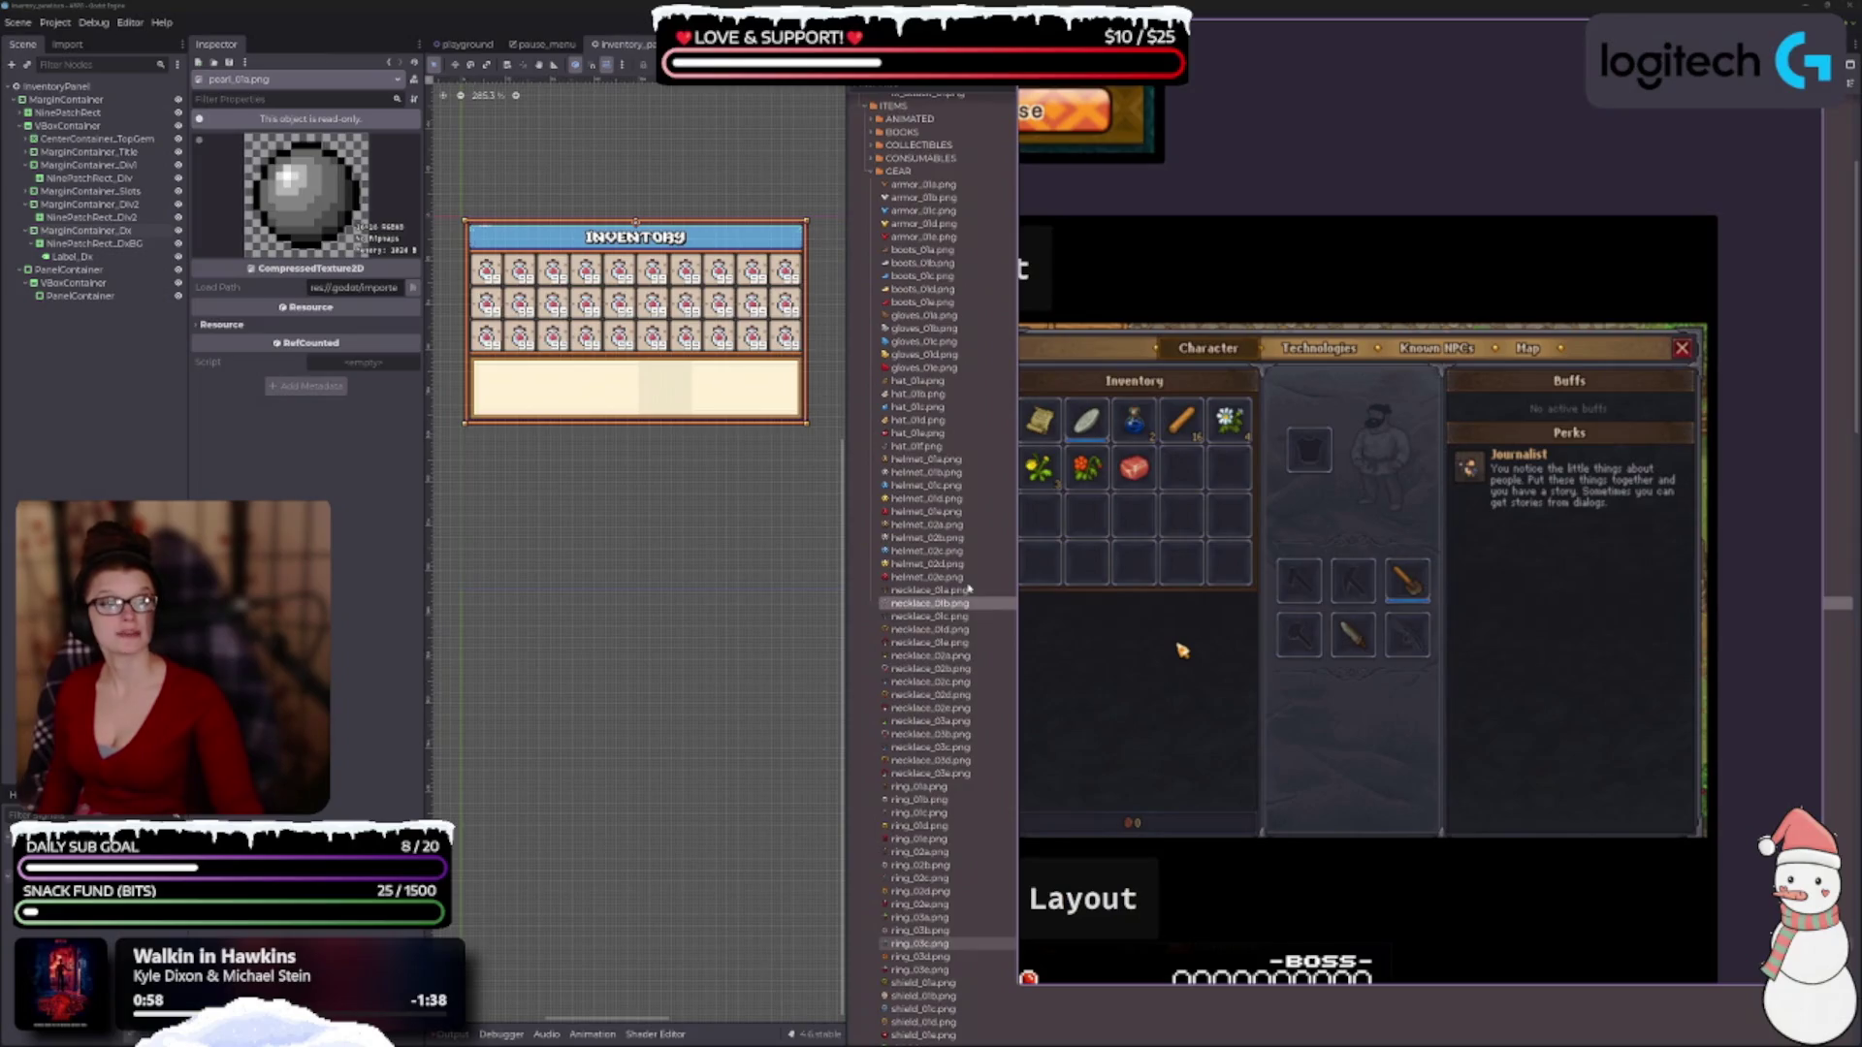
left_click(909, 184)
left_click(910, 197)
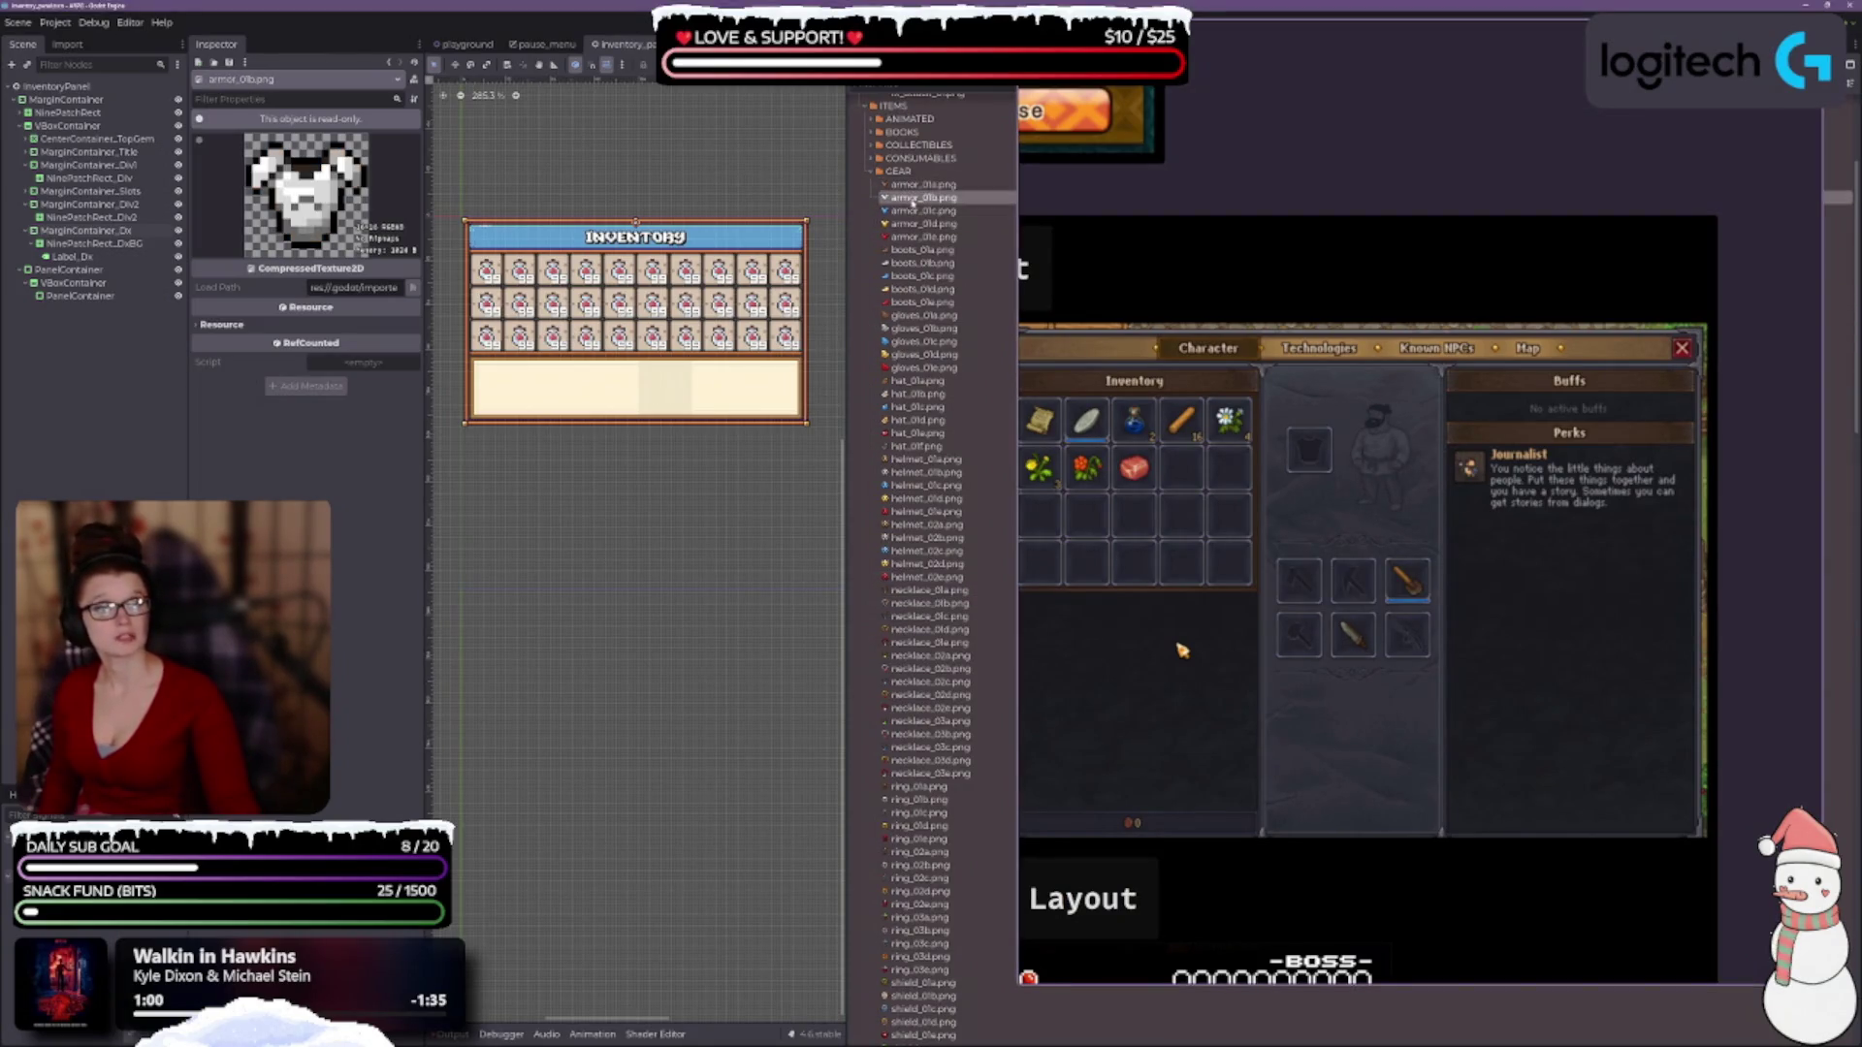
left_click(909, 210)
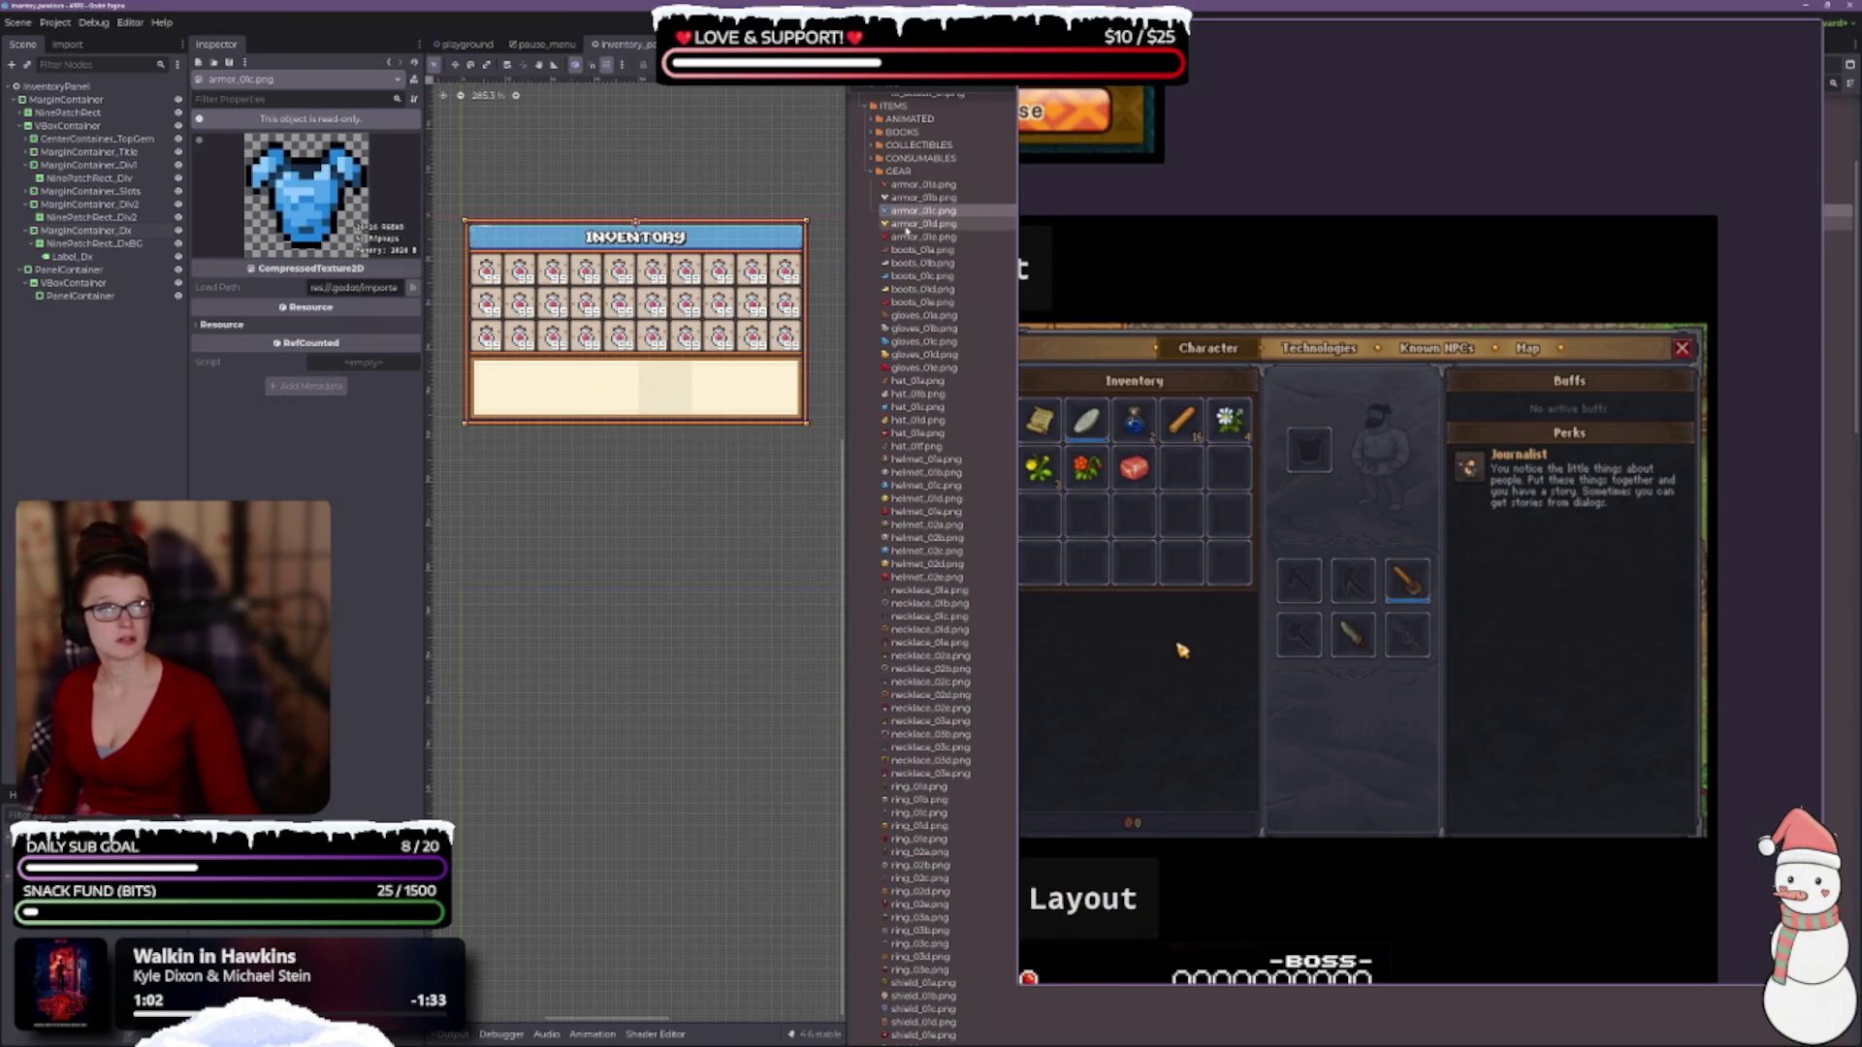
left_click(908, 224)
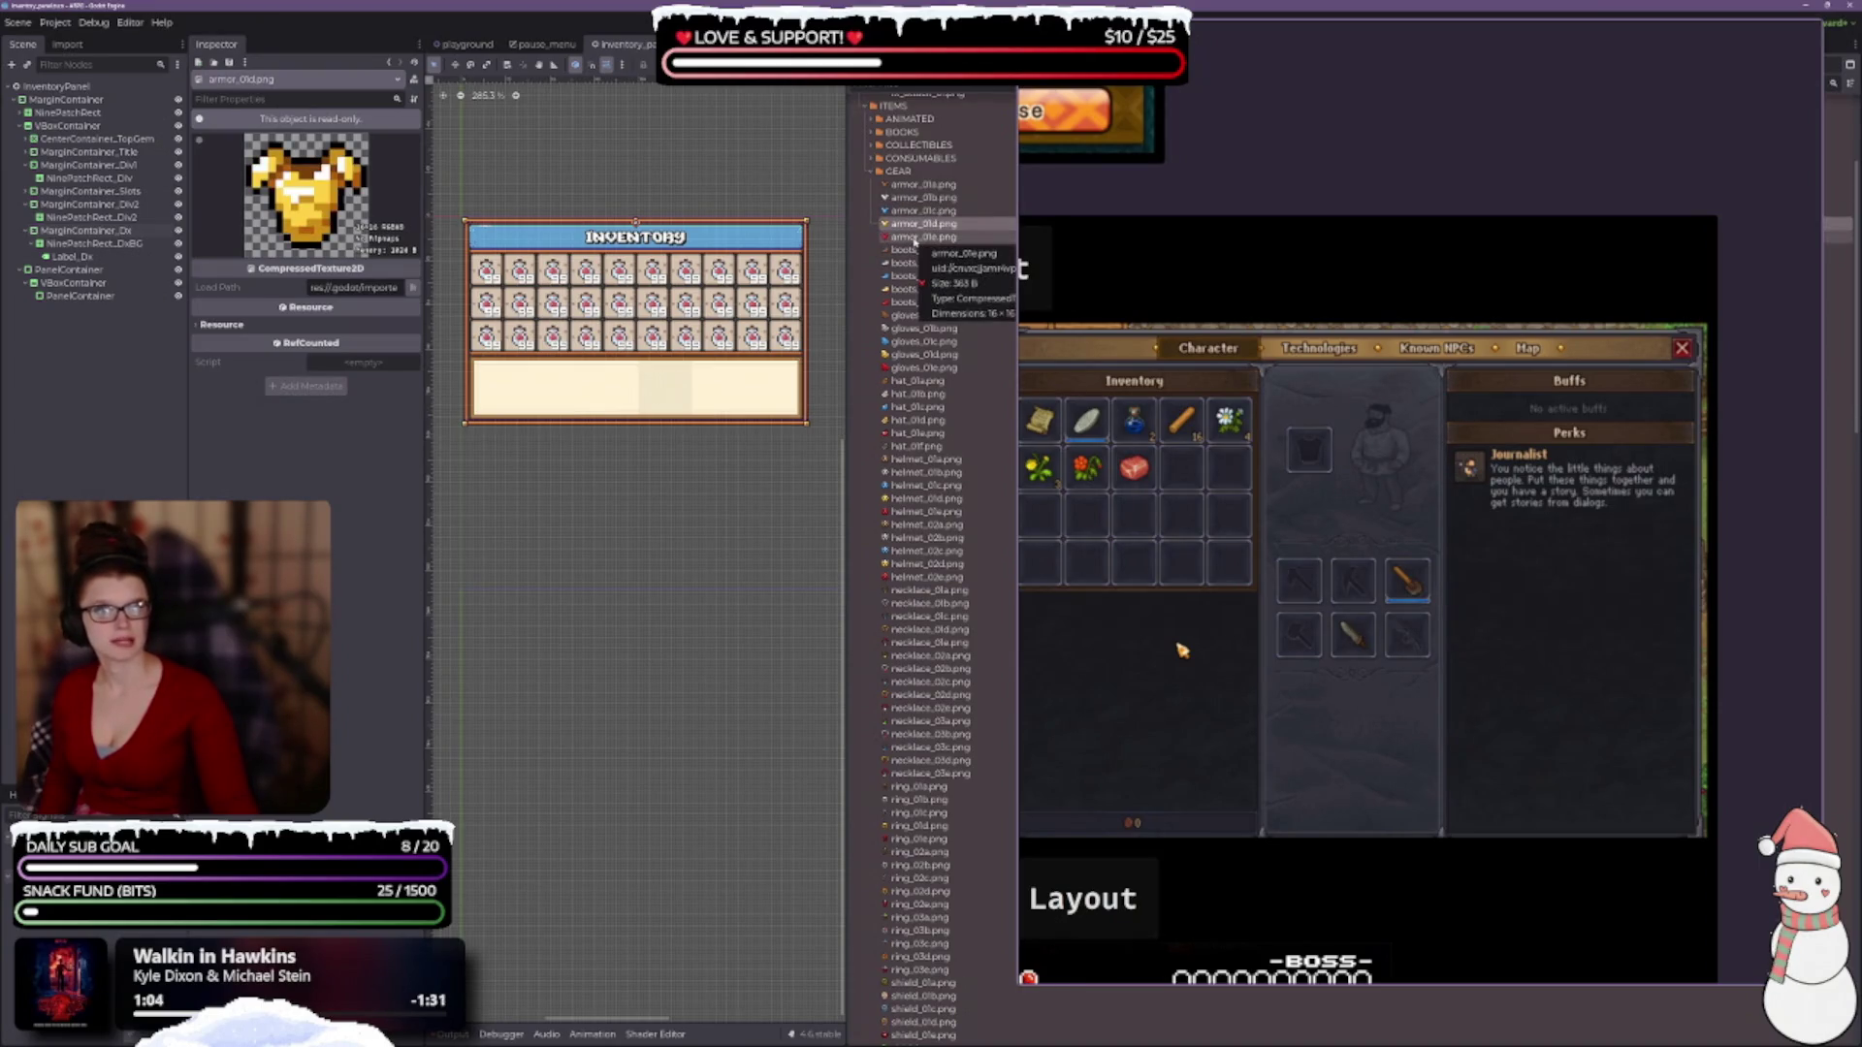
left_click(900, 240)
left_click(900, 241)
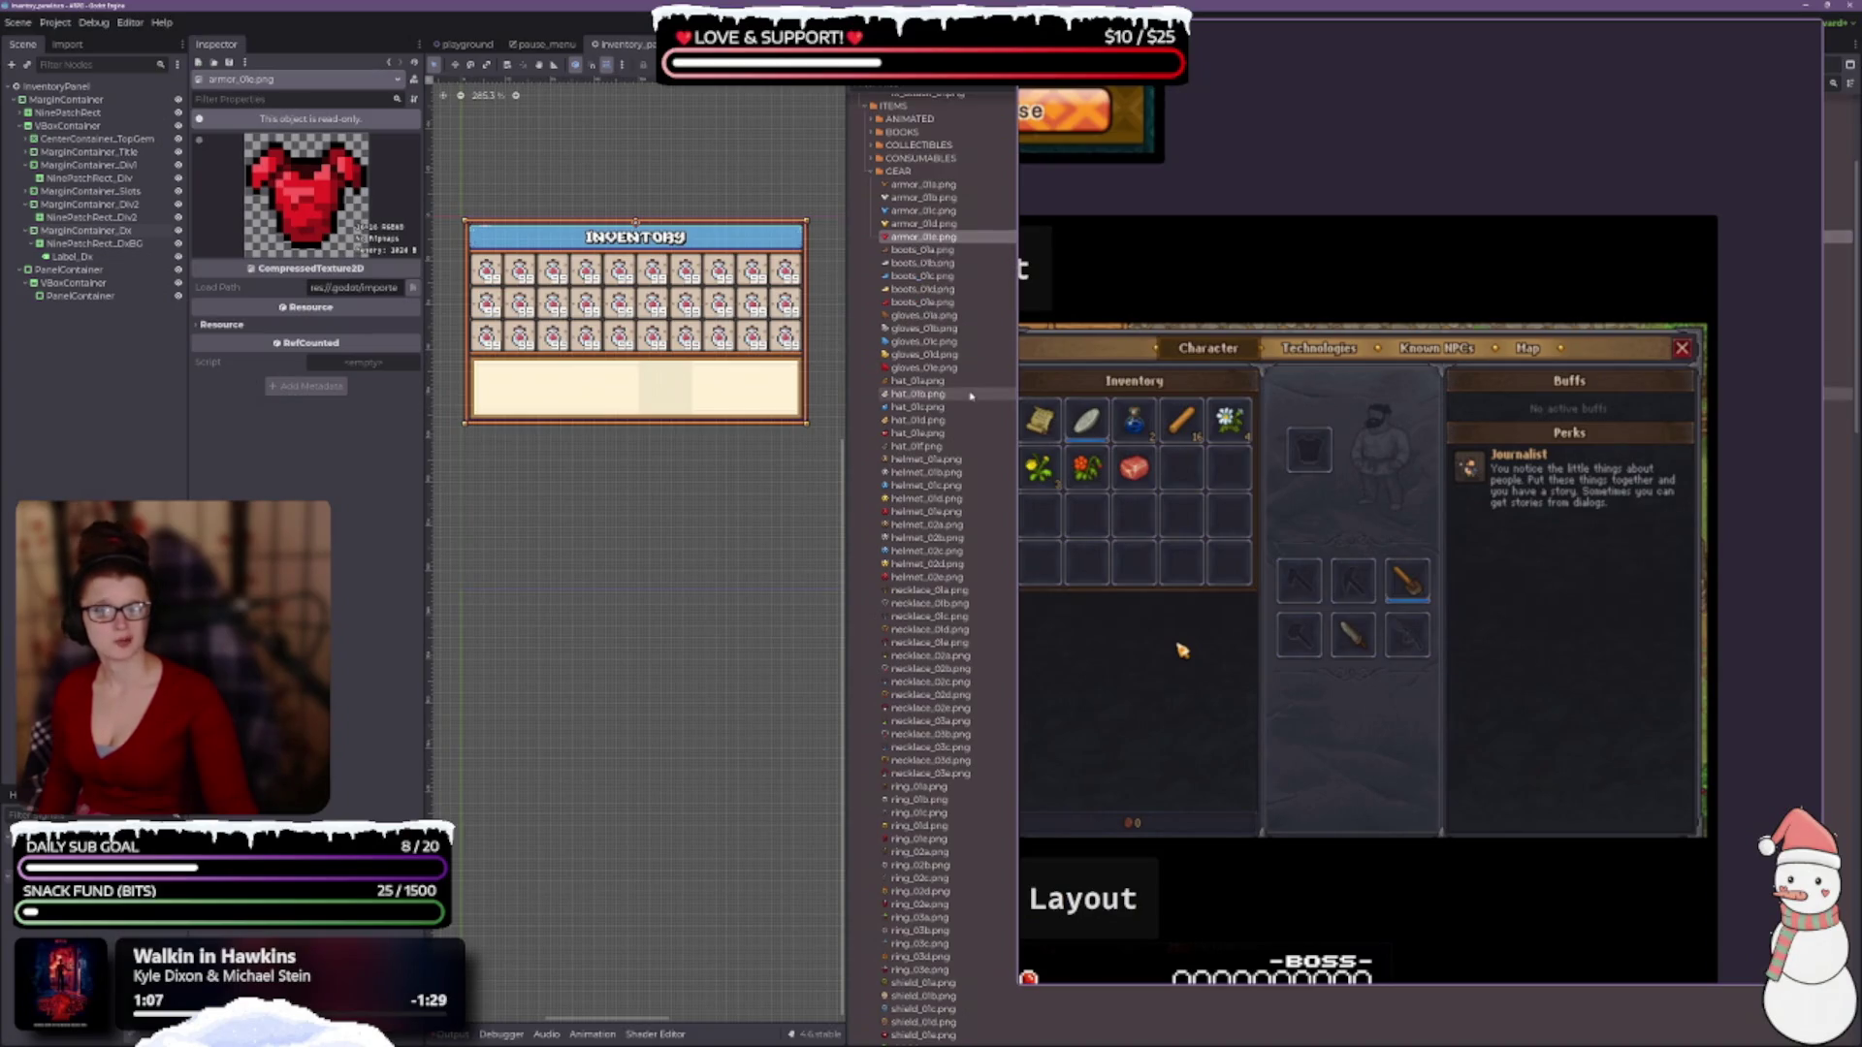
left_click(921, 237)
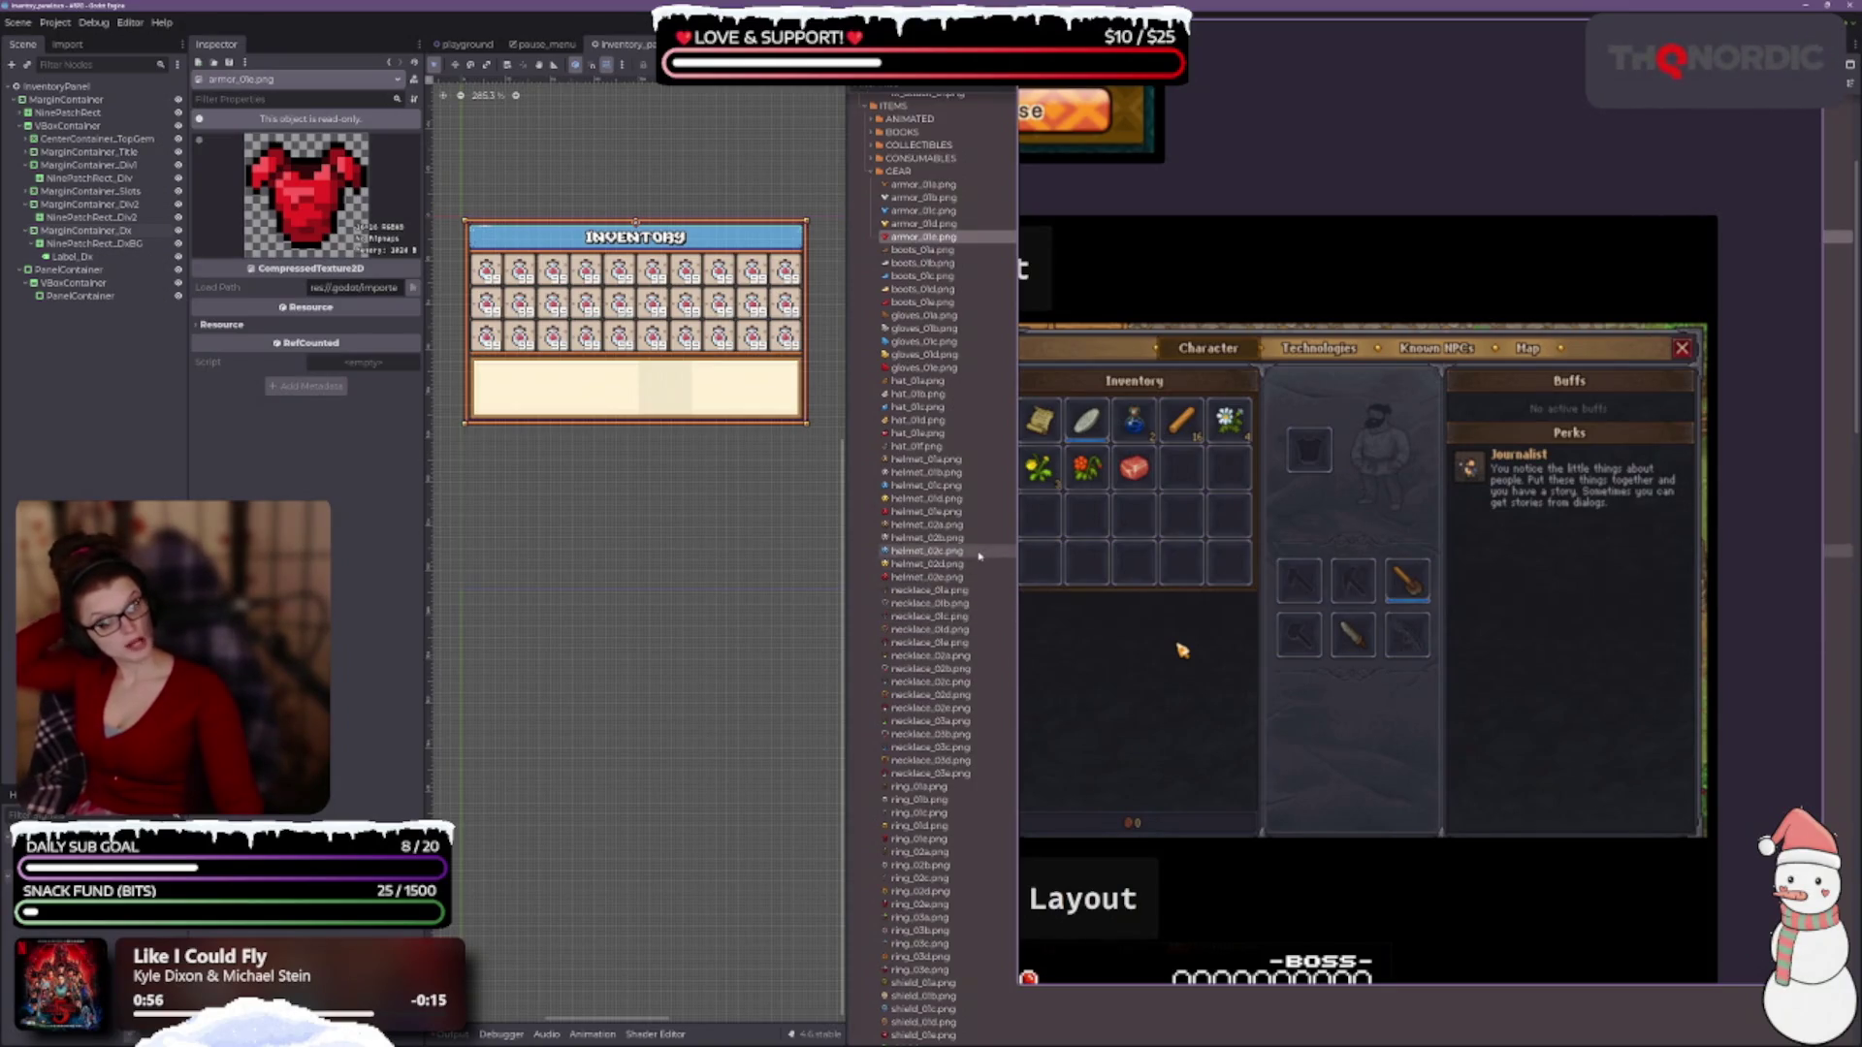
scroll(979, 556, "down", 15)
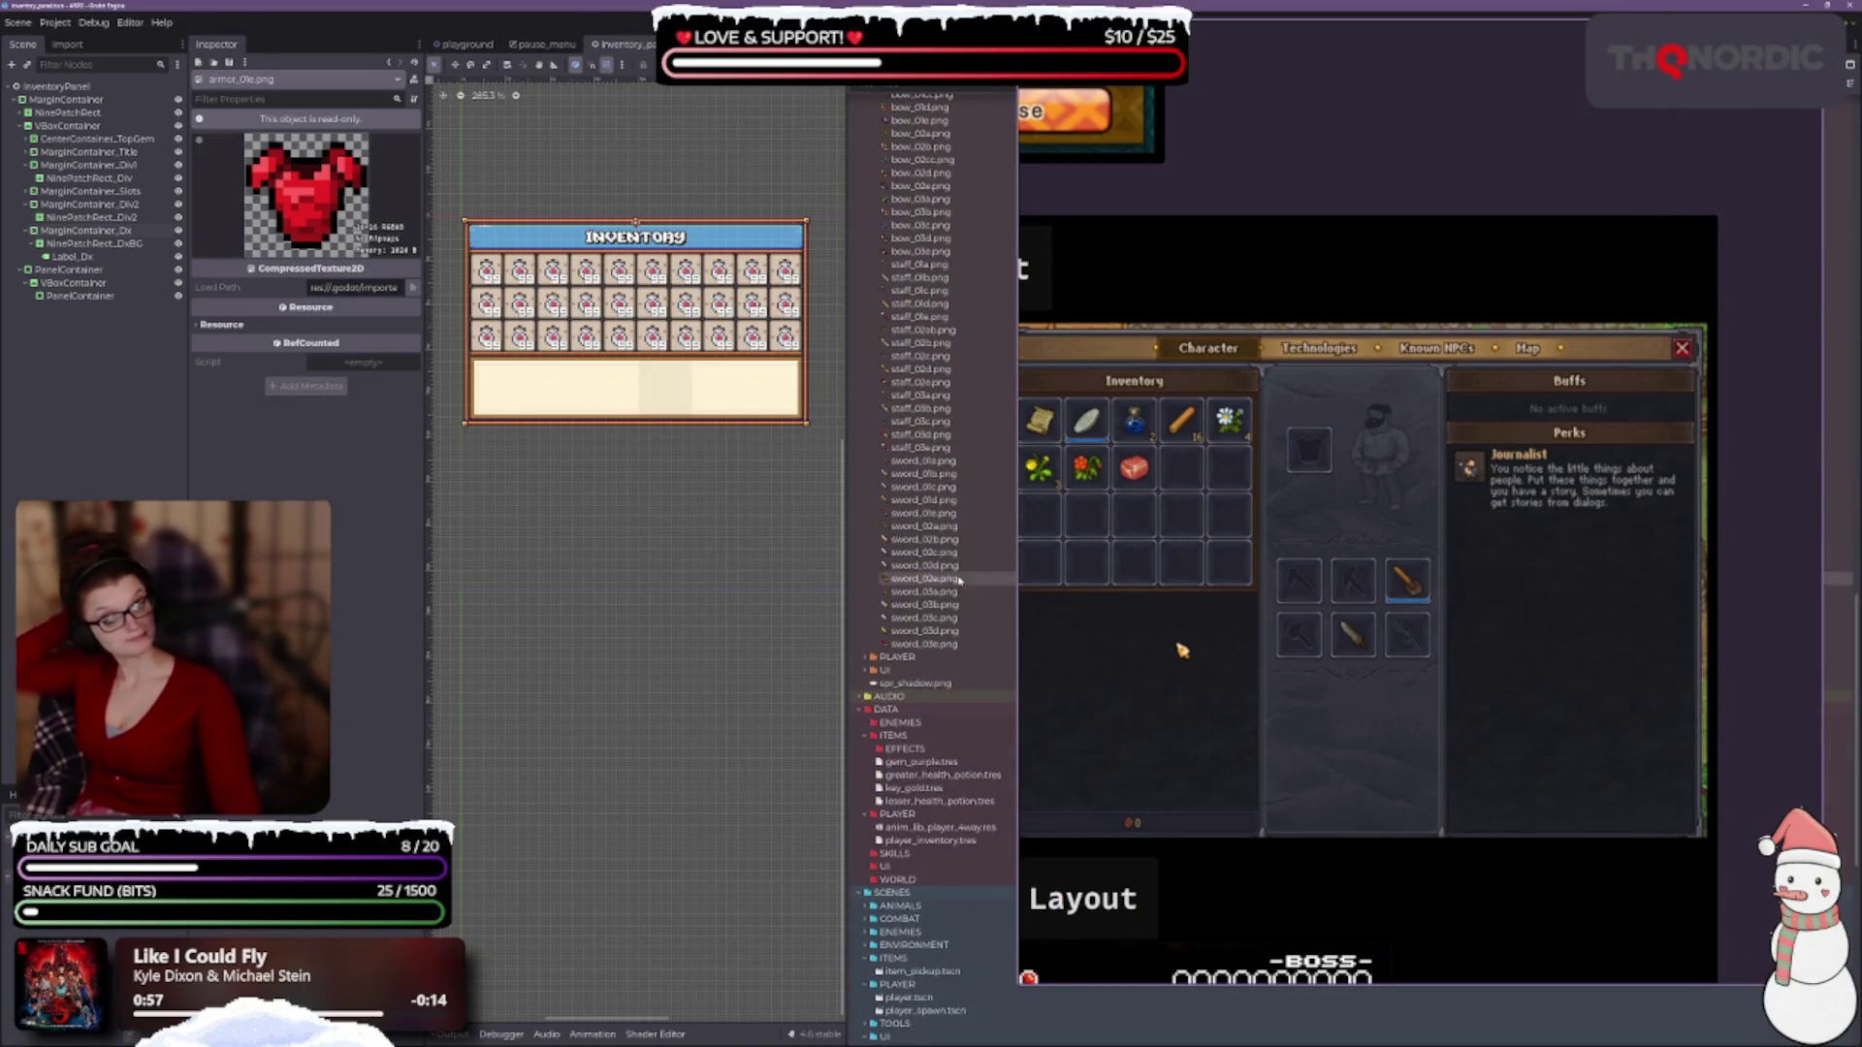
scroll(984, 620, "up", 5)
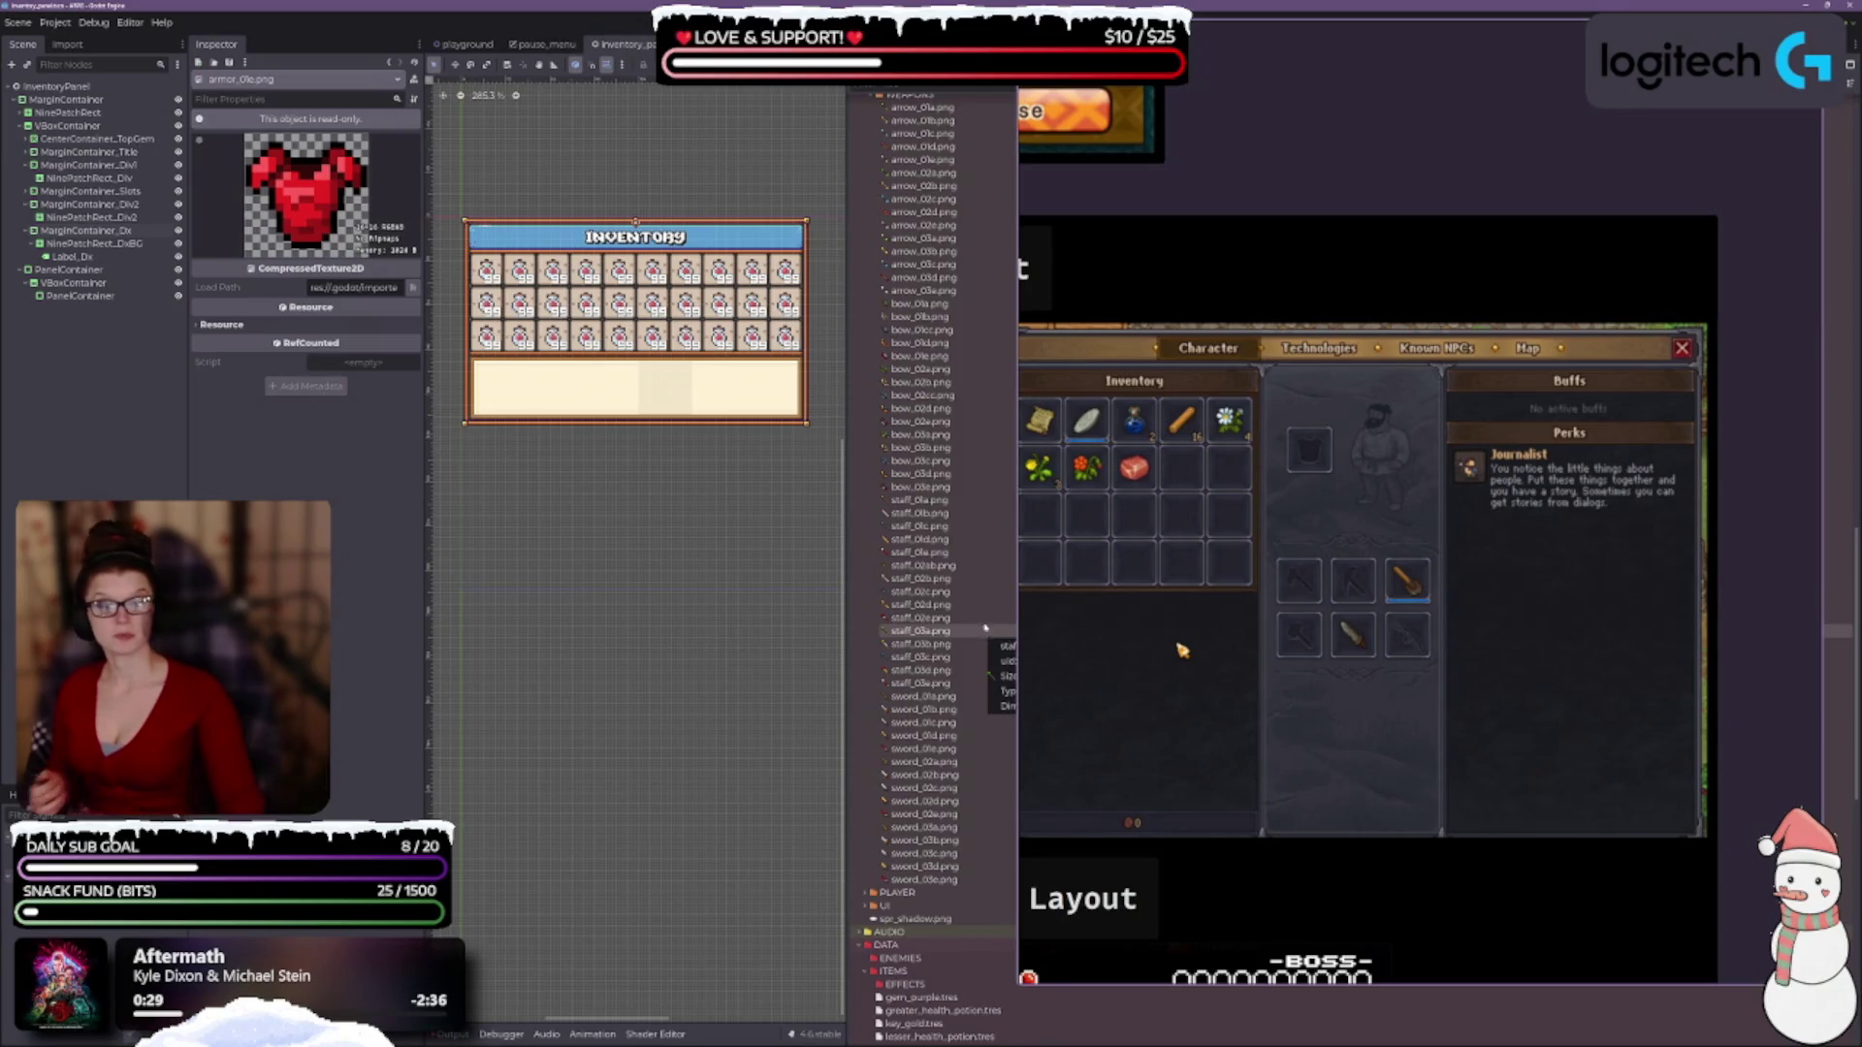
Preview arrow_01a.png and bow_03a.png from WEAPONS, ending back on arrow_01a.png.
scroll(923, 472, "up", 8)
left_click(921, 461)
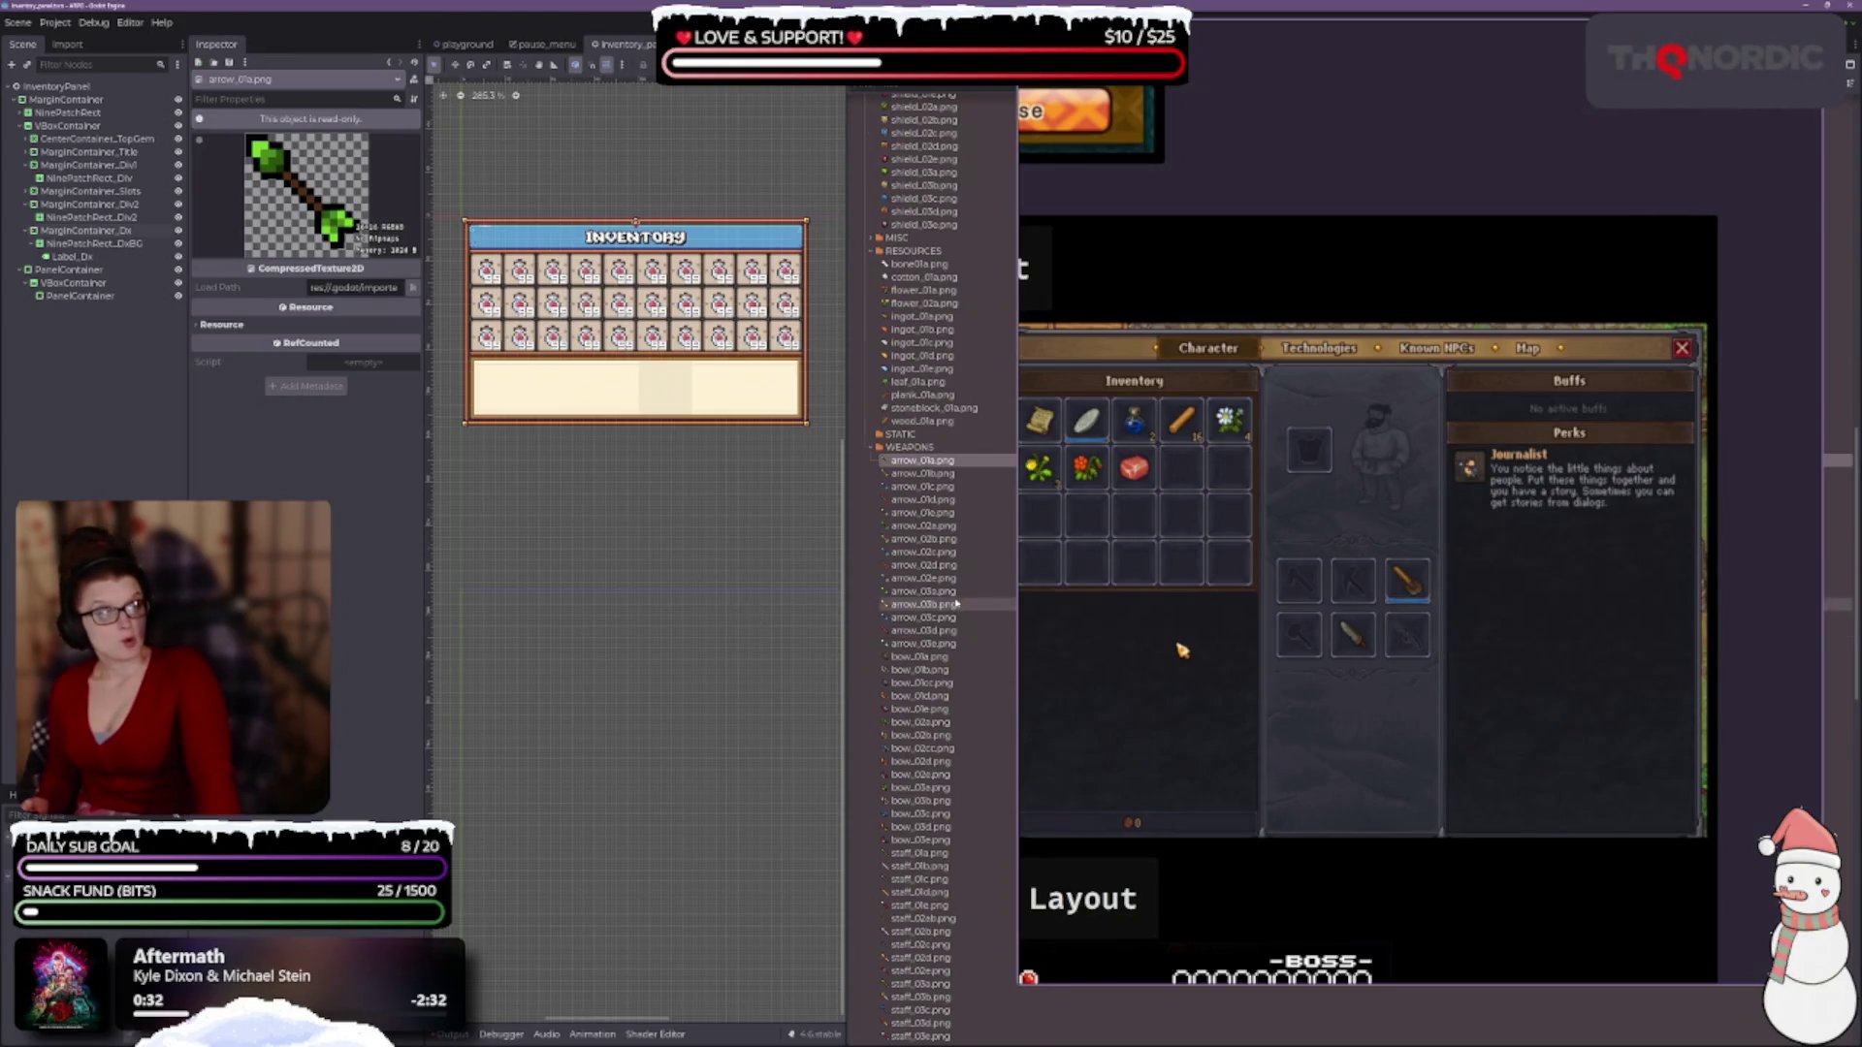
scroll(929, 603, "down", 3)
left_click(929, 668)
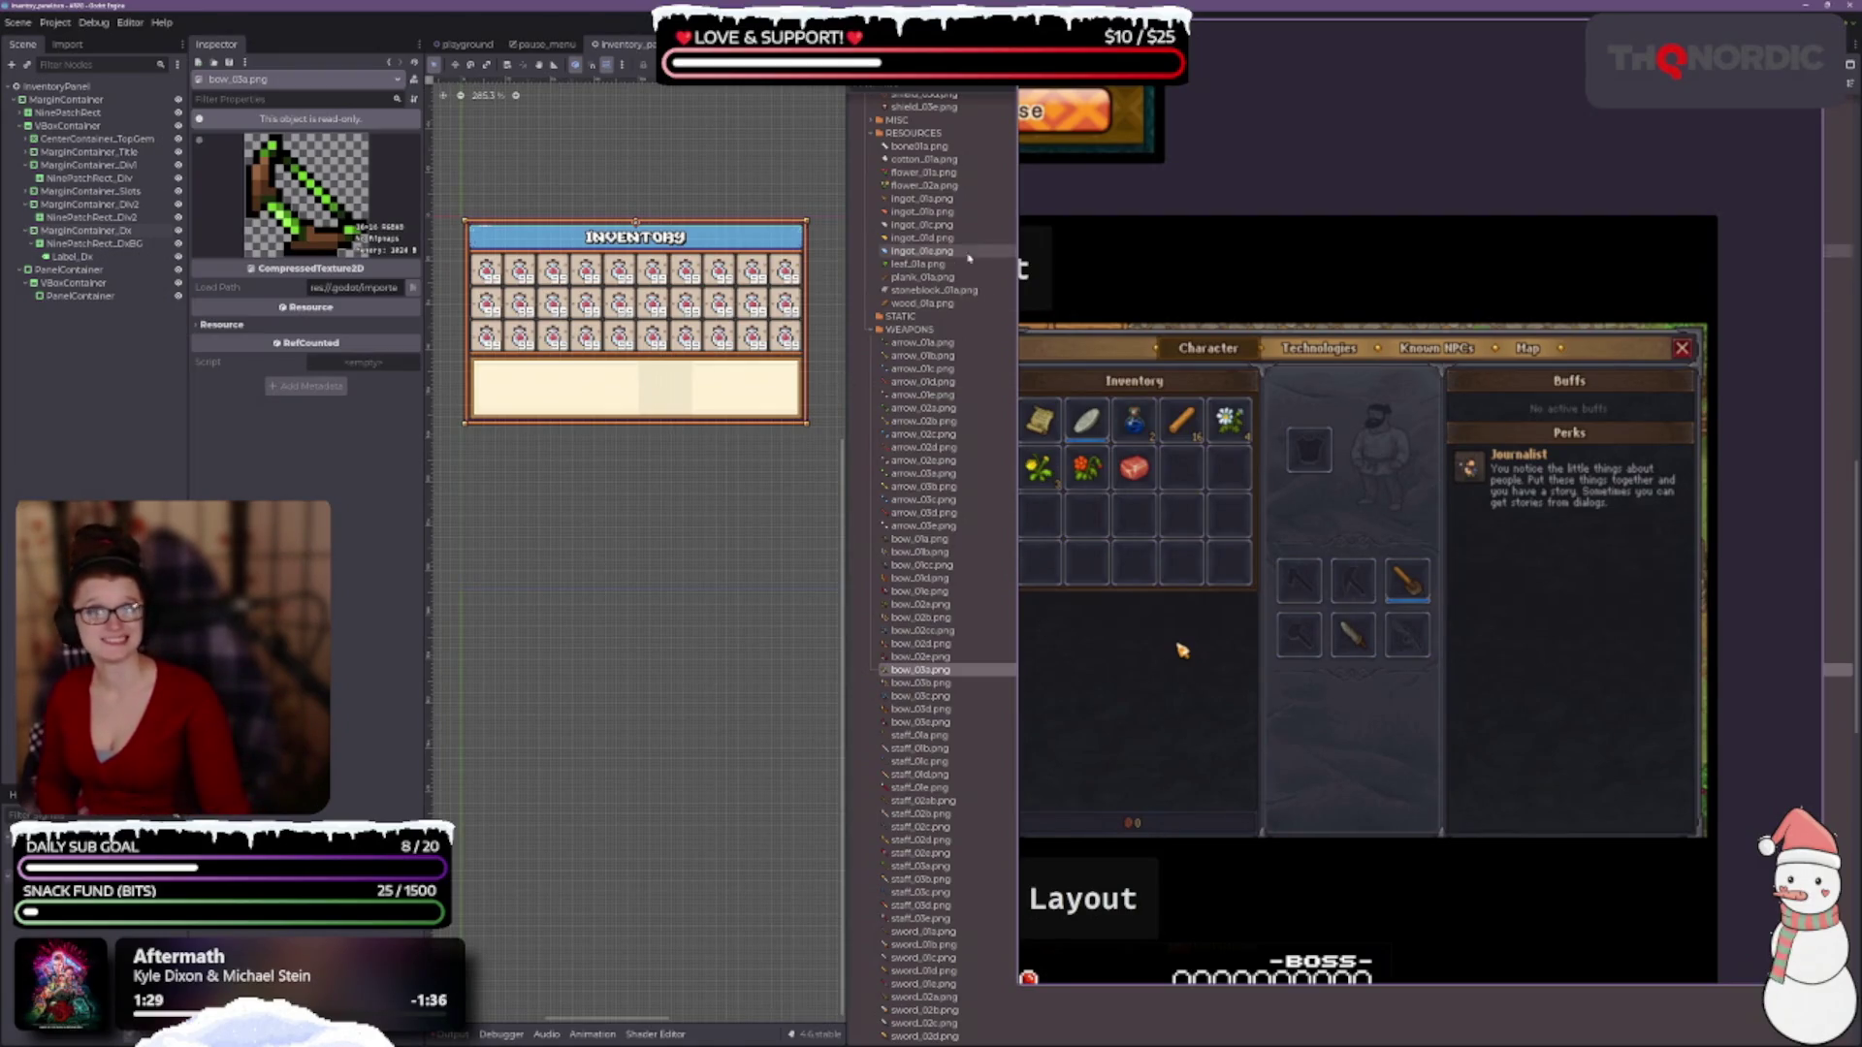
left_click(922, 345)
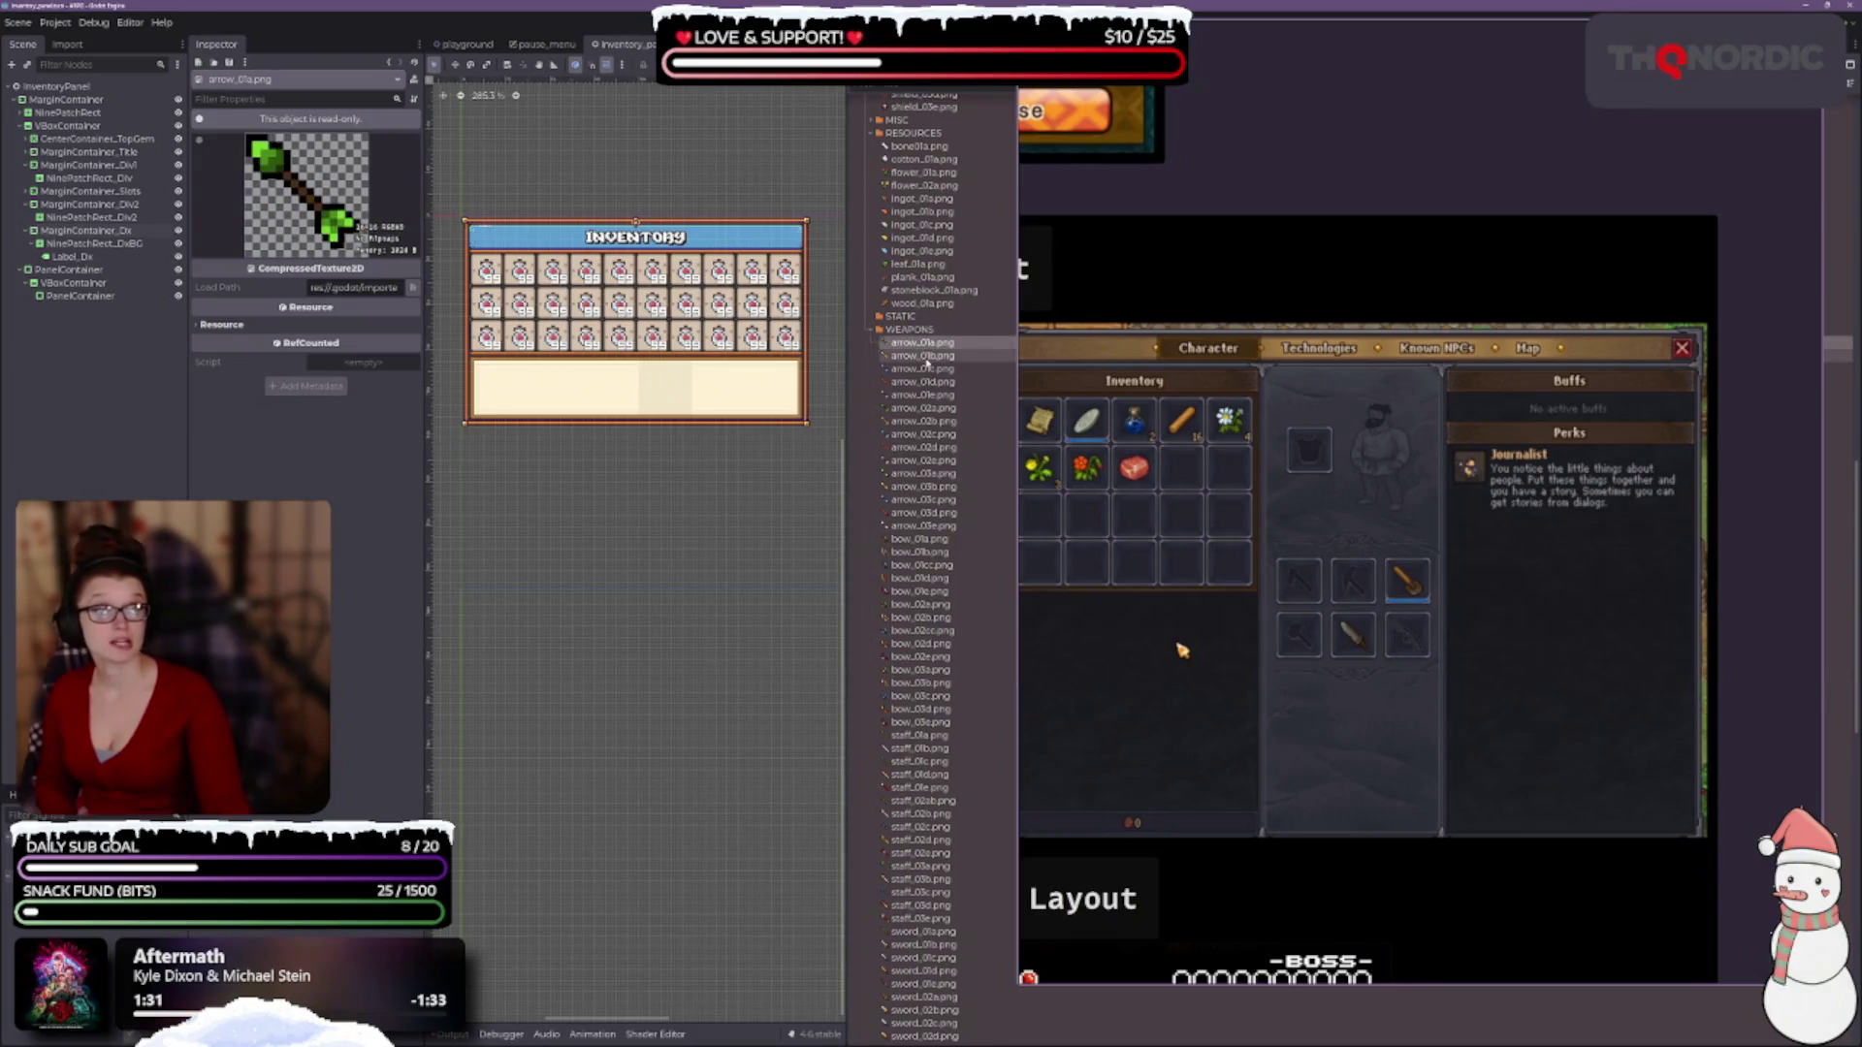
Preview the arrow_01b, arrow_01c and arrow_01d variants and compare them with arrow_01a.
left_click(922, 356)
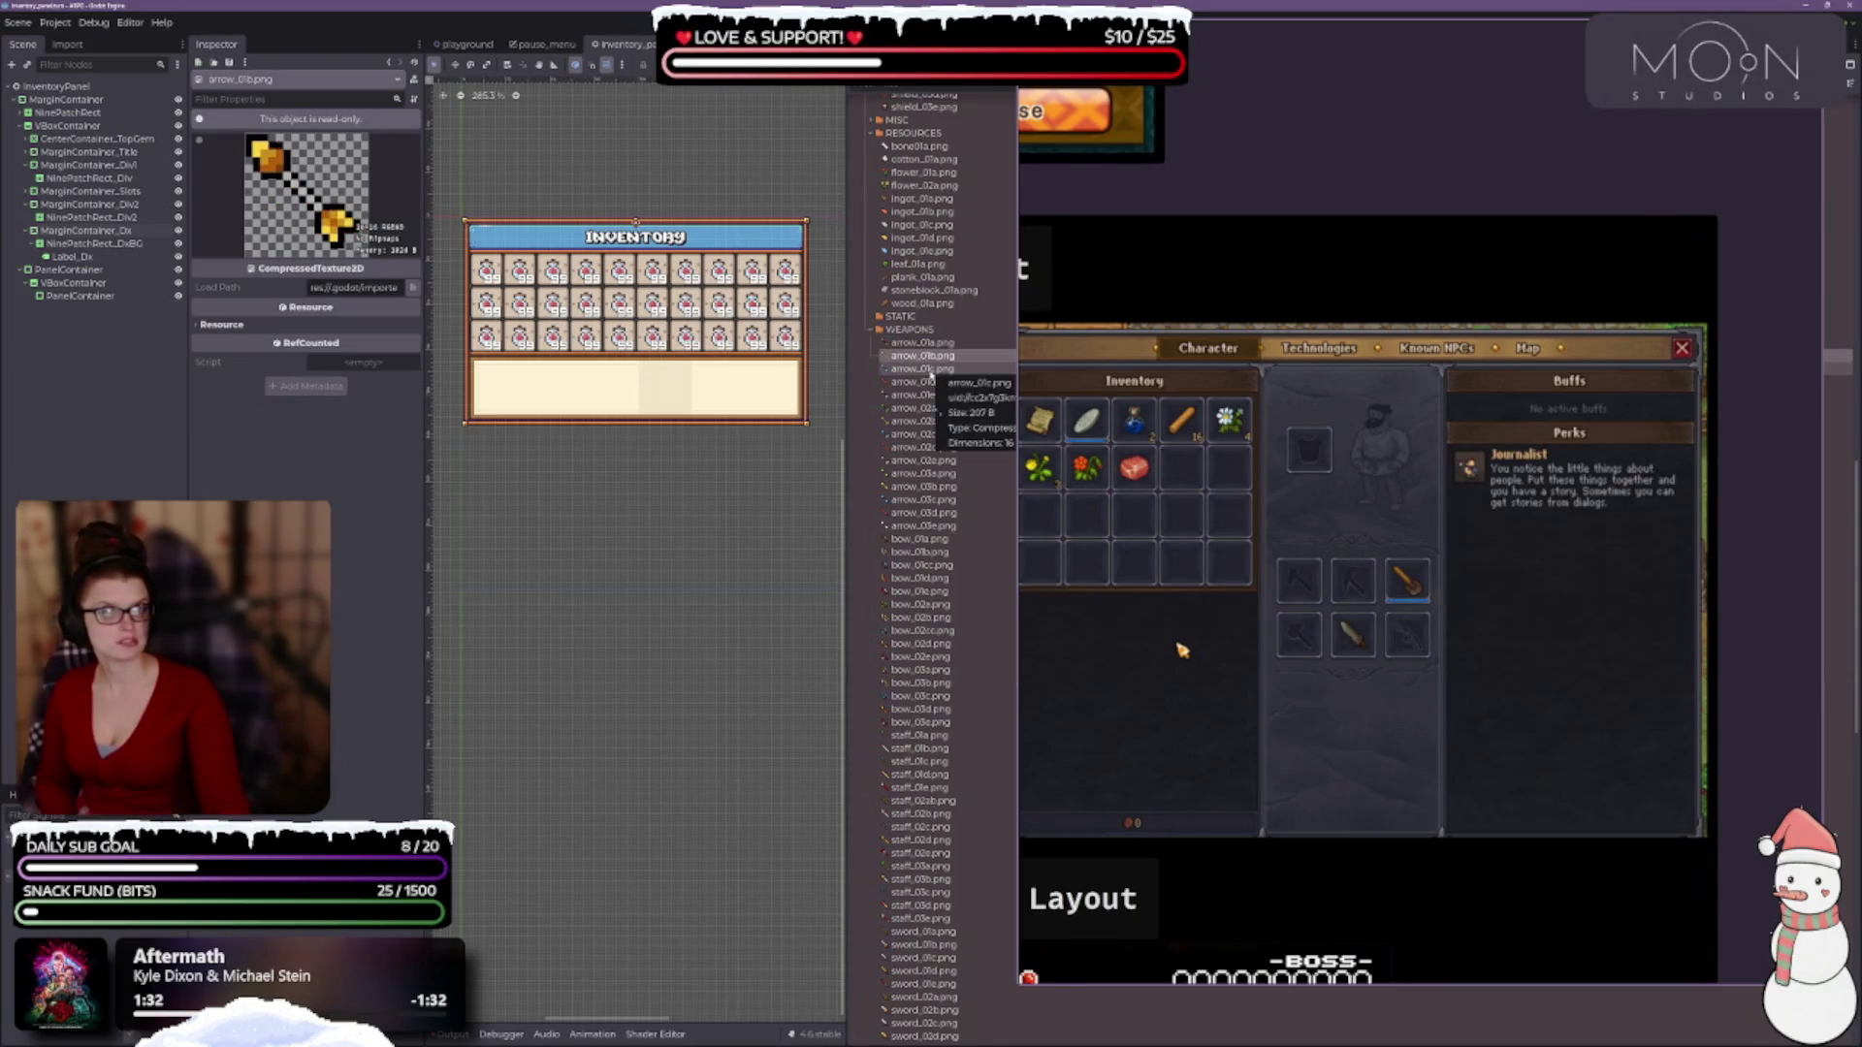
left_click(929, 370)
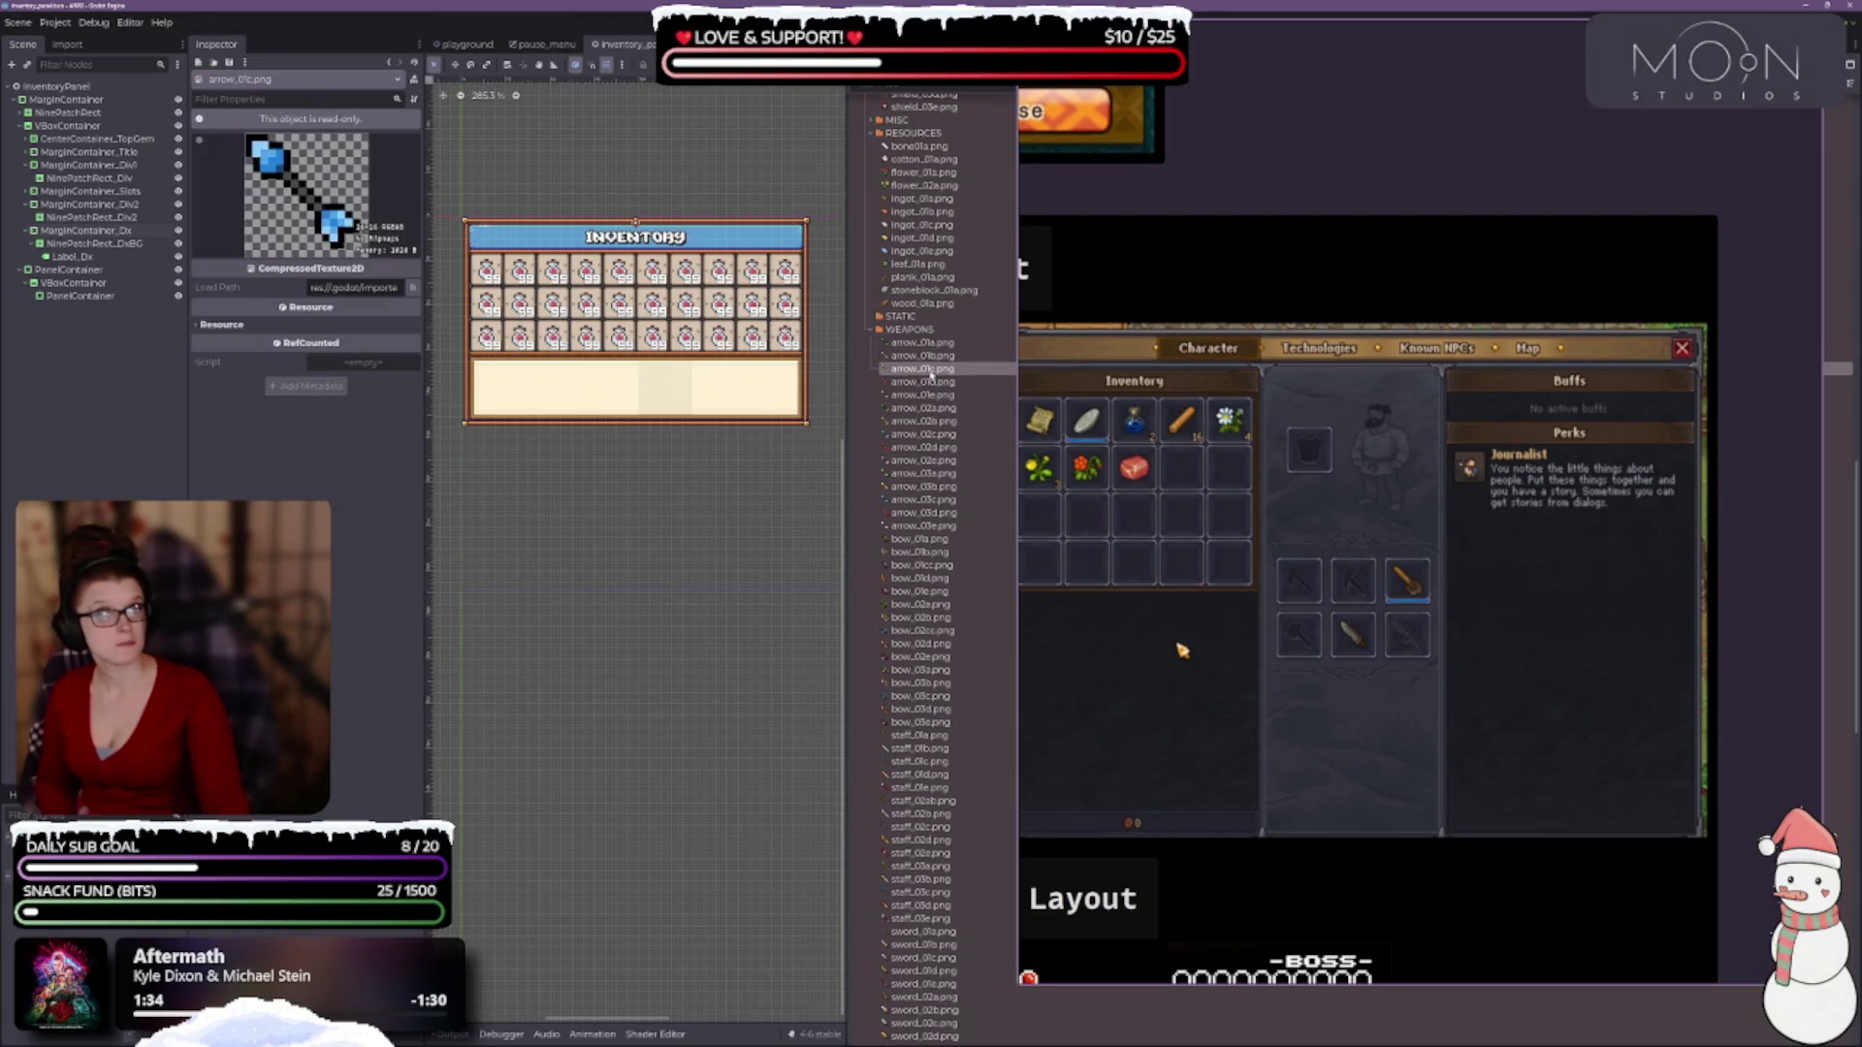
left_click(924, 382)
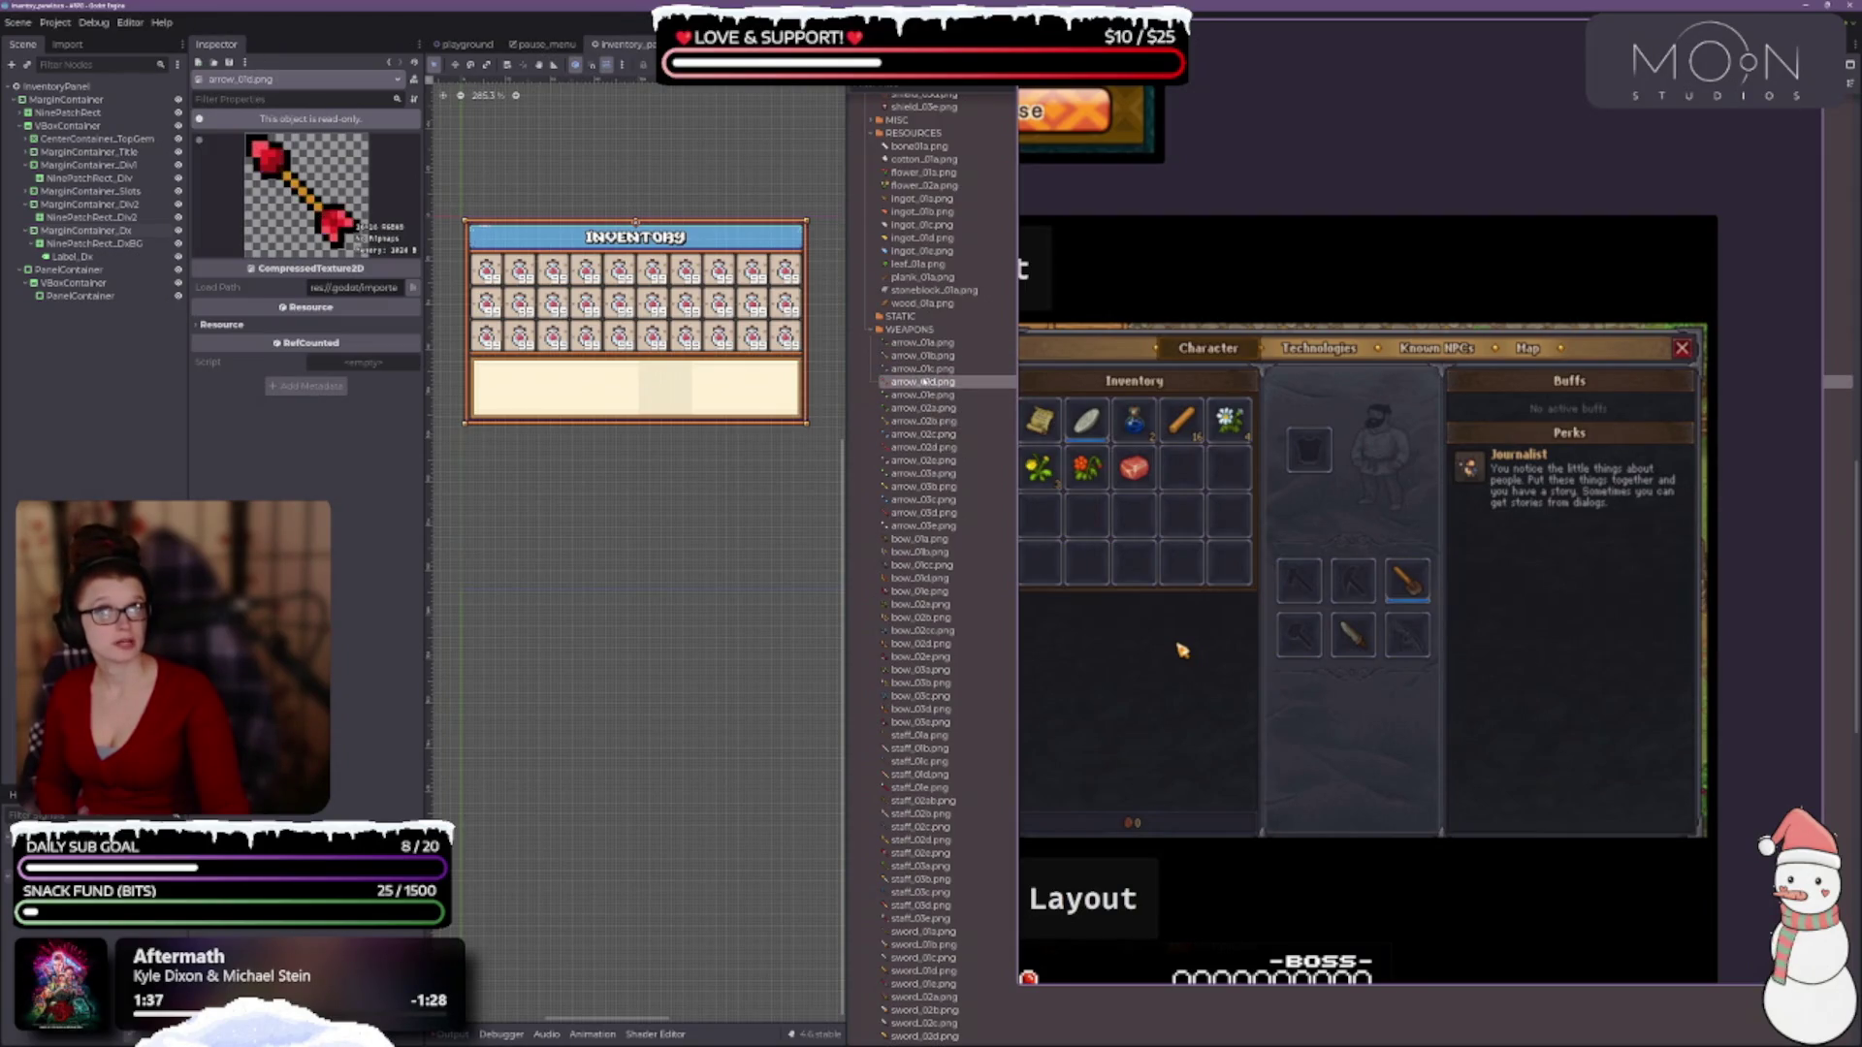
left_click(928, 408)
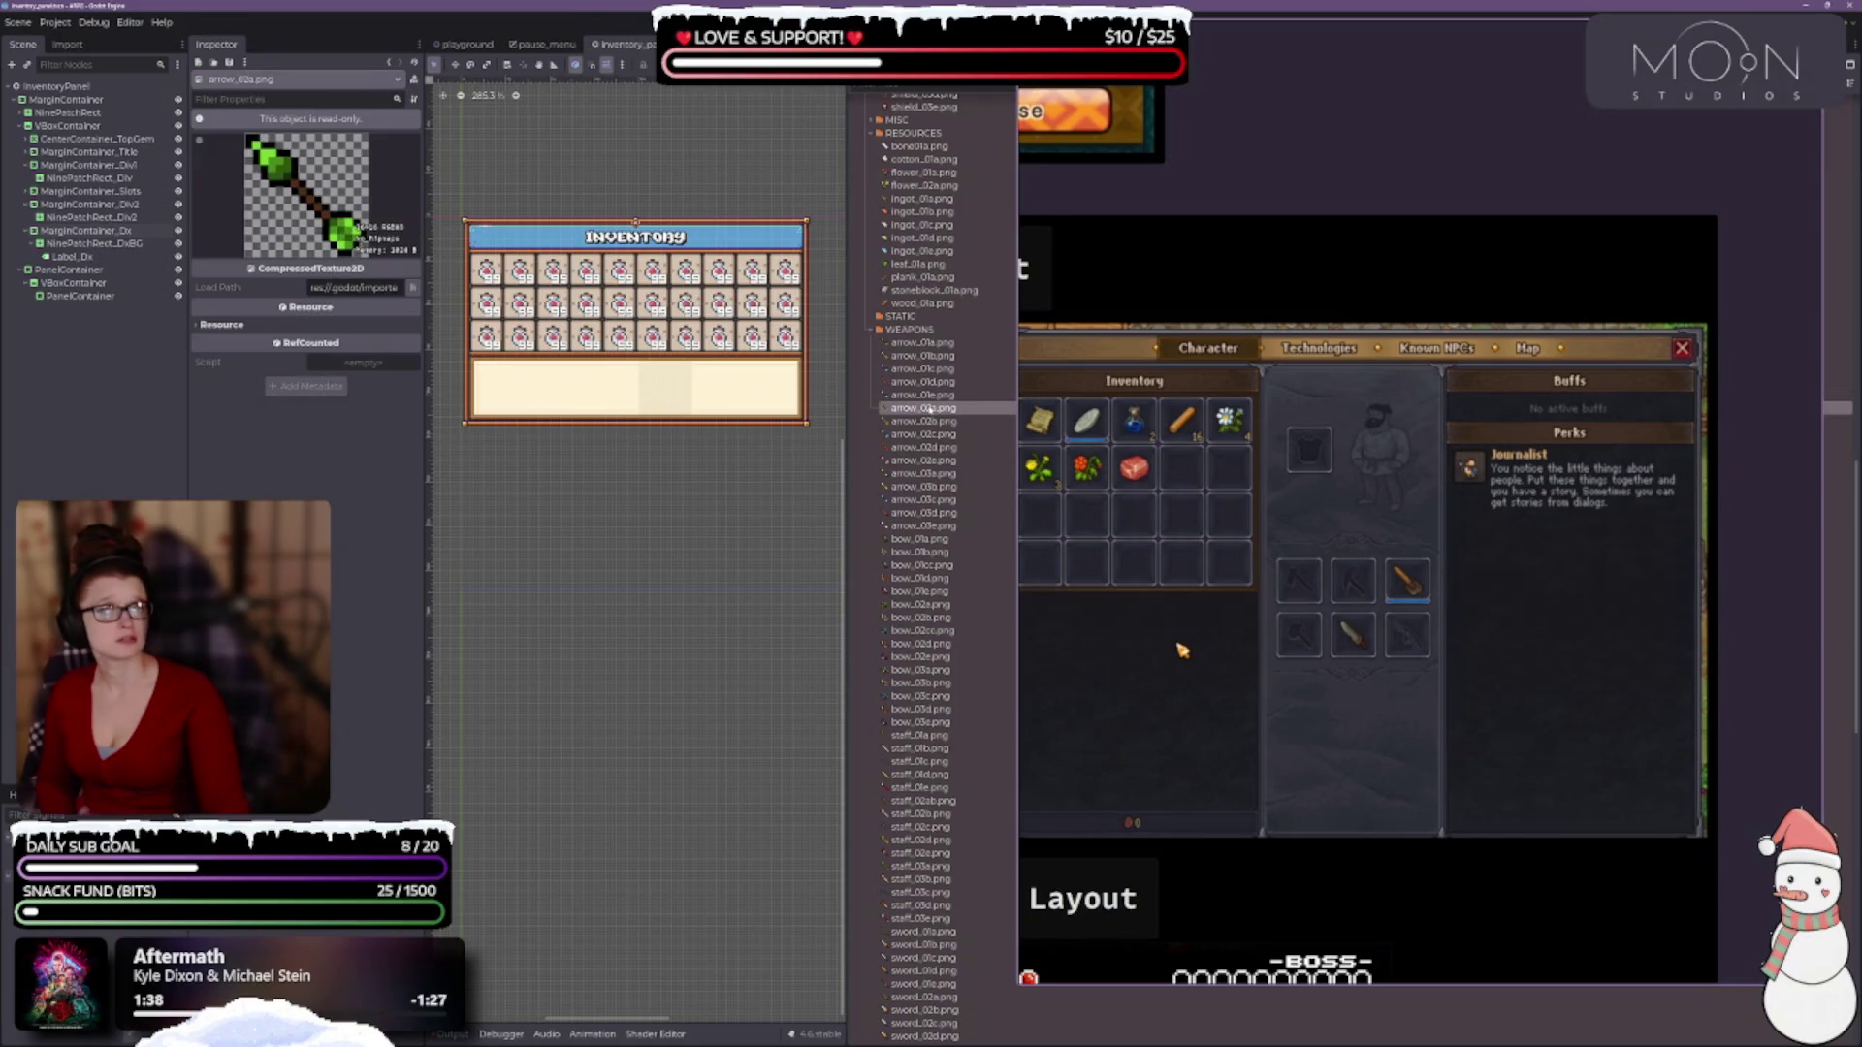
left_click(921, 343)
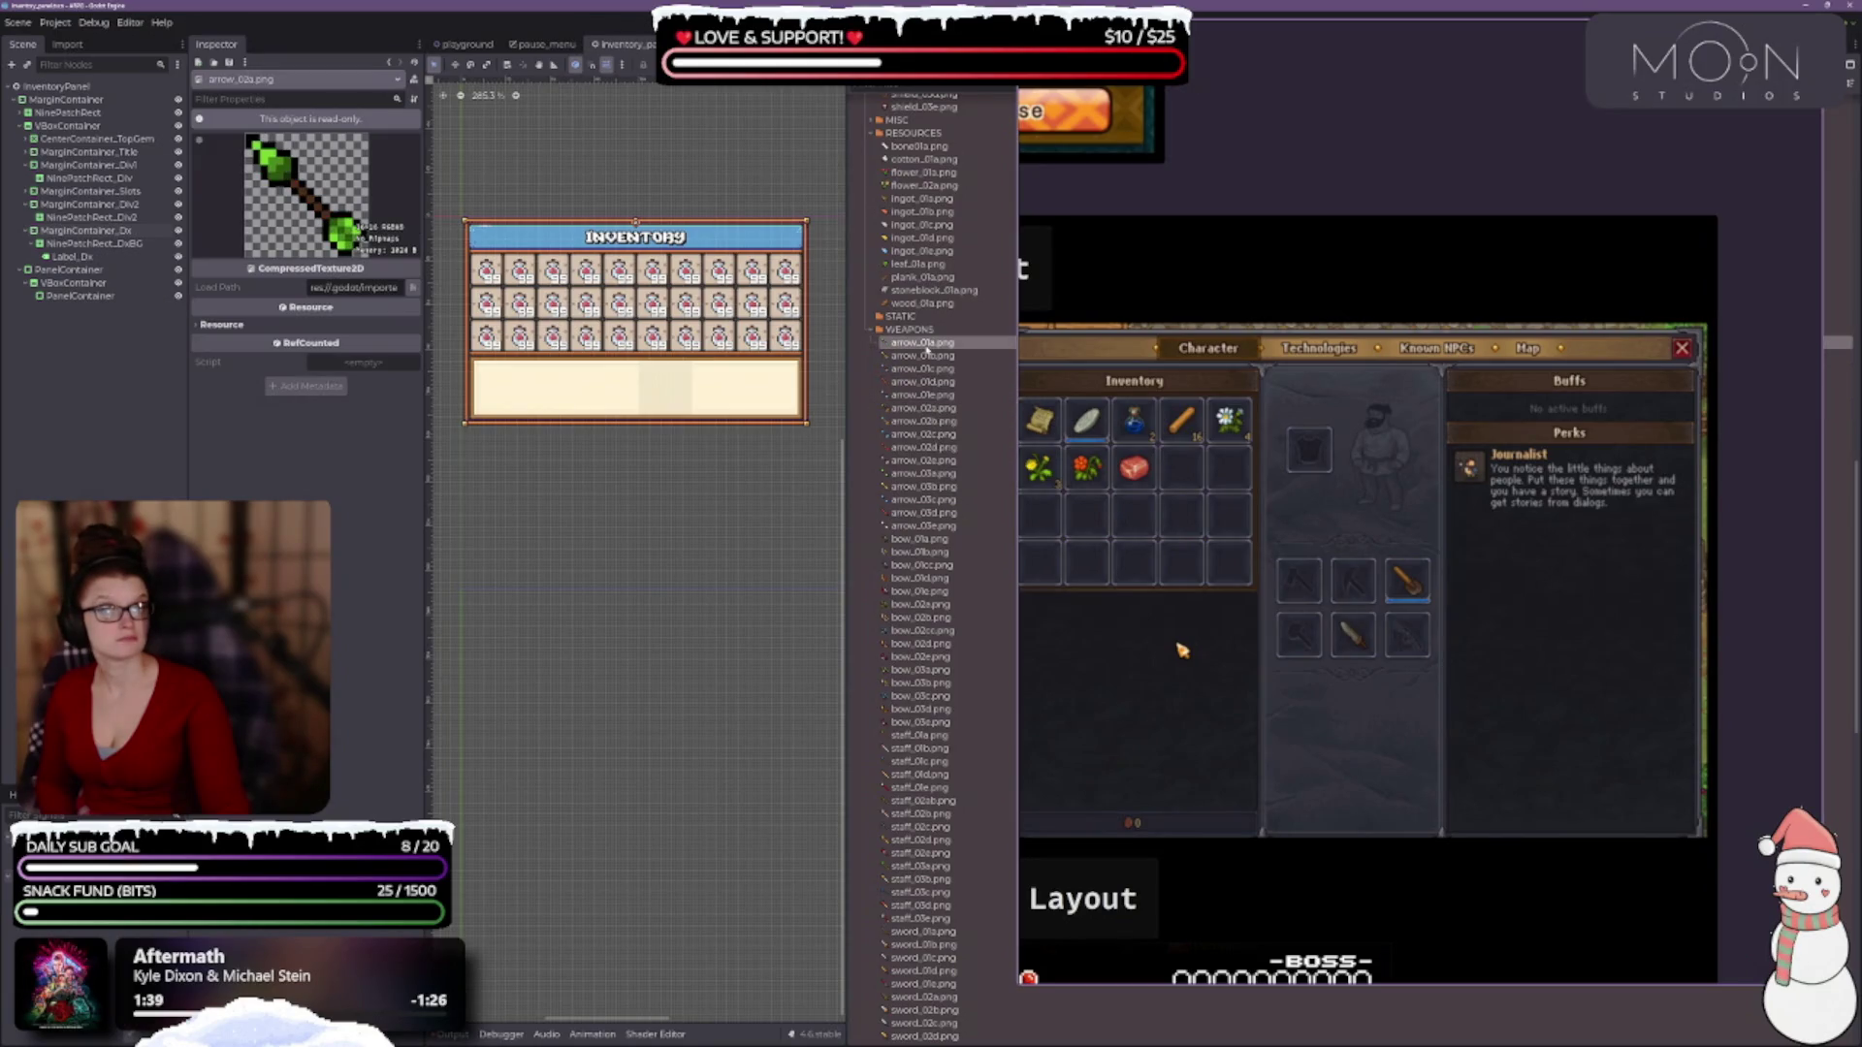
Step through the arrow_02a–arrow_02e and arrow_03a–arrow_03e textures in the Inspector preview.
left_click(937, 409)
left_click(940, 422)
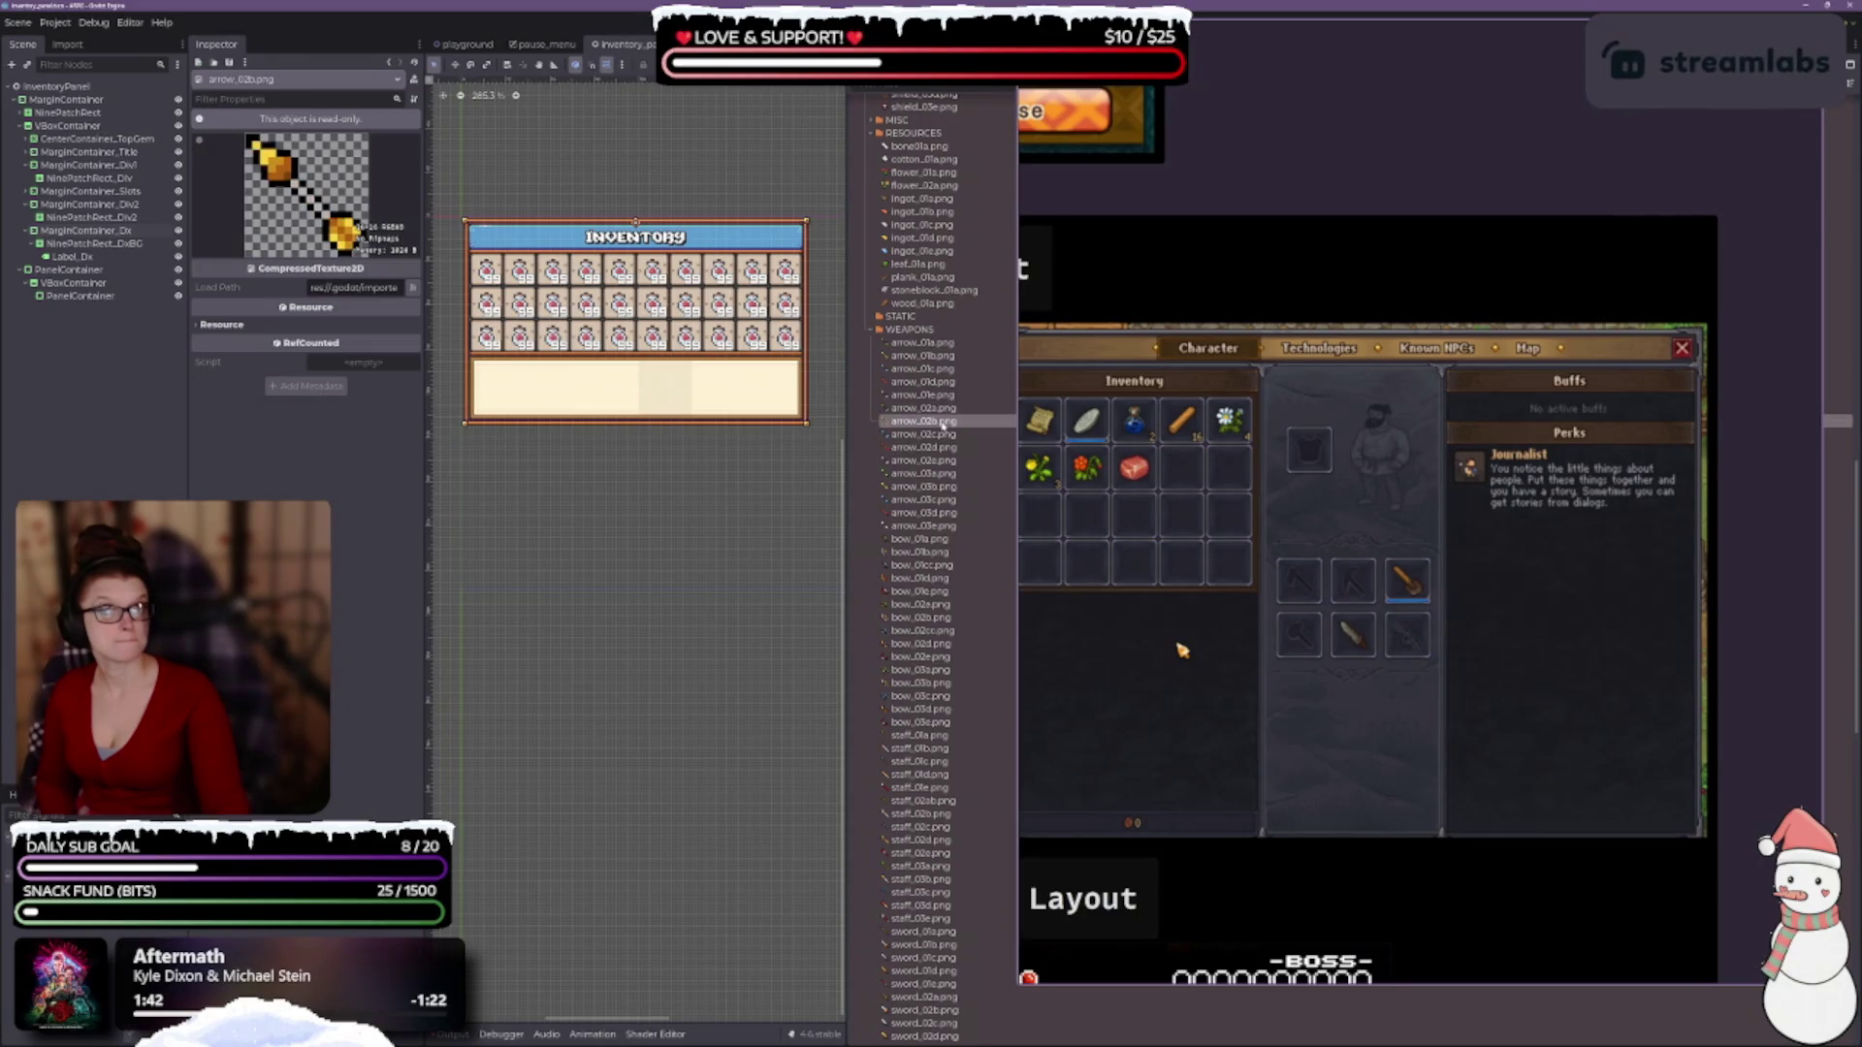
left_click(943, 434)
left_click(945, 448)
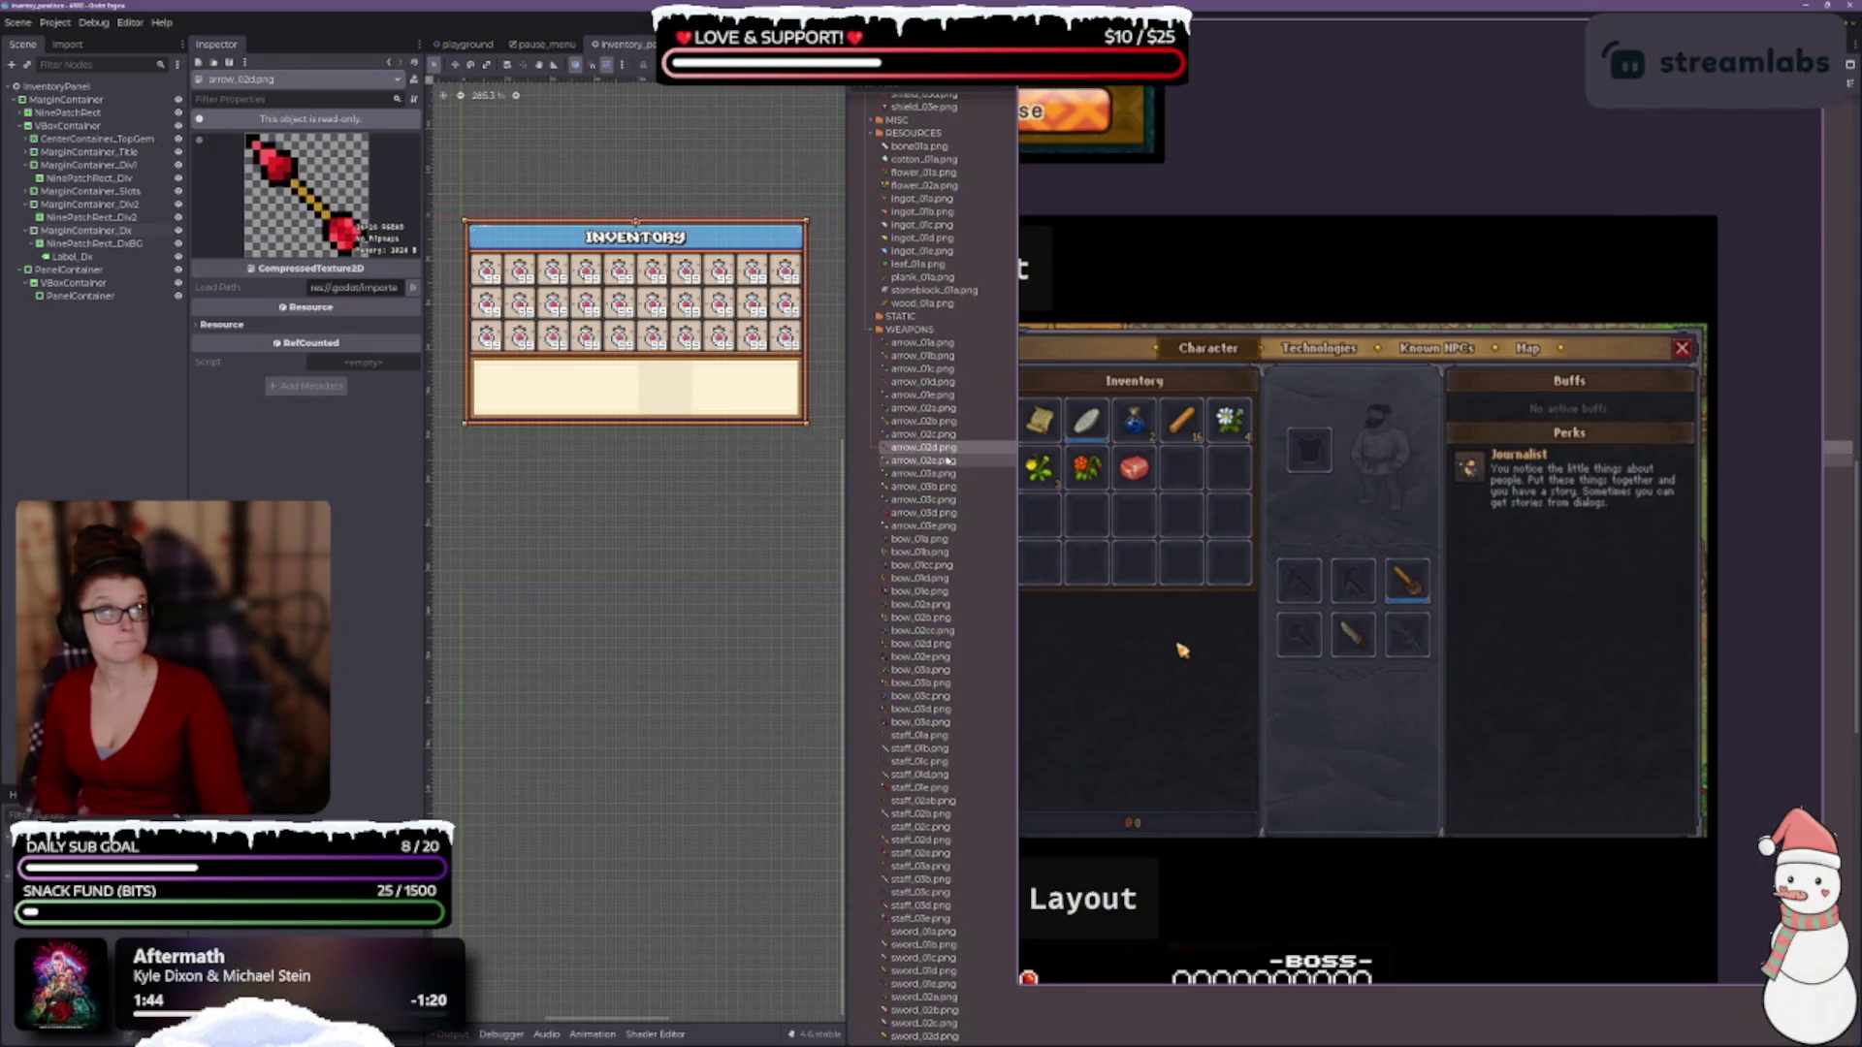
left_click(948, 461)
left_click(955, 474)
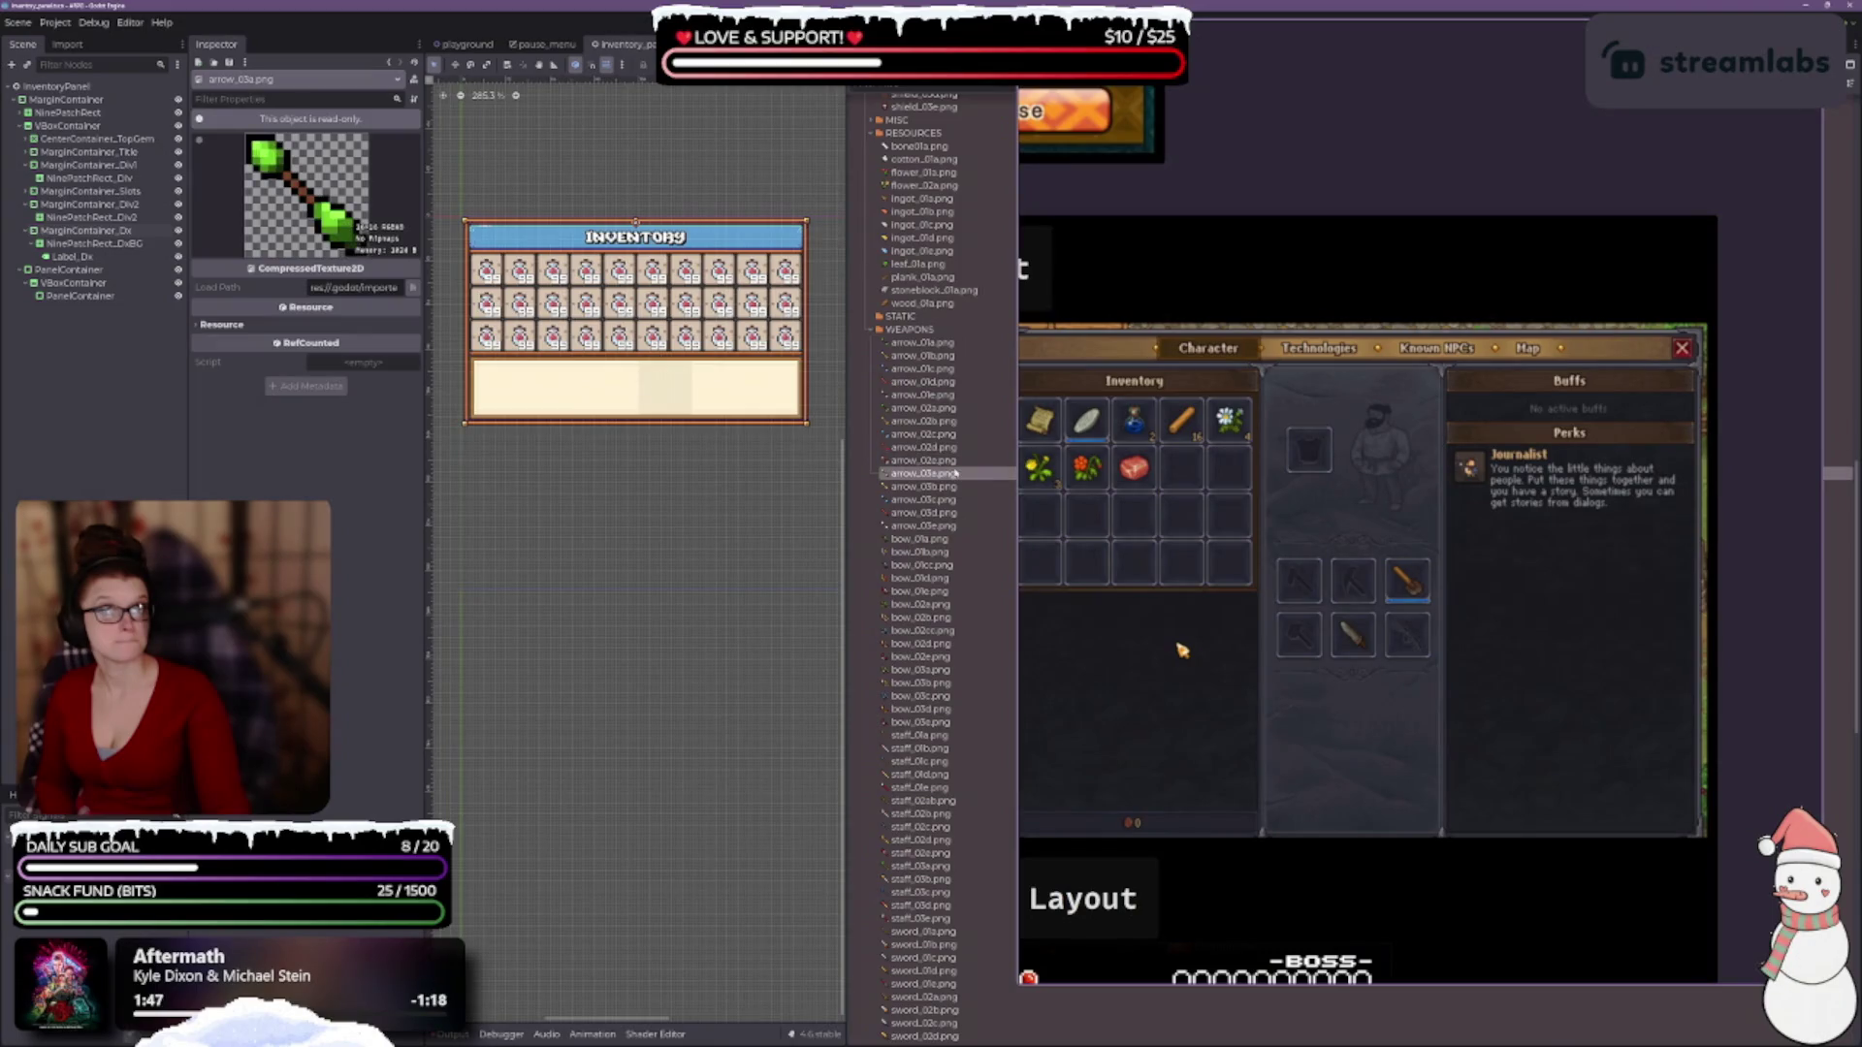
left_click(935, 343)
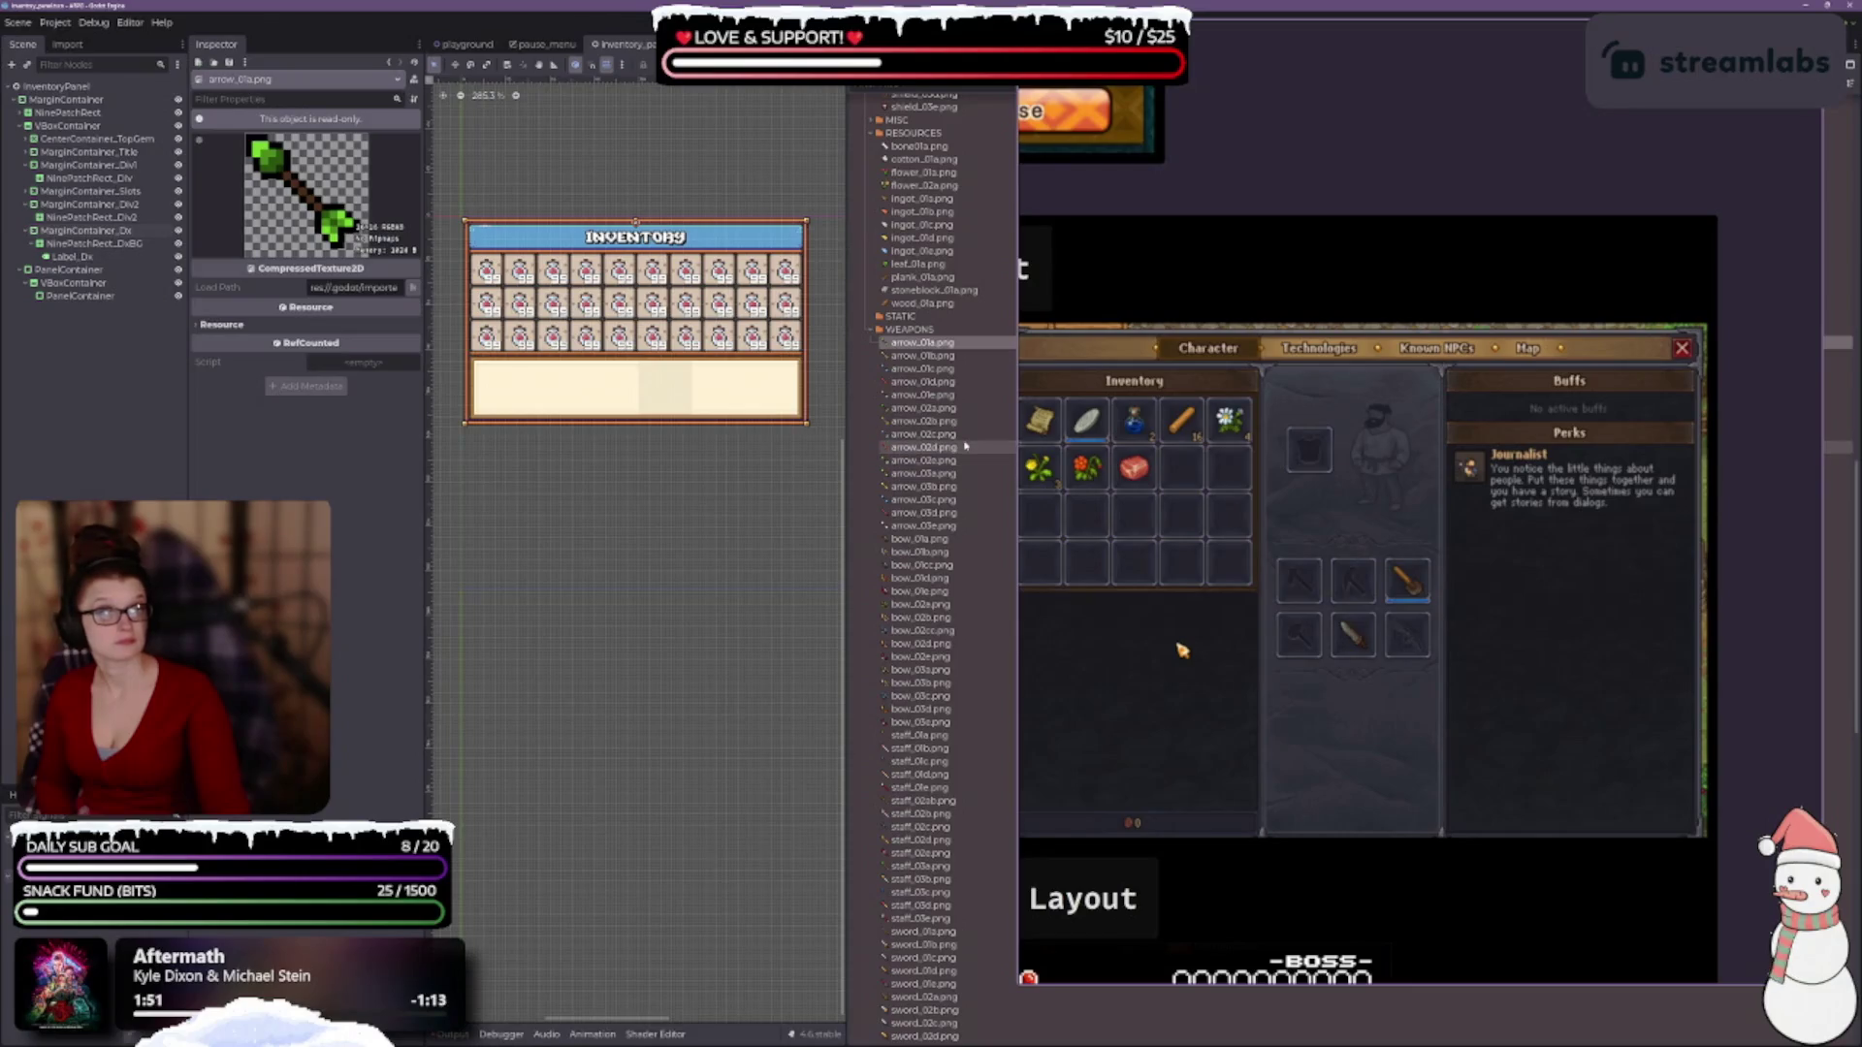
left_click(955, 475)
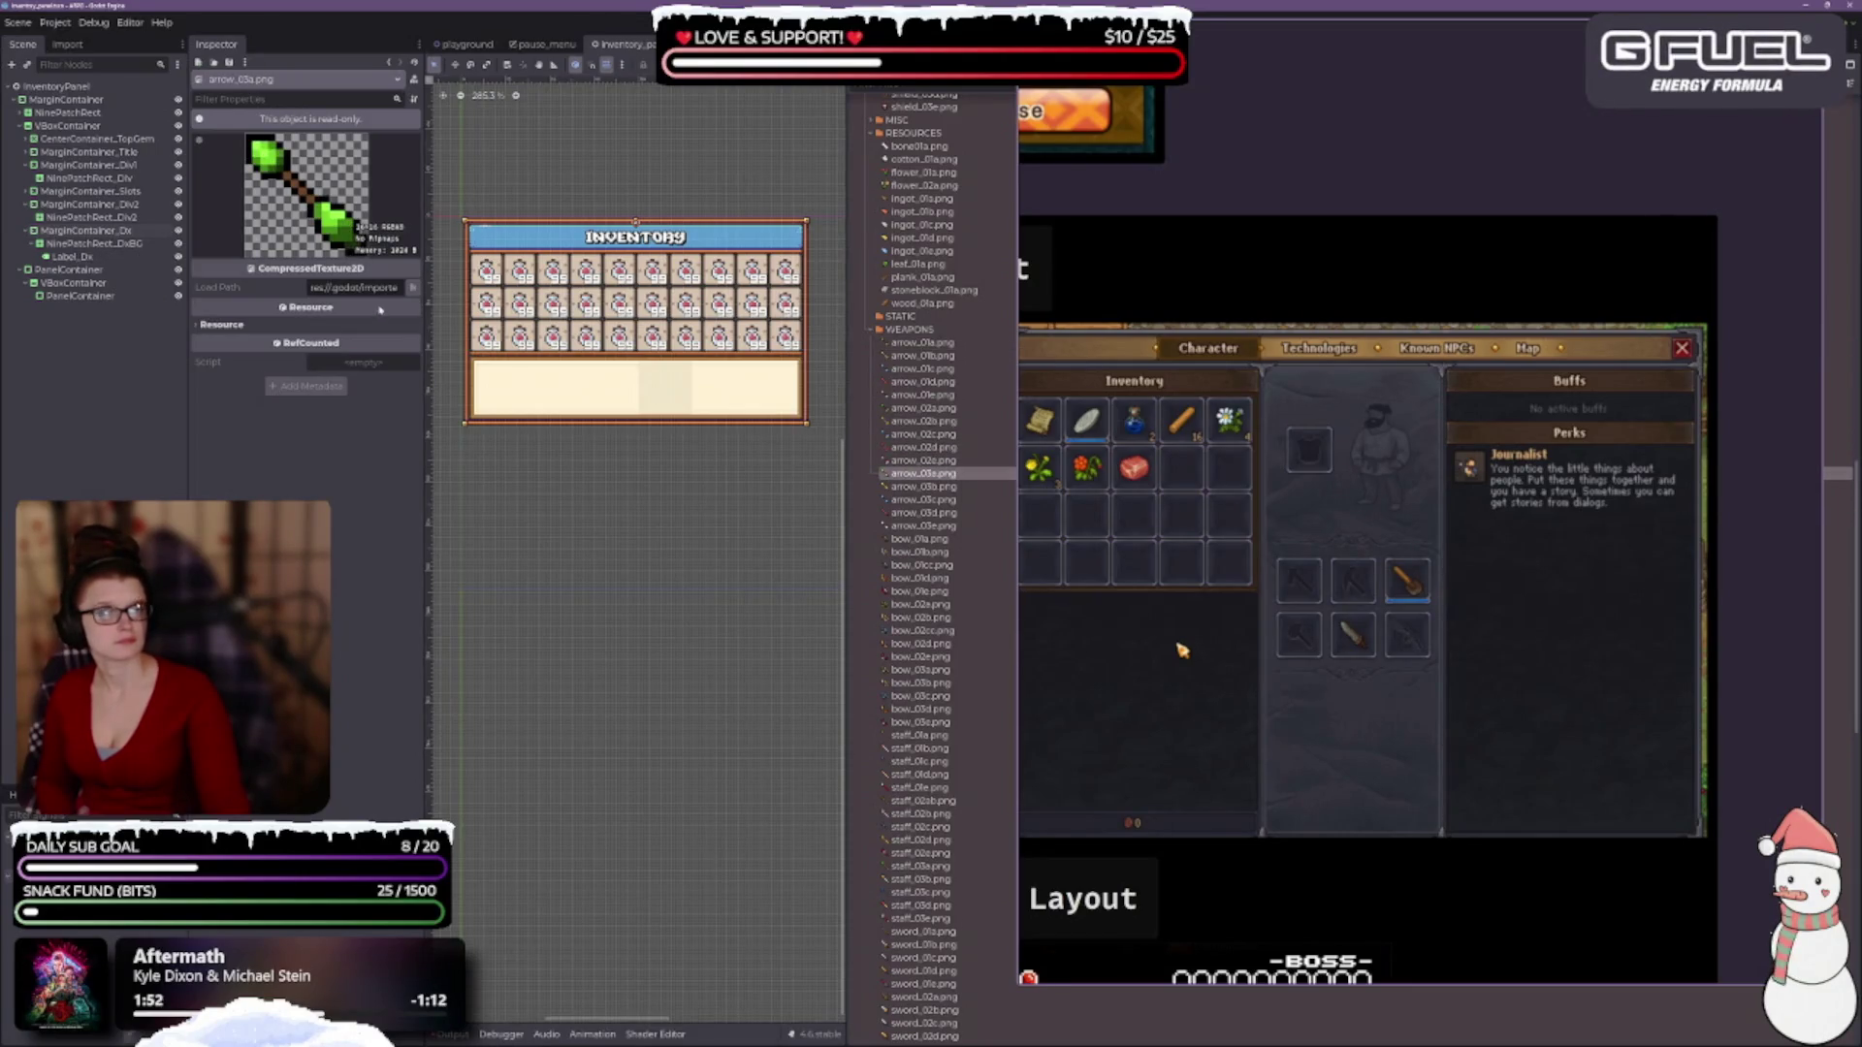
left_click(918, 499)
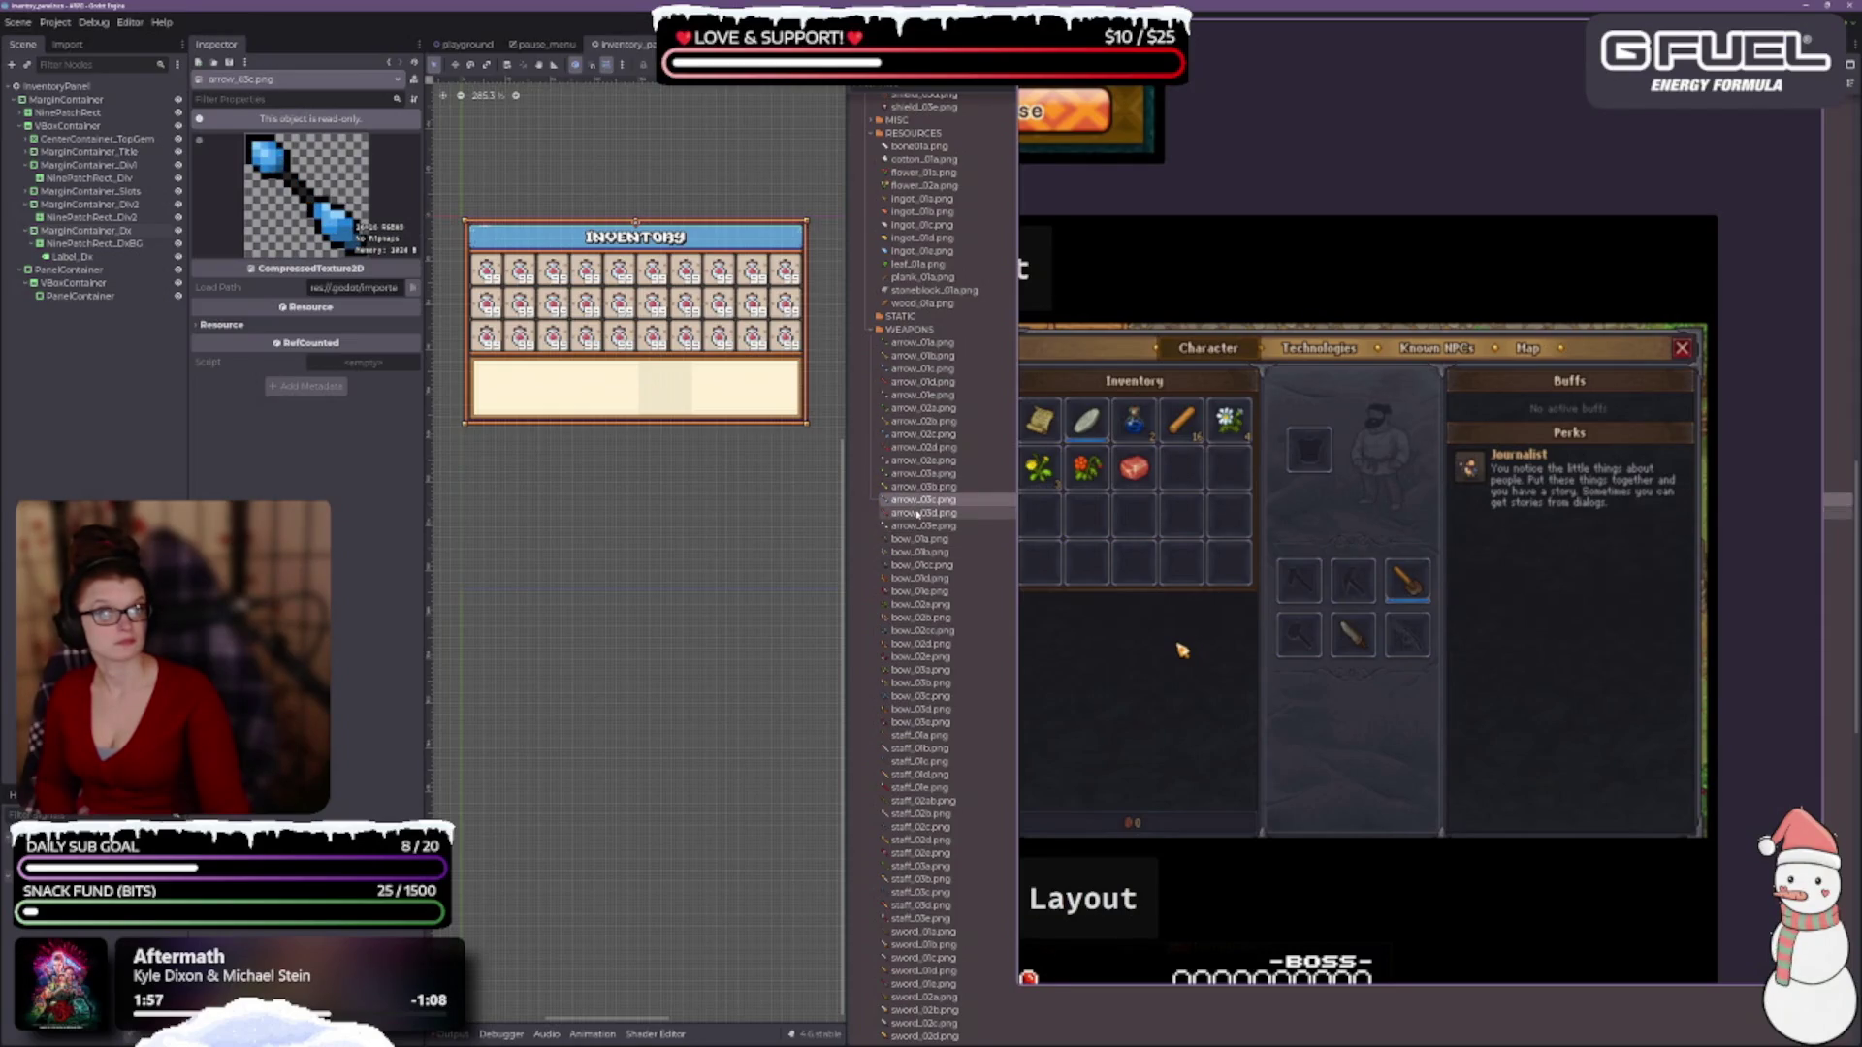
left_click(918, 512)
key("Down")
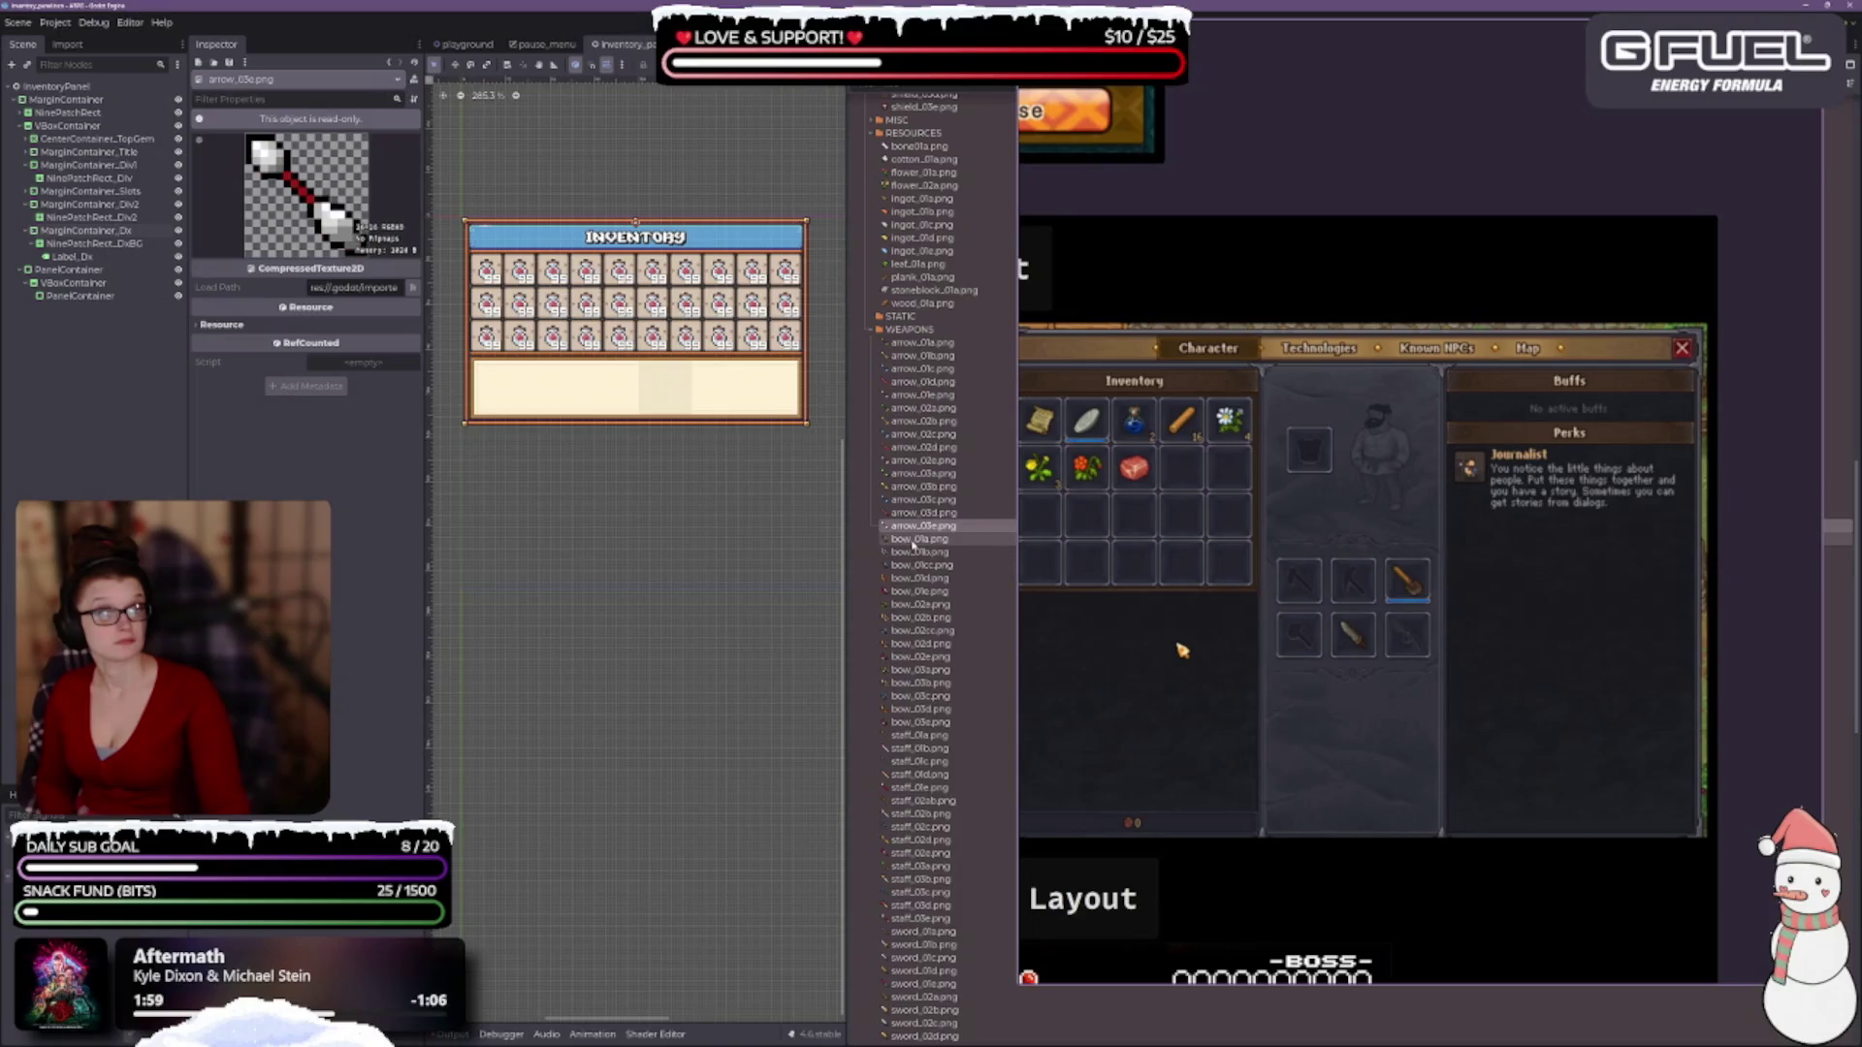
Preview the bow_01a through bow_01e bow textures.
left_click(913, 541)
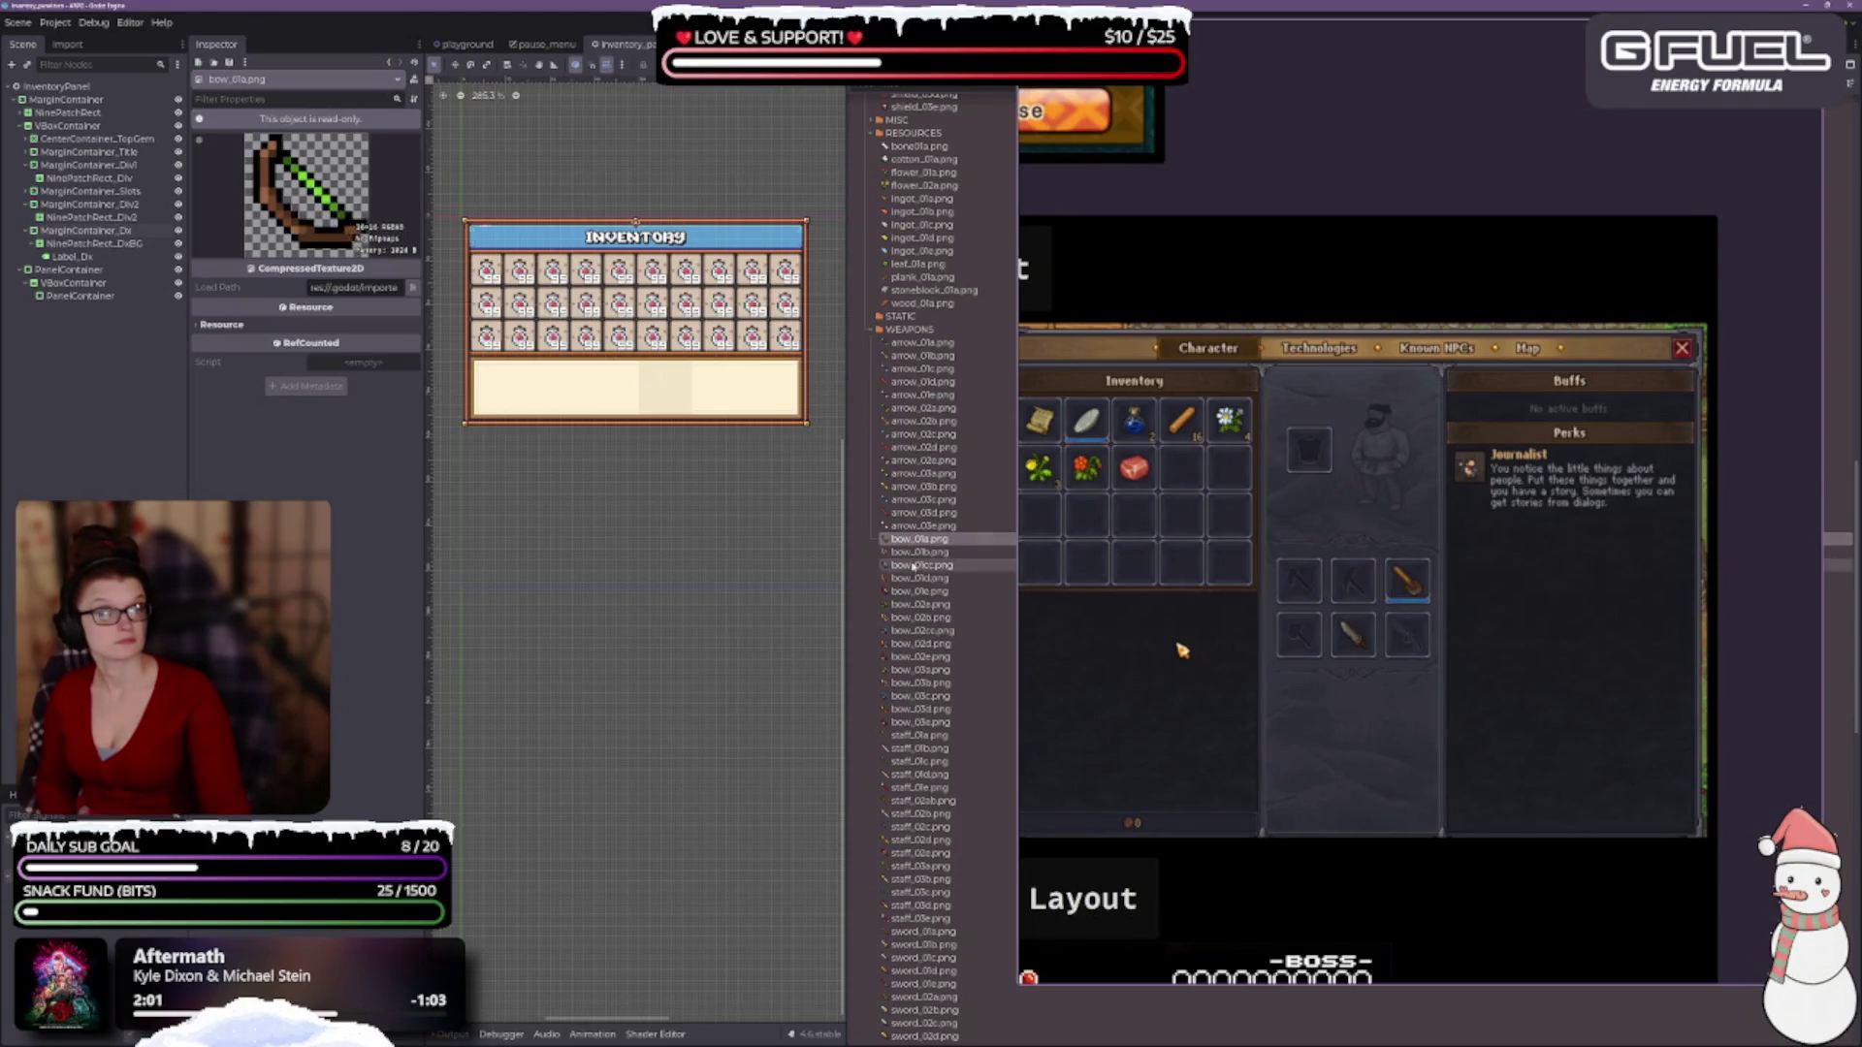
left_click(923, 553)
left_click(917, 565)
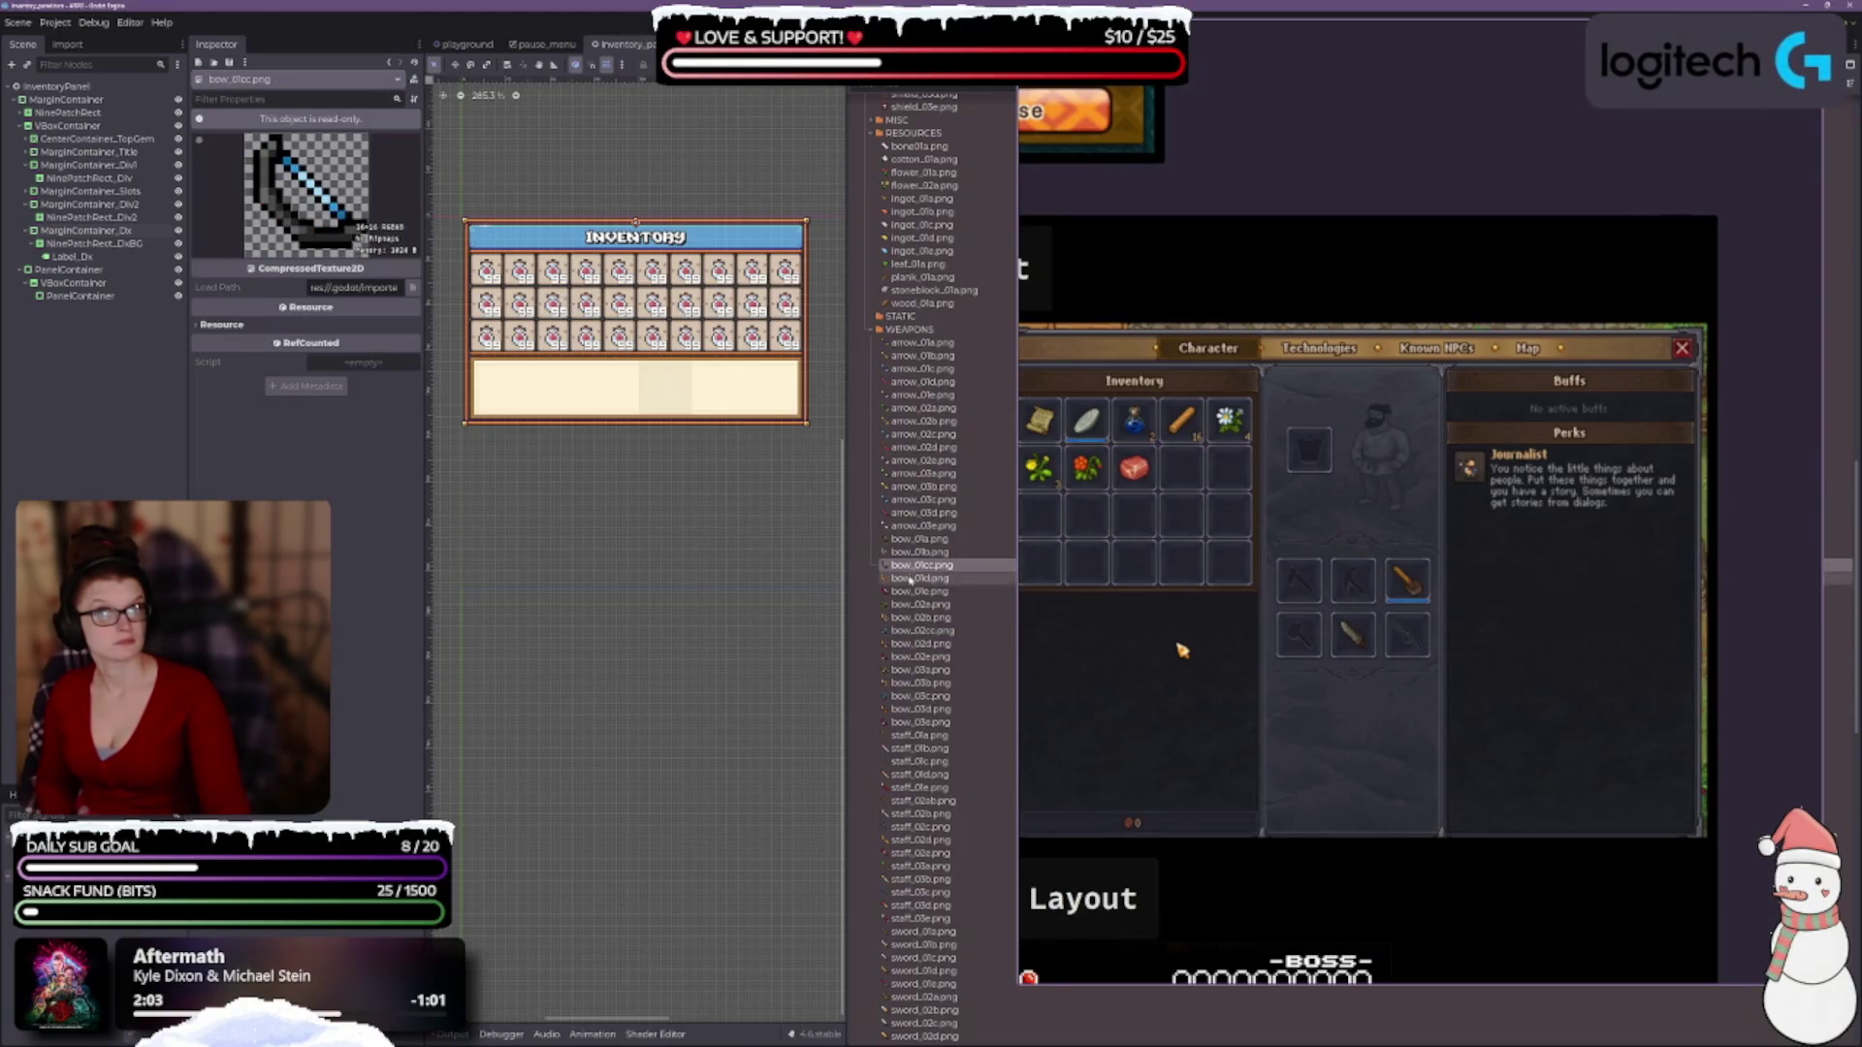
left_click(909, 578)
left_click(909, 591)
Preview the bow_02 and bow_03 variants, ending on the red bow_03e.png.
left_click(908, 605)
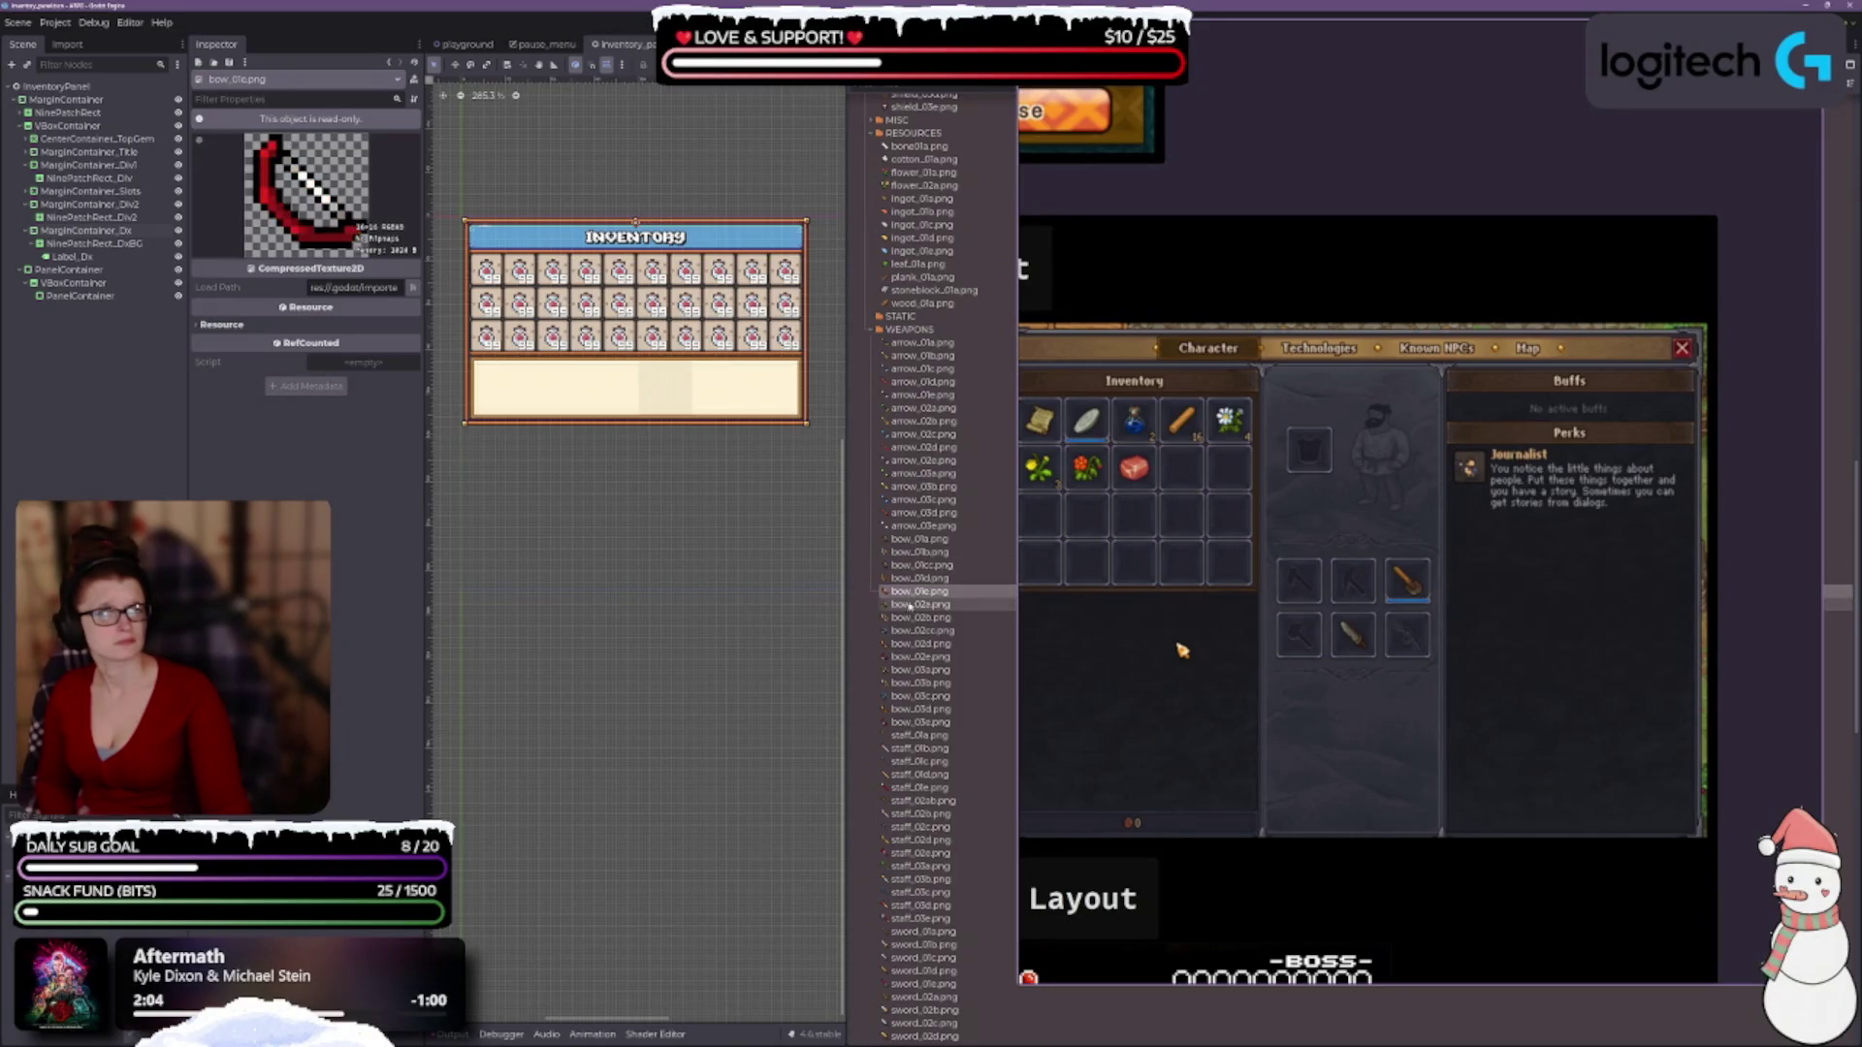
left_click(908, 618)
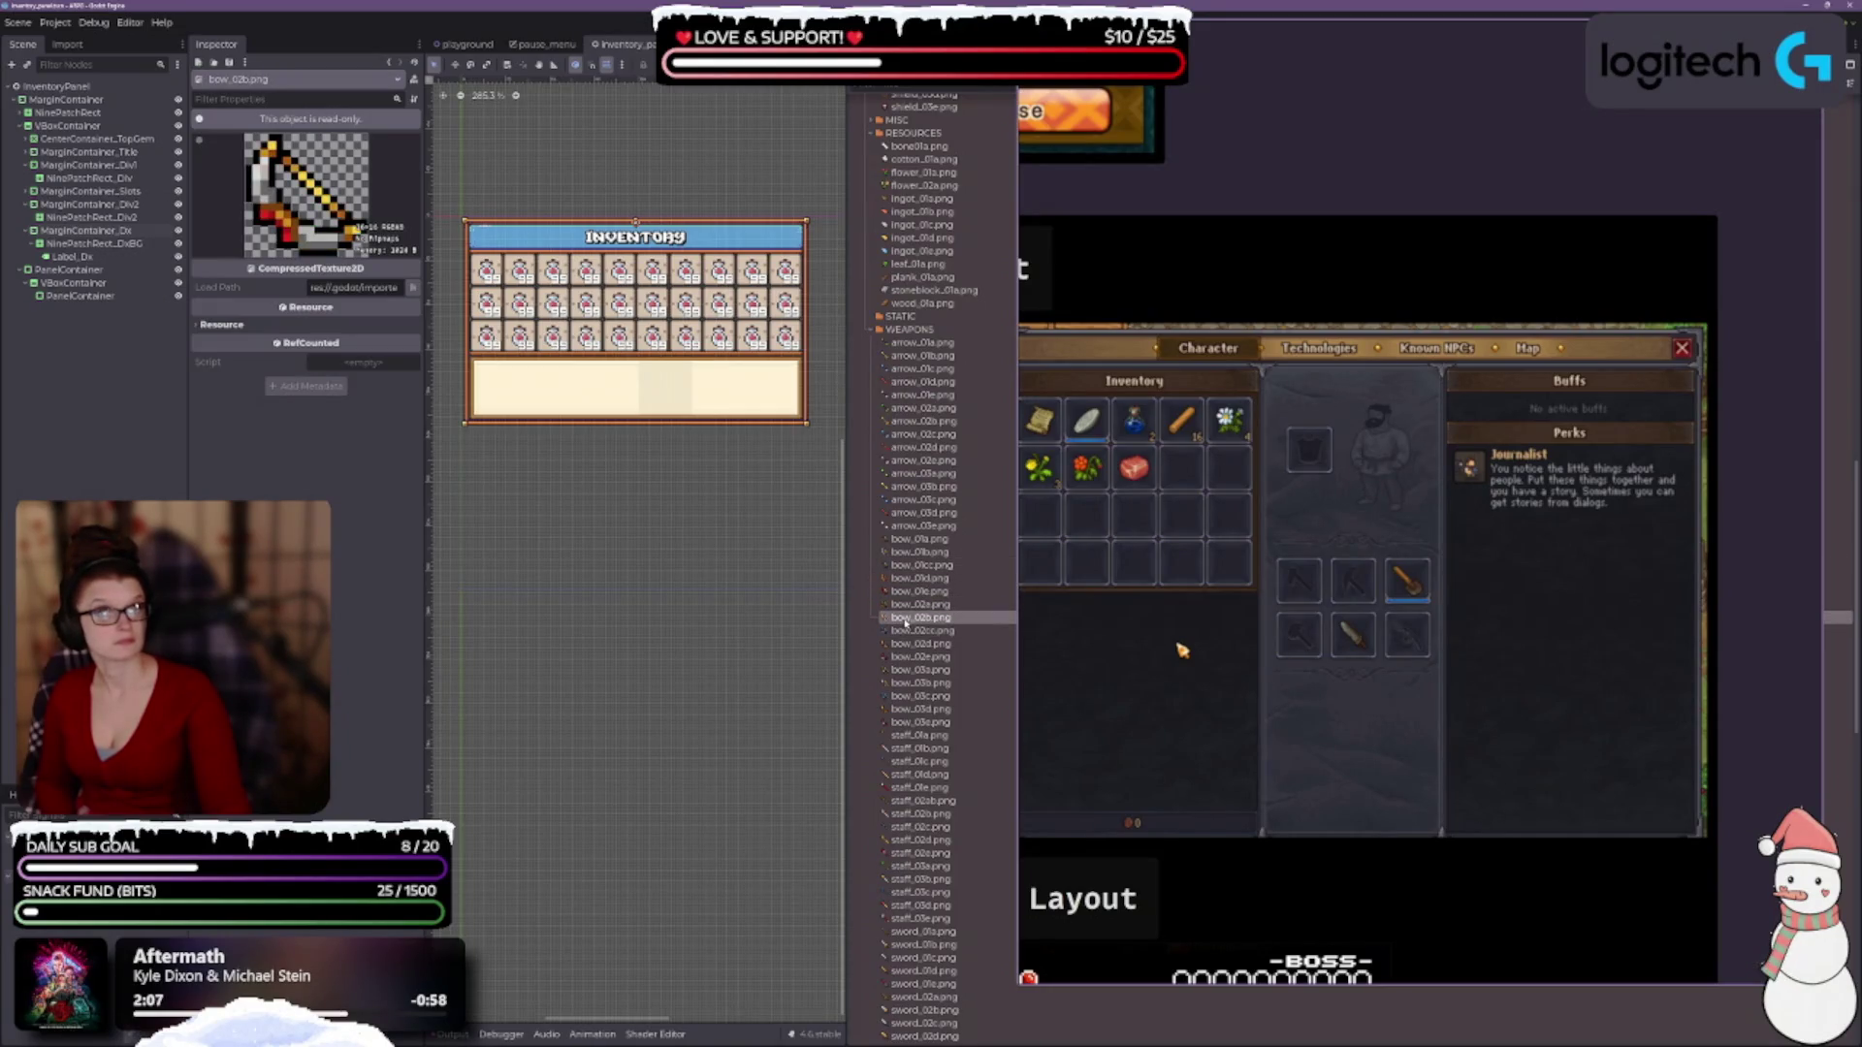
left_click(905, 631)
left_click(906, 643)
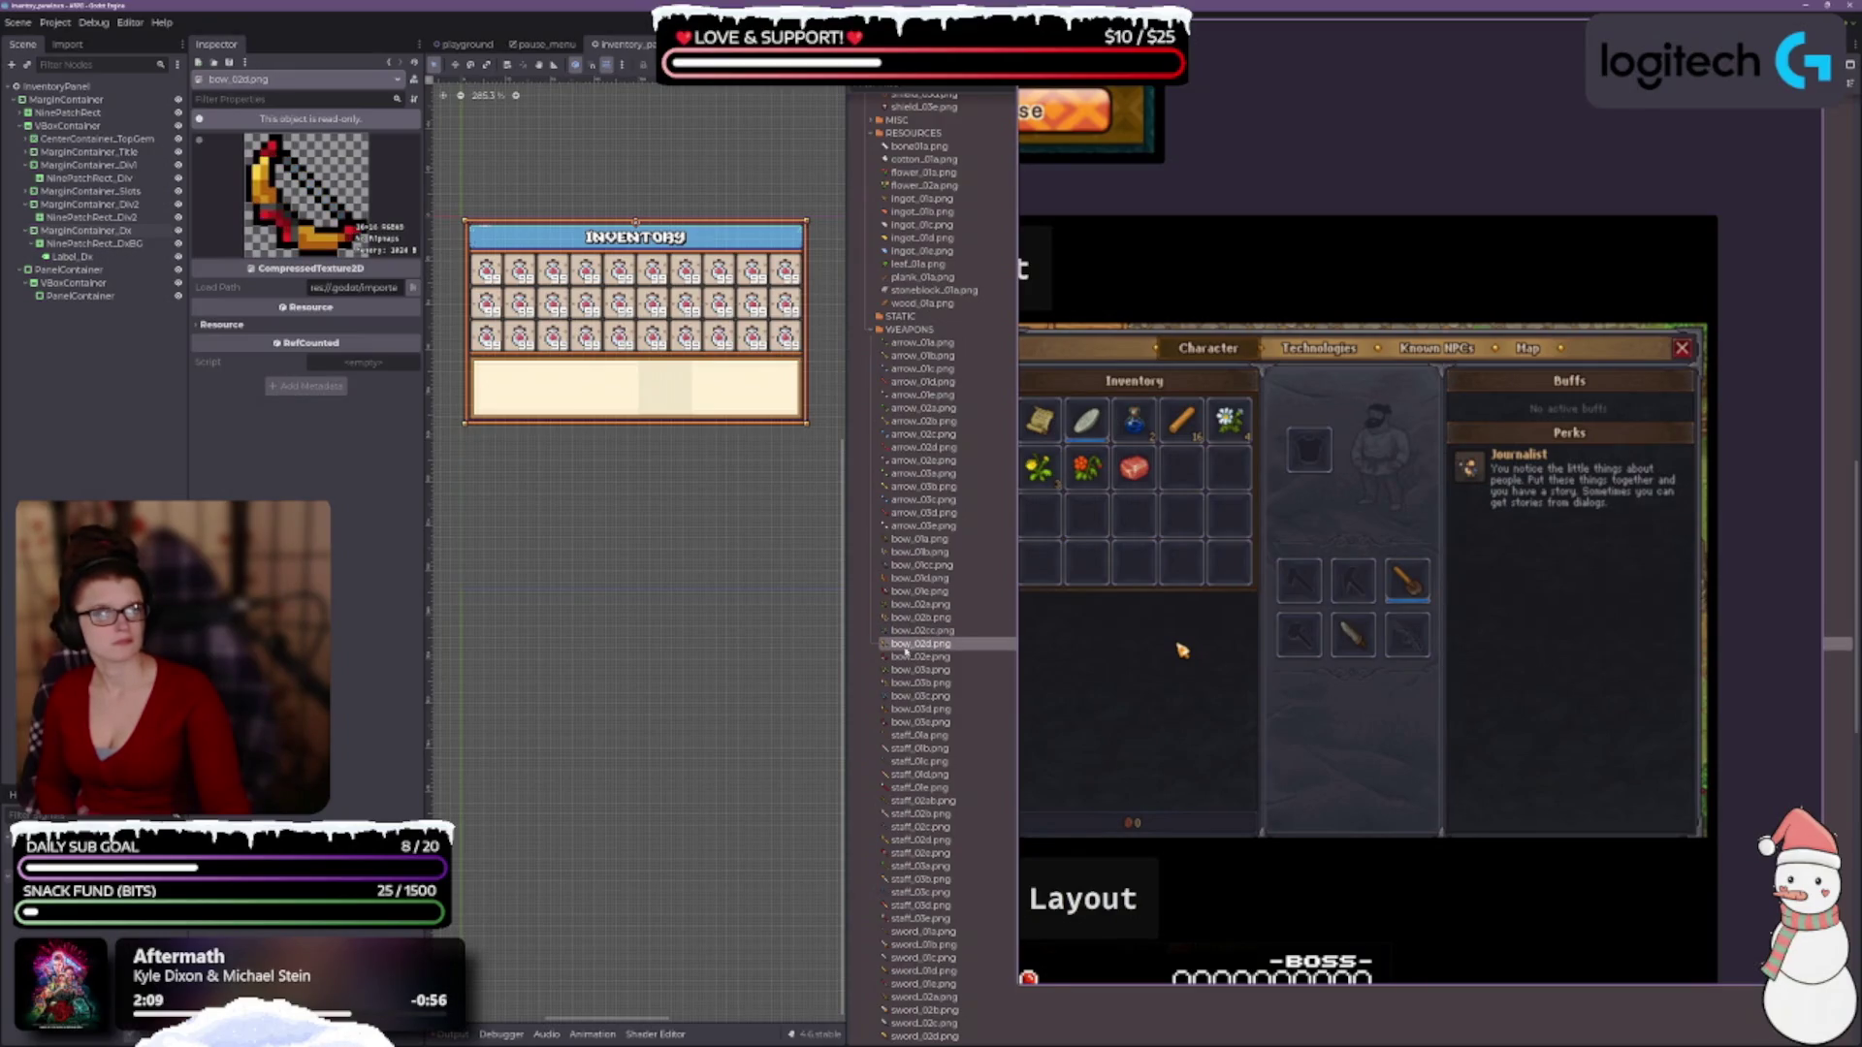
left_click(906, 657)
left_click(906, 670)
left_click(904, 683)
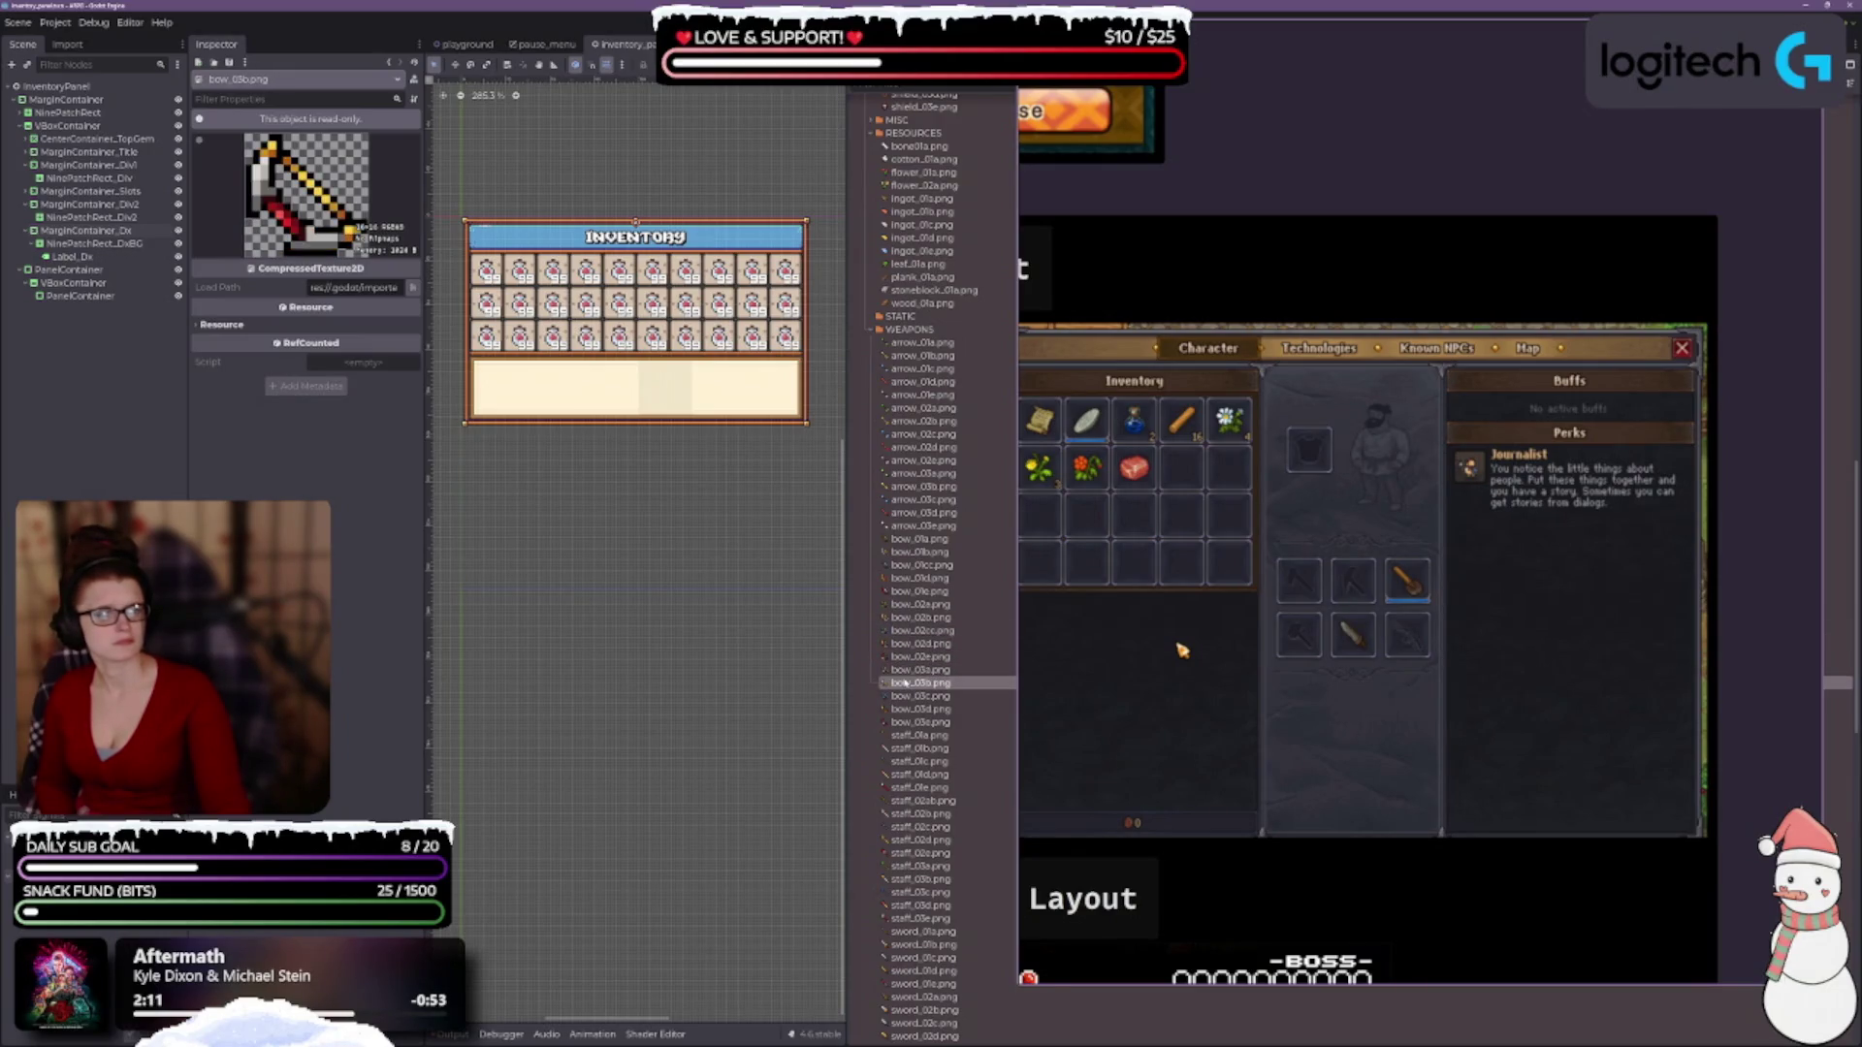
left_click(902, 696)
left_click(899, 709)
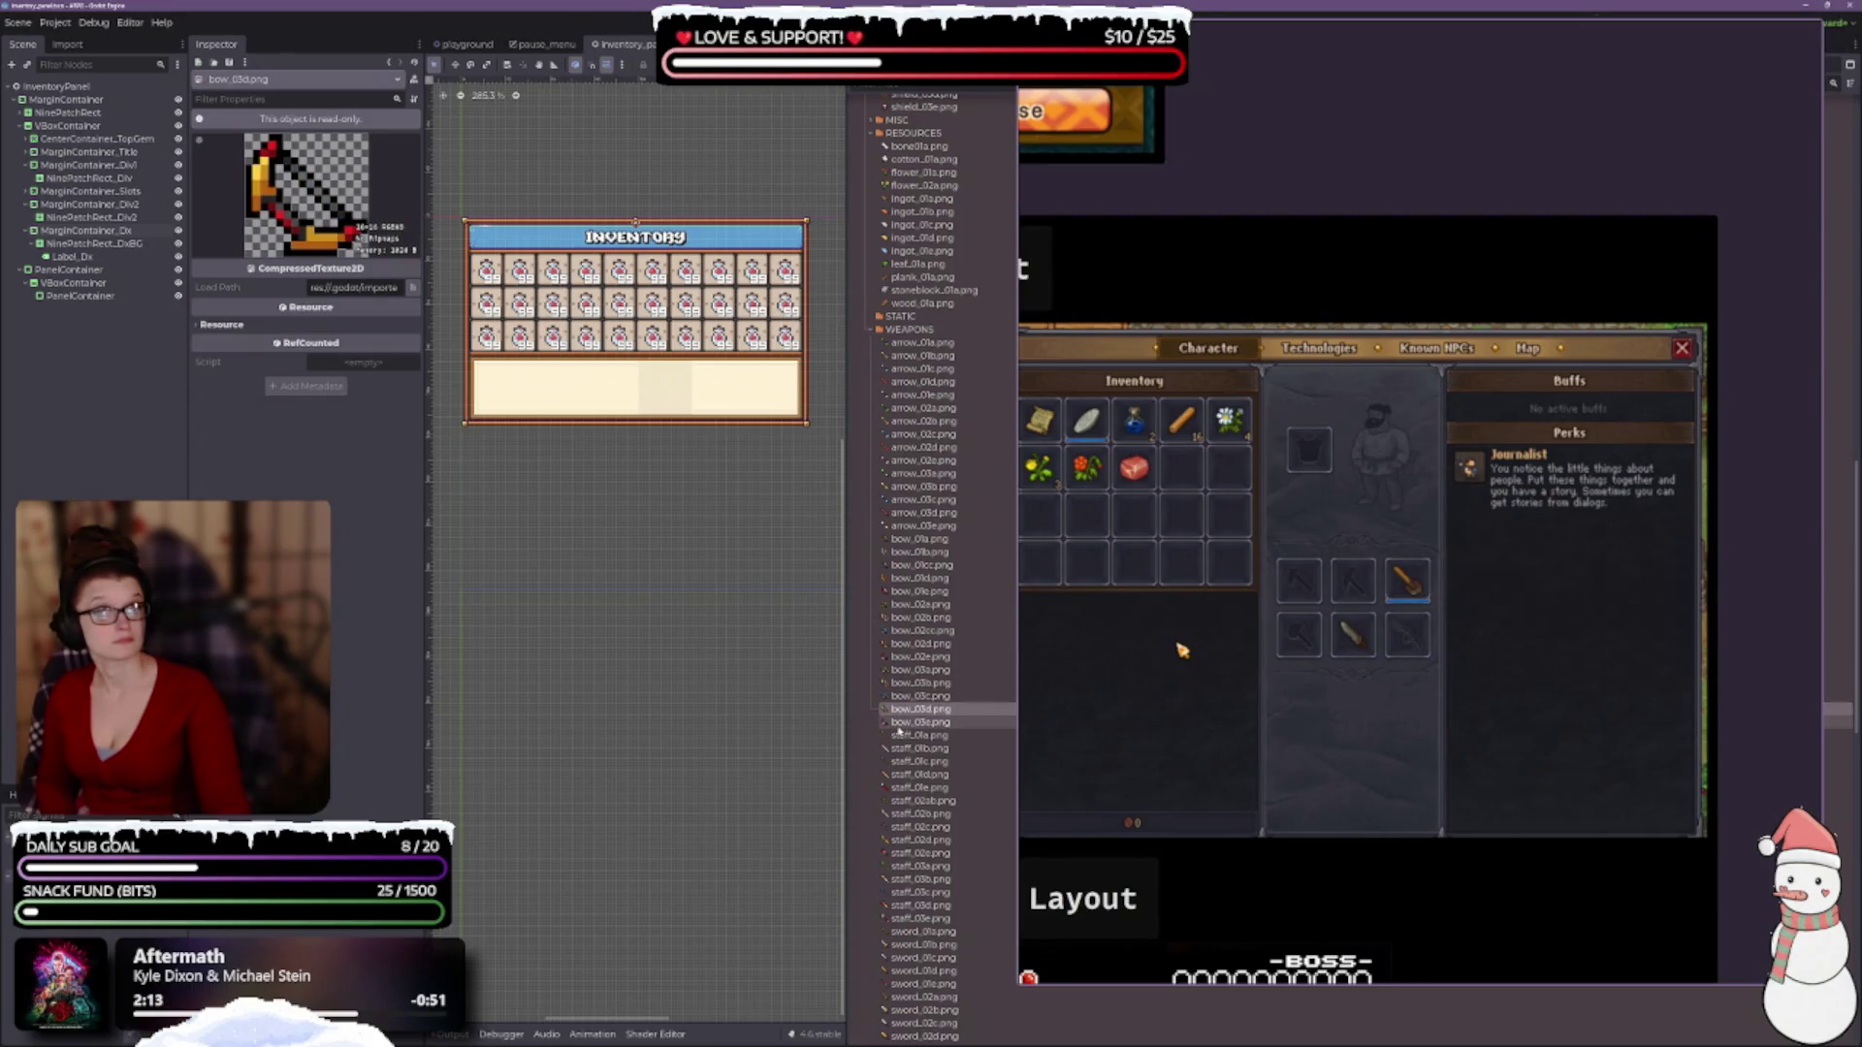
left_click(903, 722)
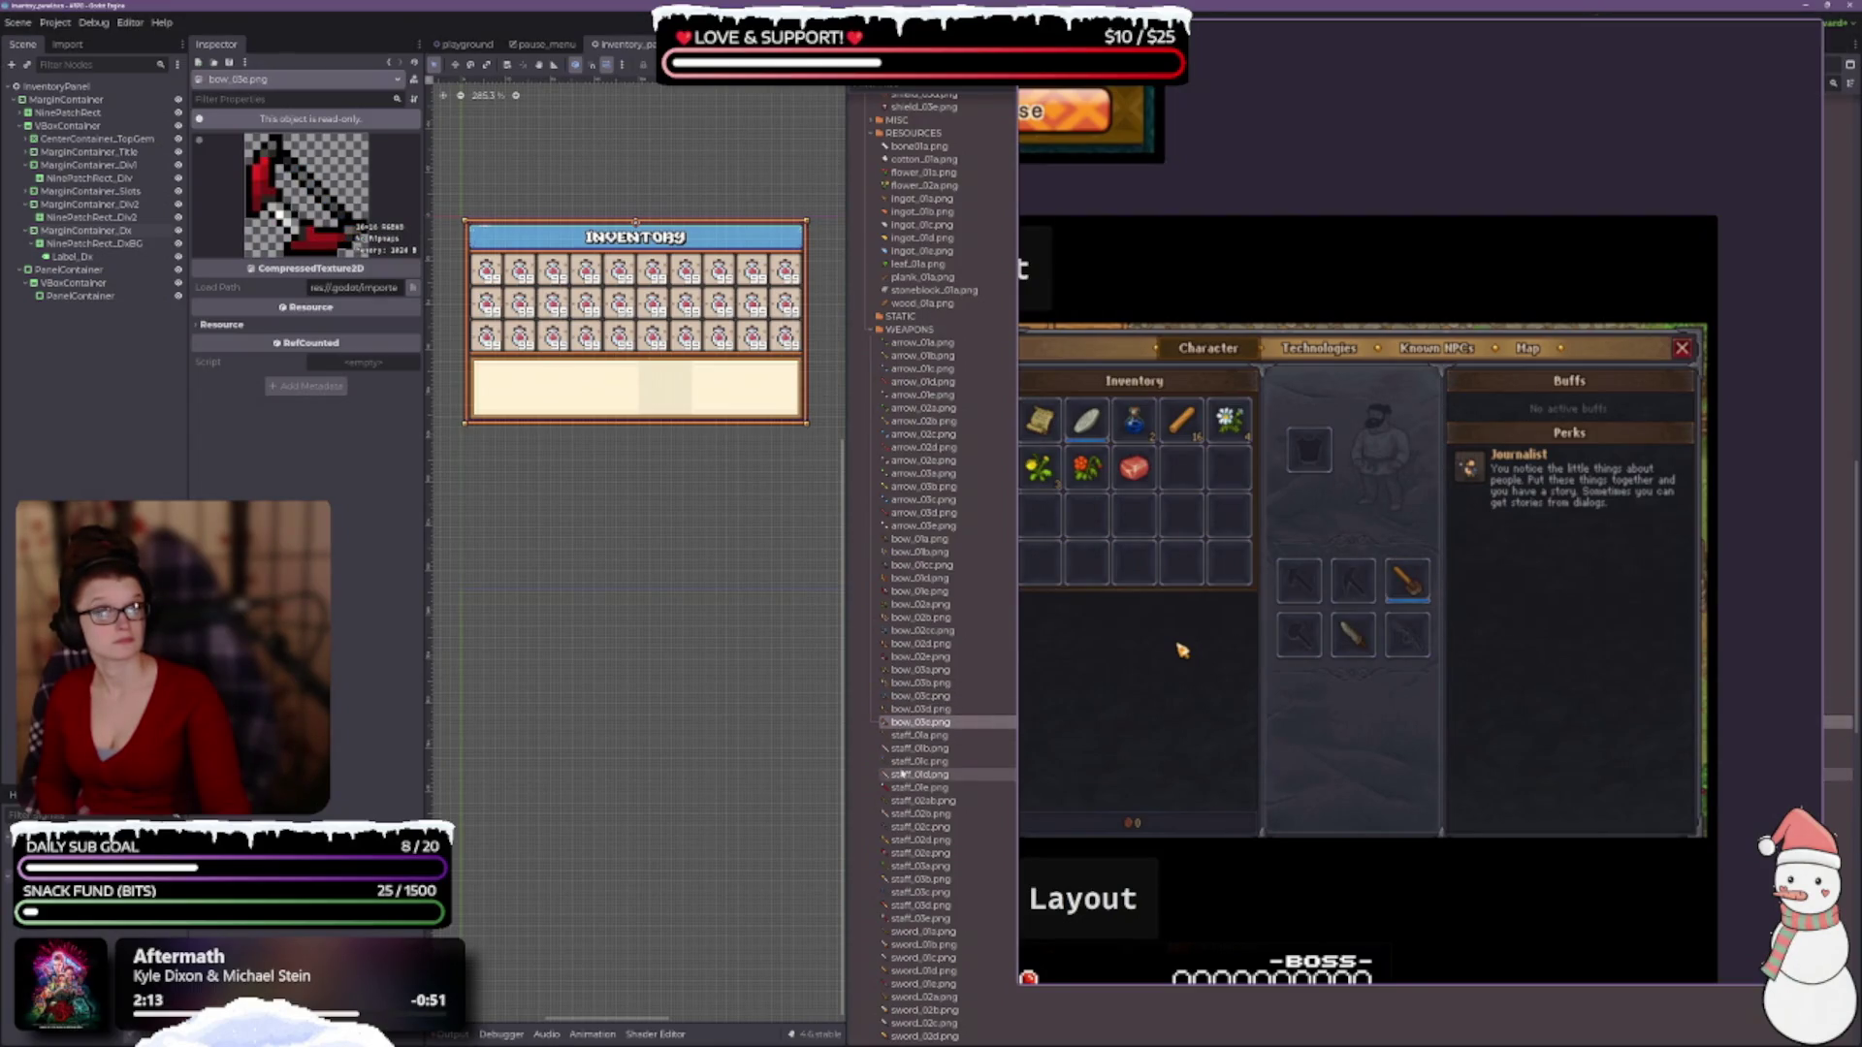
left_click(921, 342)
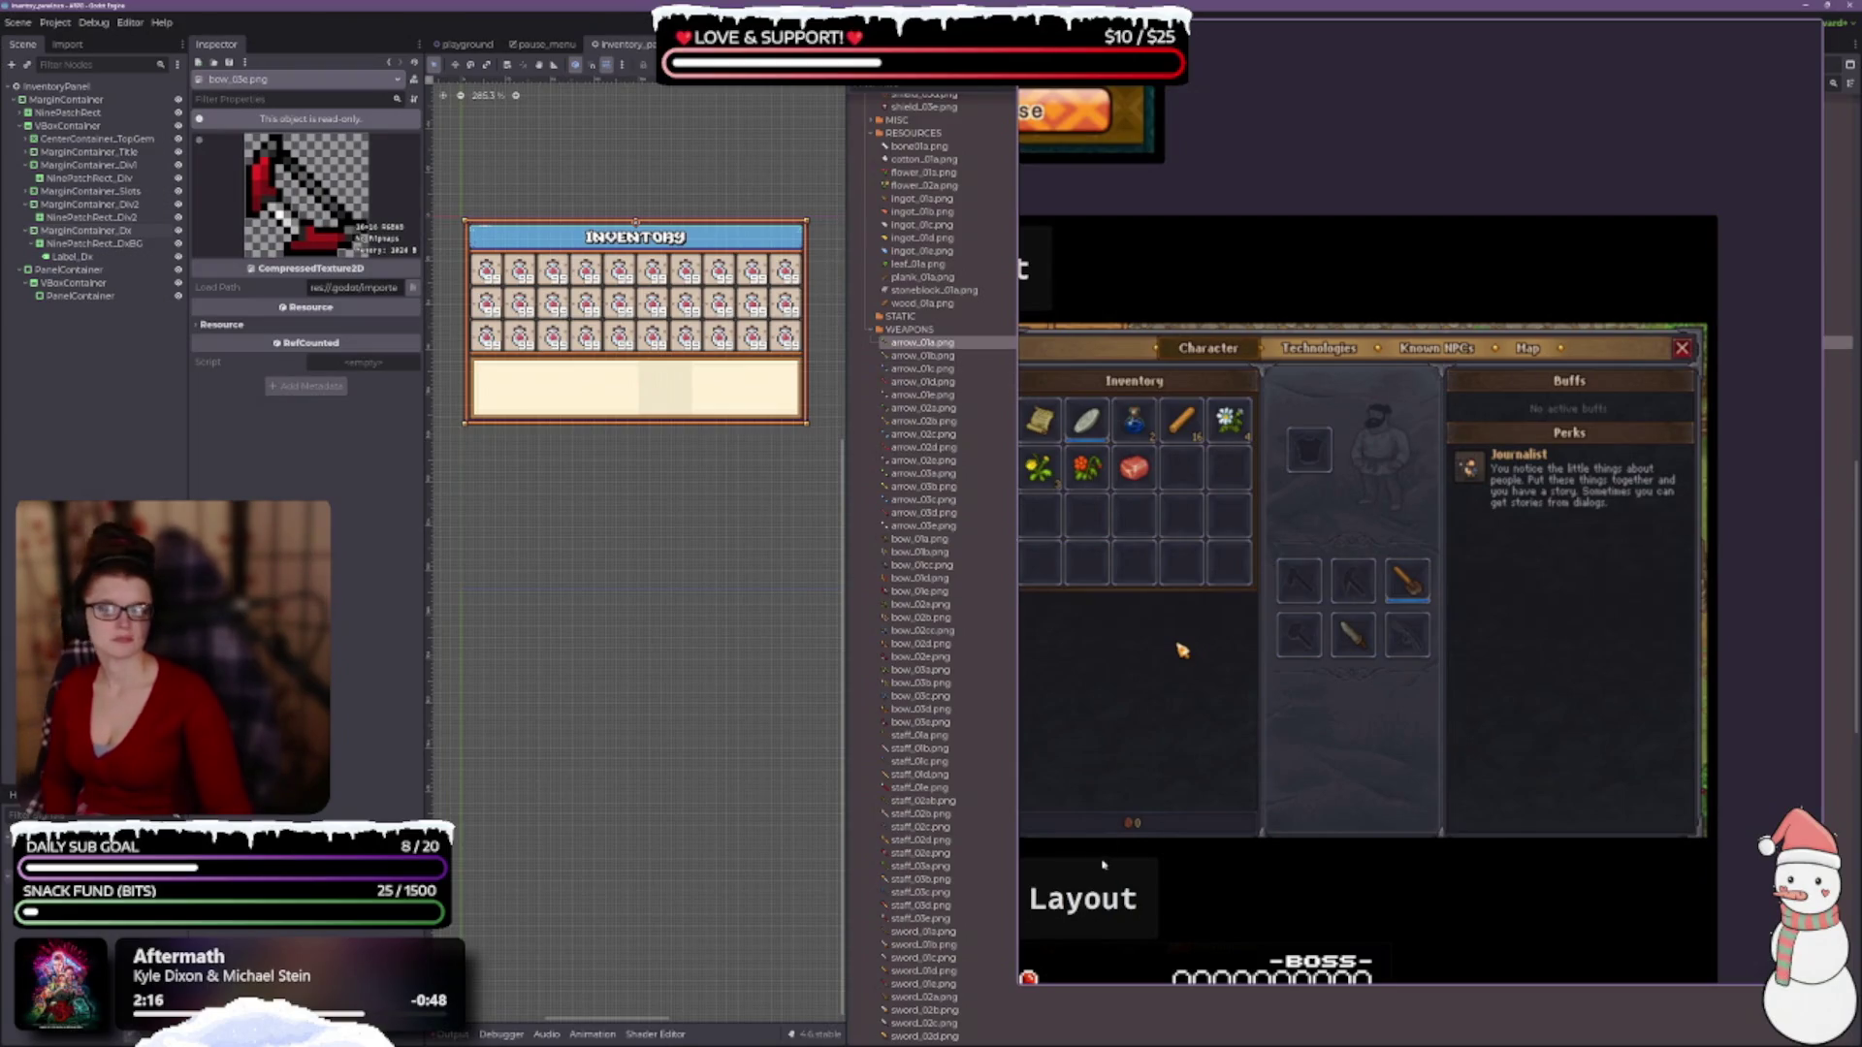
Compare arrow_01a, arrow_02a, arrow_03a and arrow_01e previews, ending on the green arrow_03a.png.
left_click(933, 342)
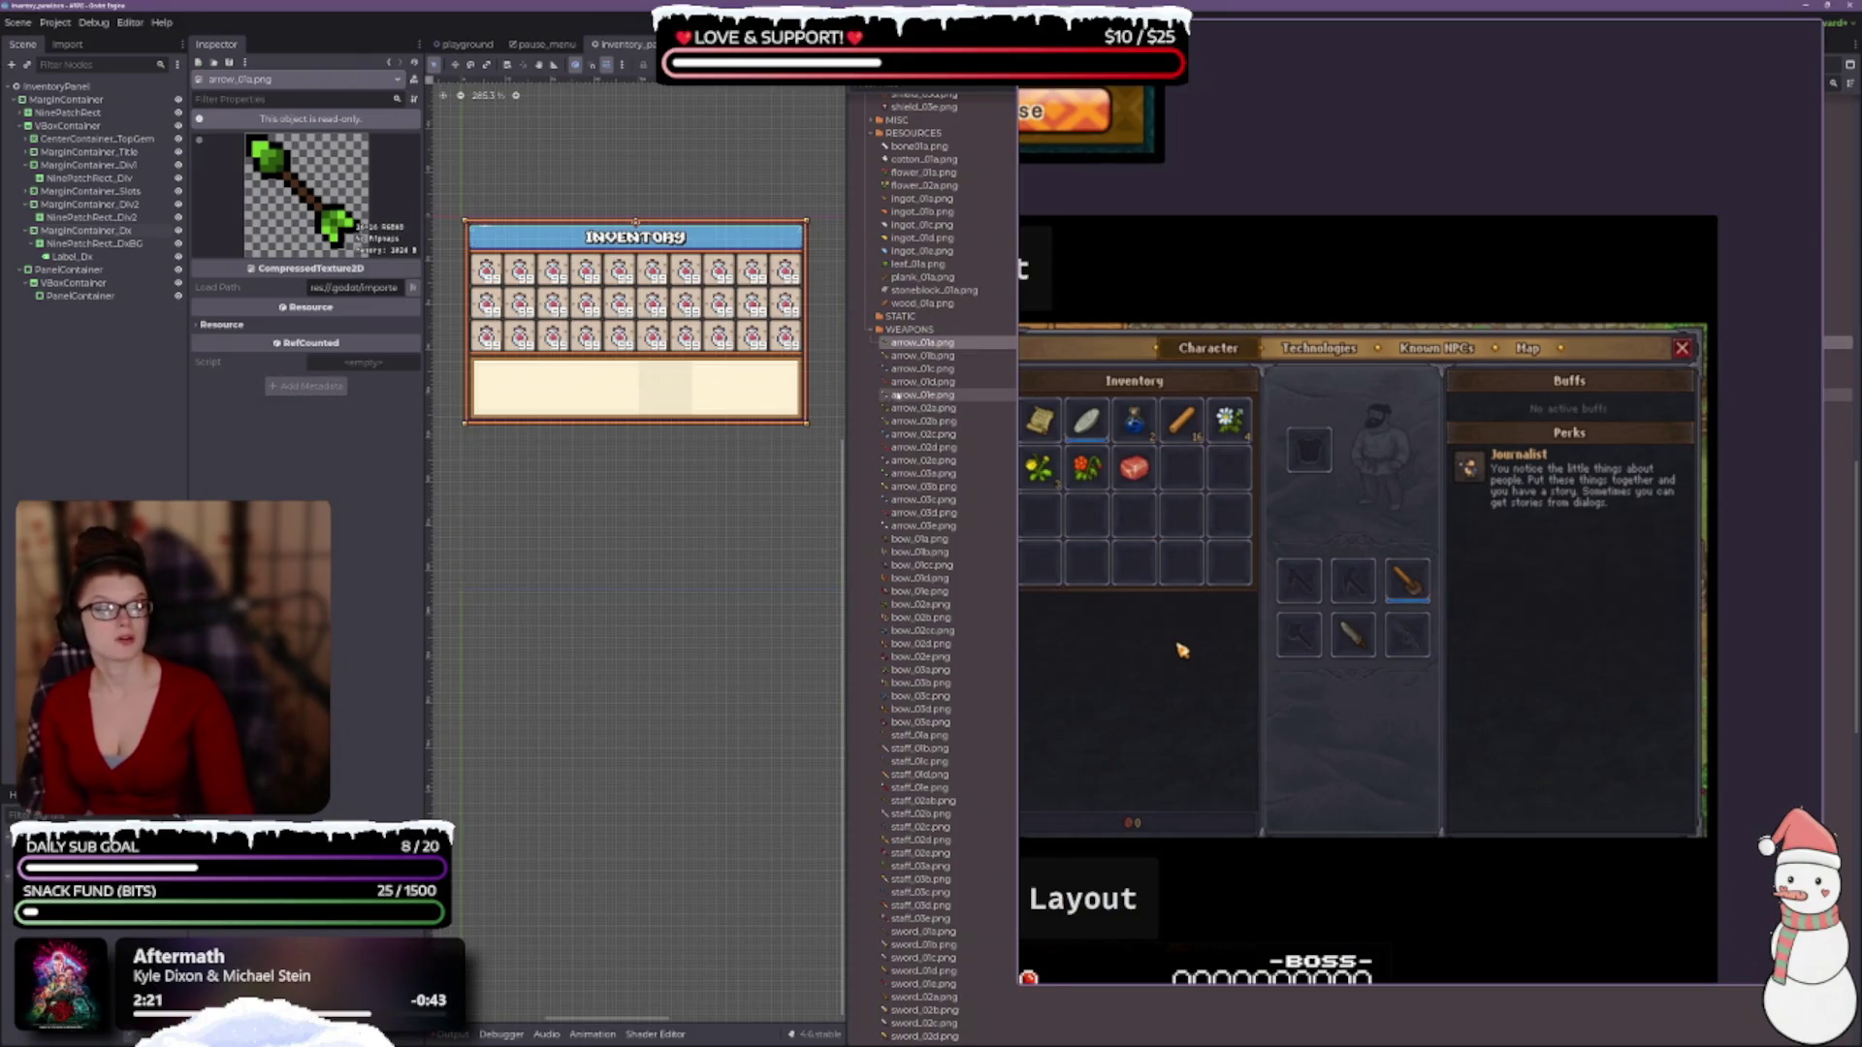
left_click(922, 408)
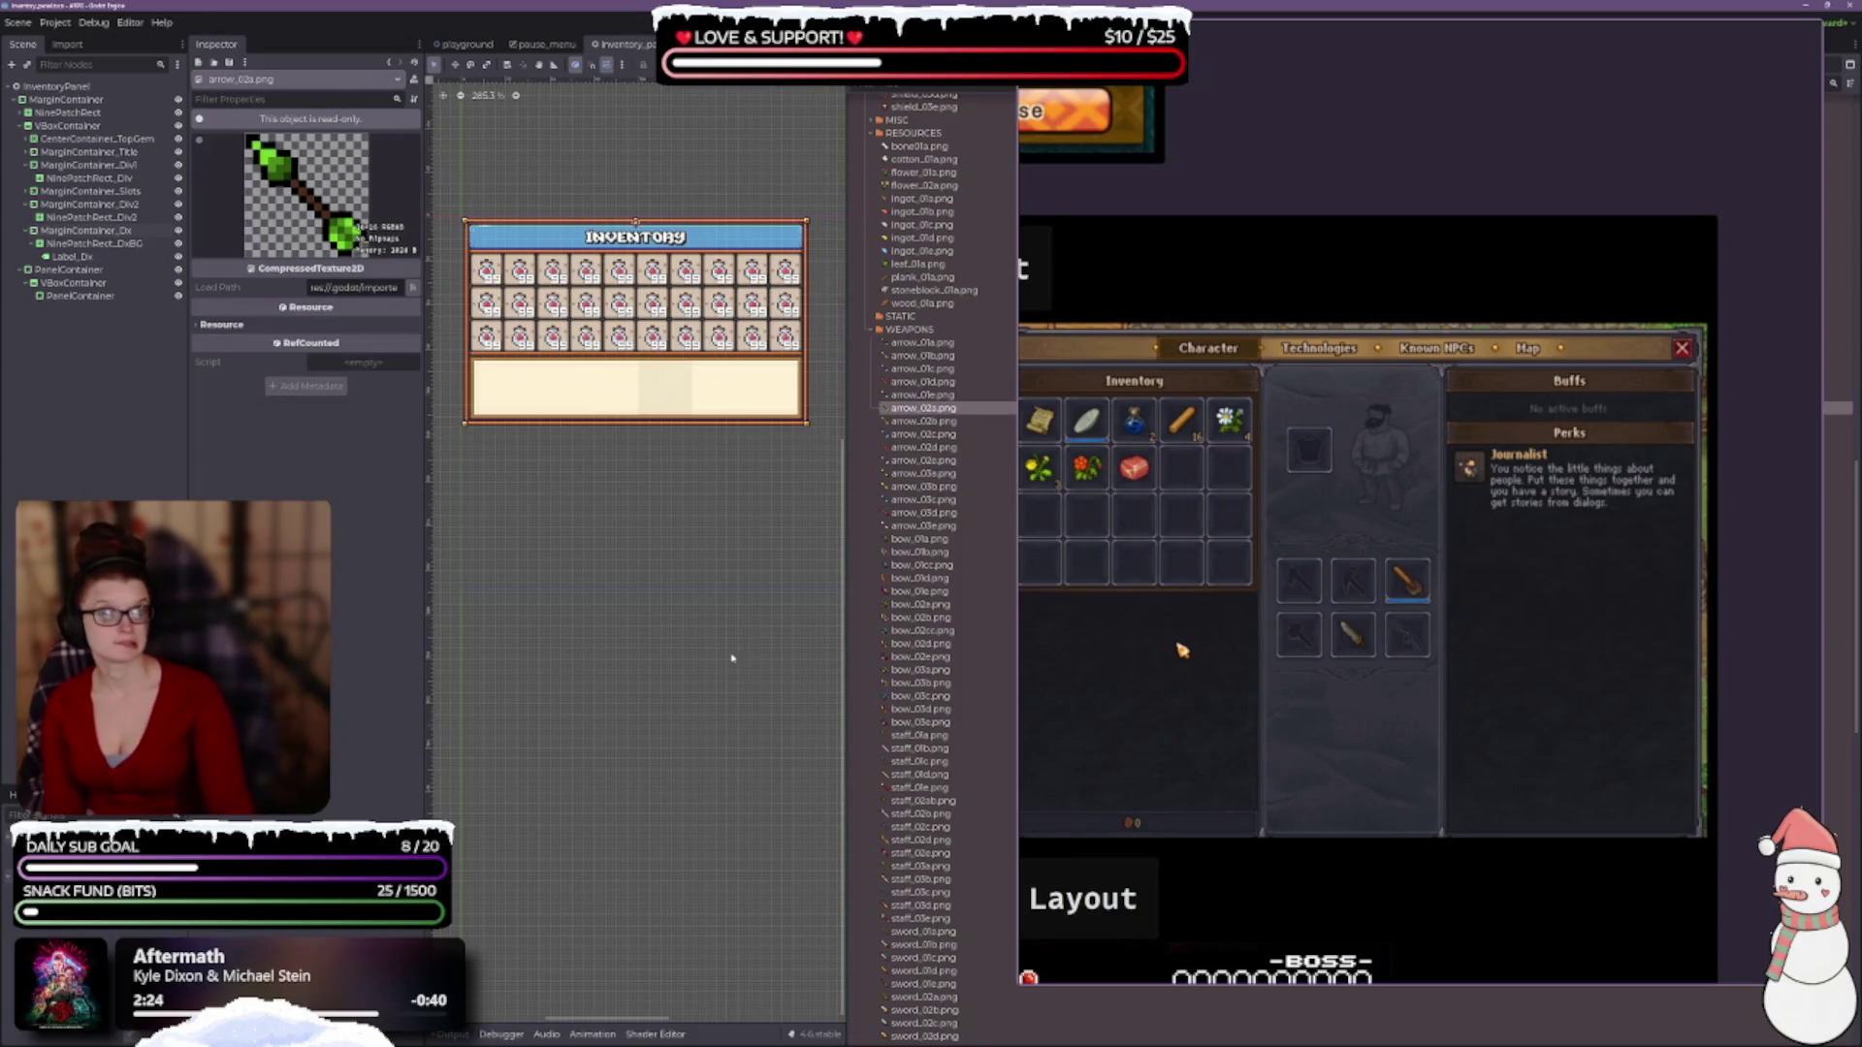
left_click(919, 475)
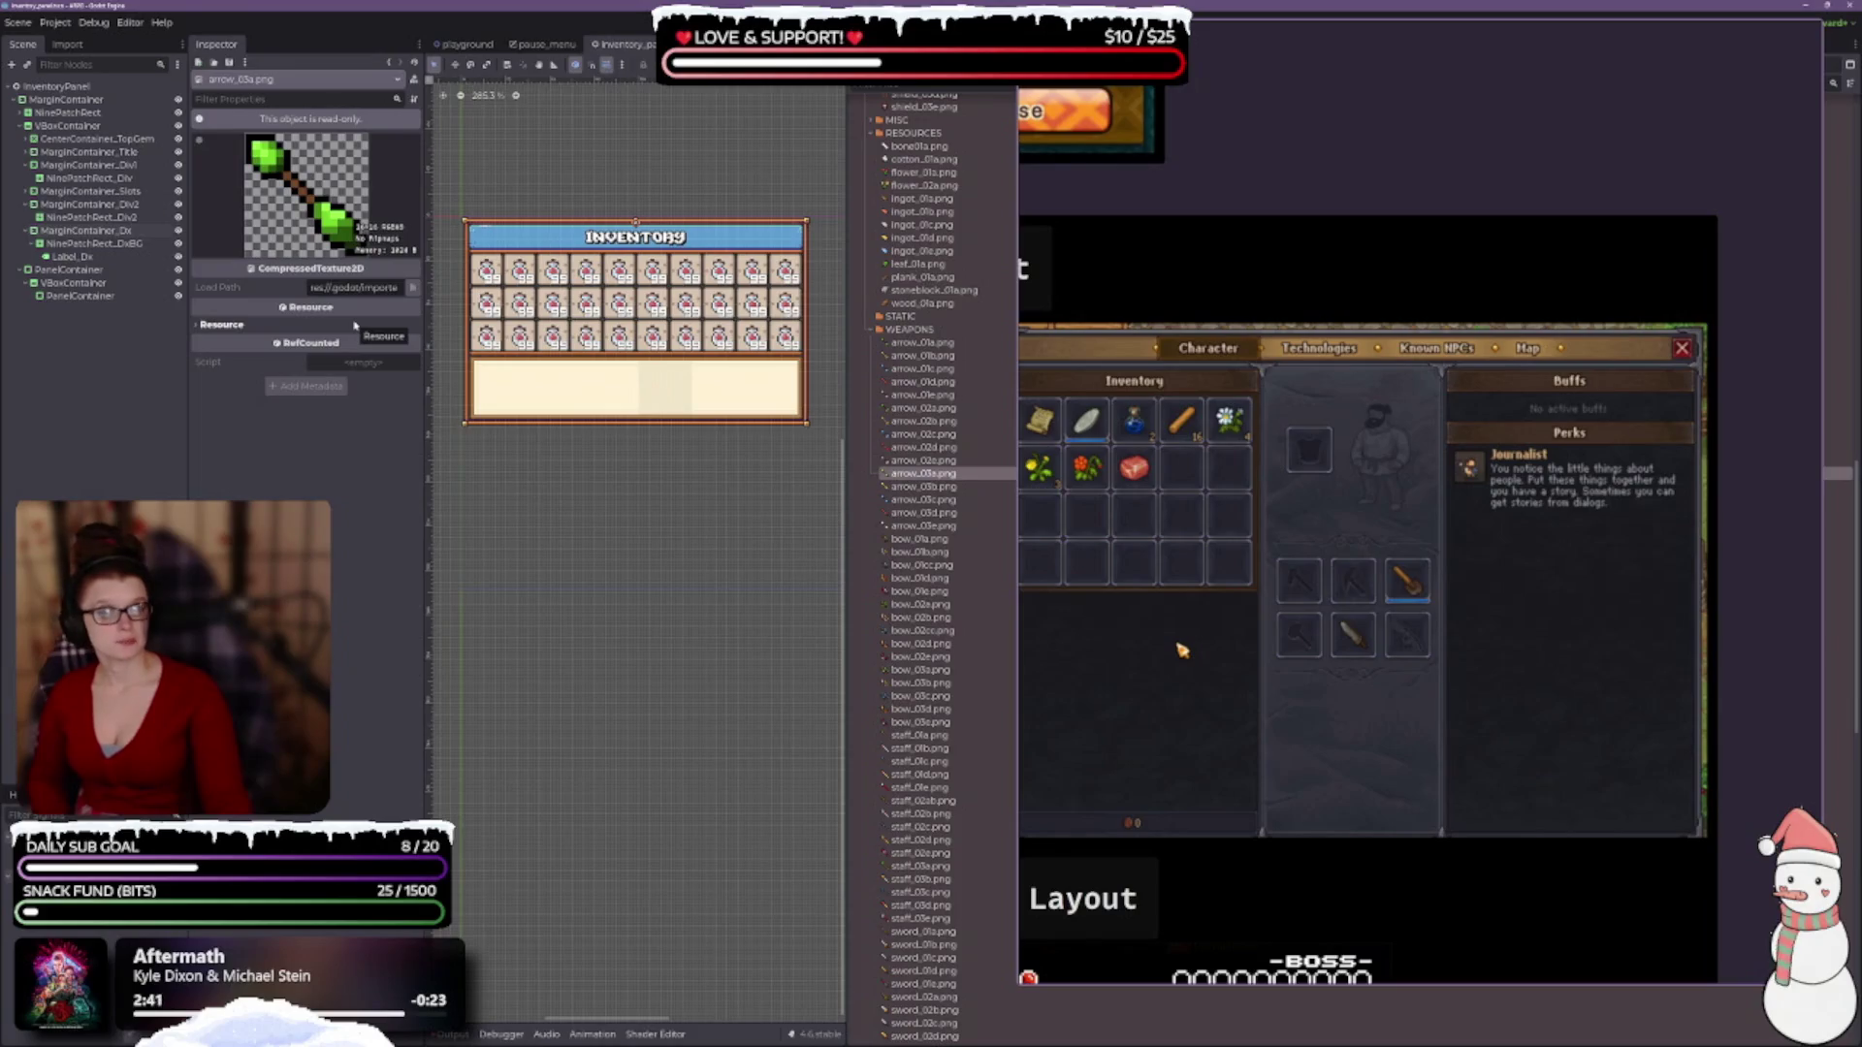
left_click(922, 394)
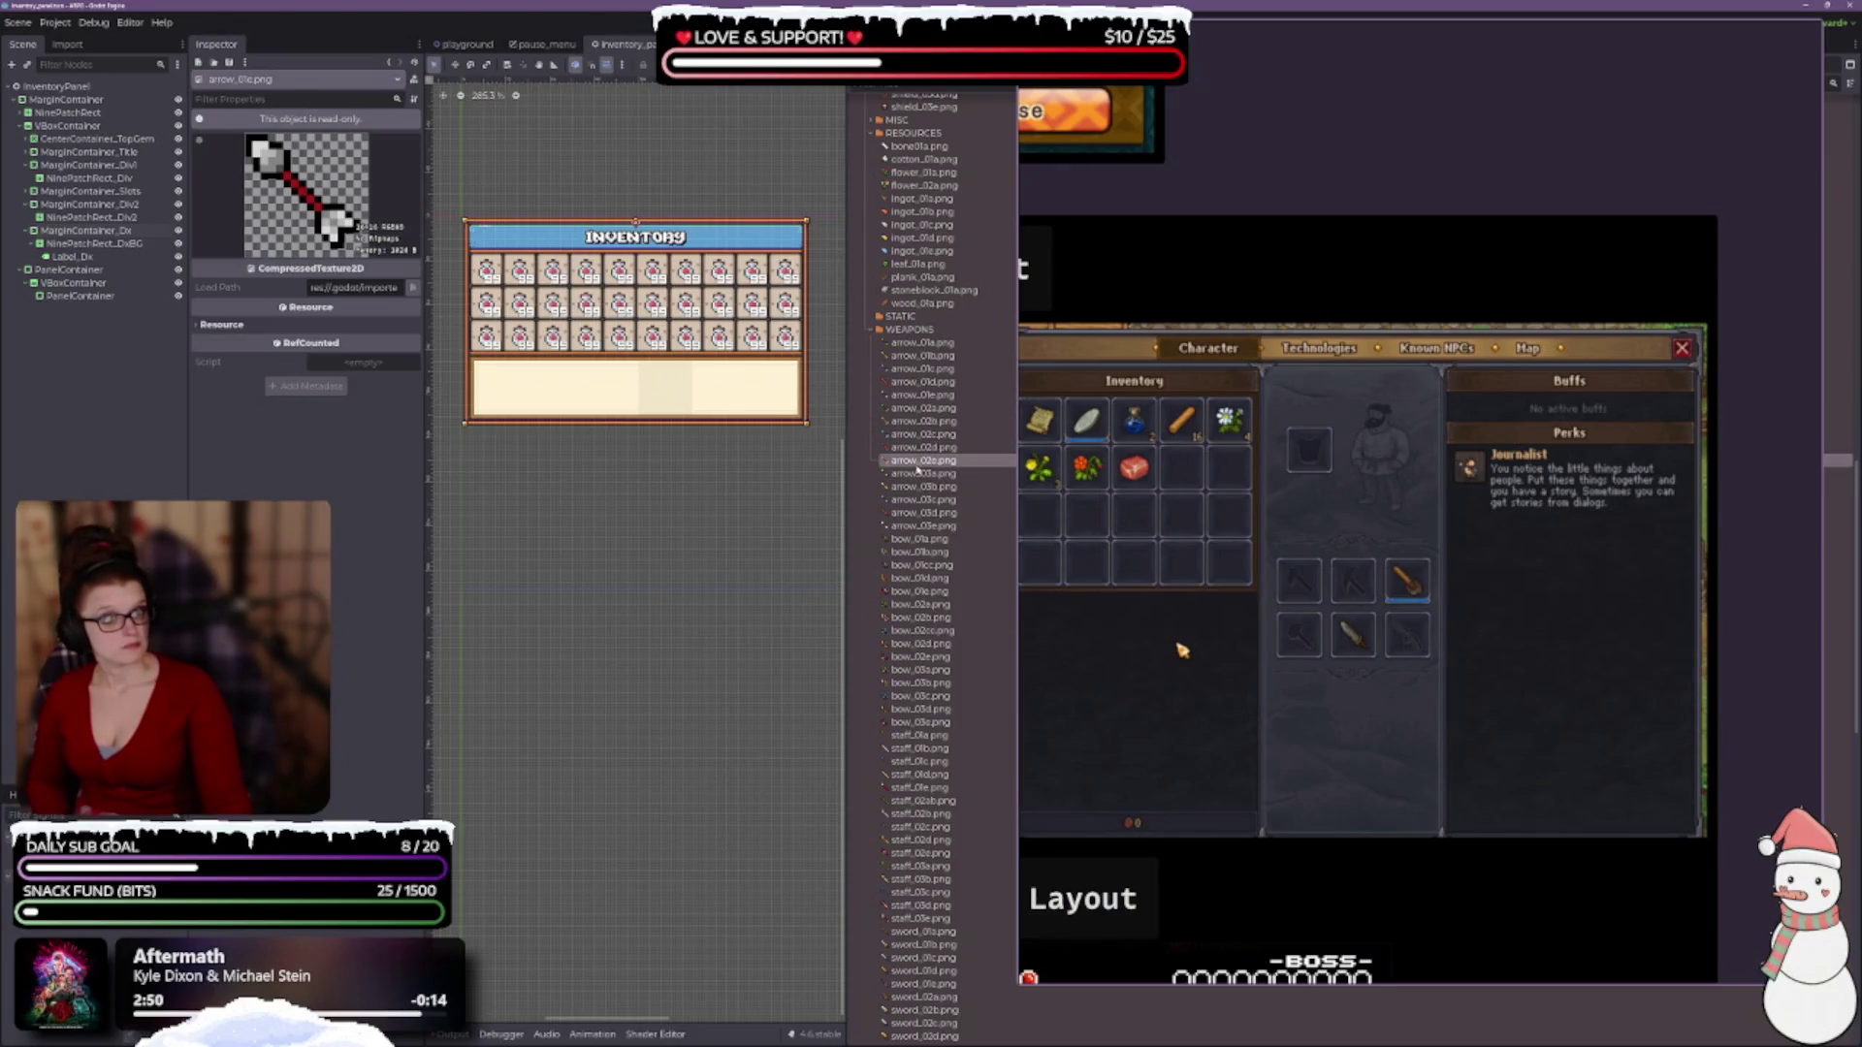
left_click(922, 394)
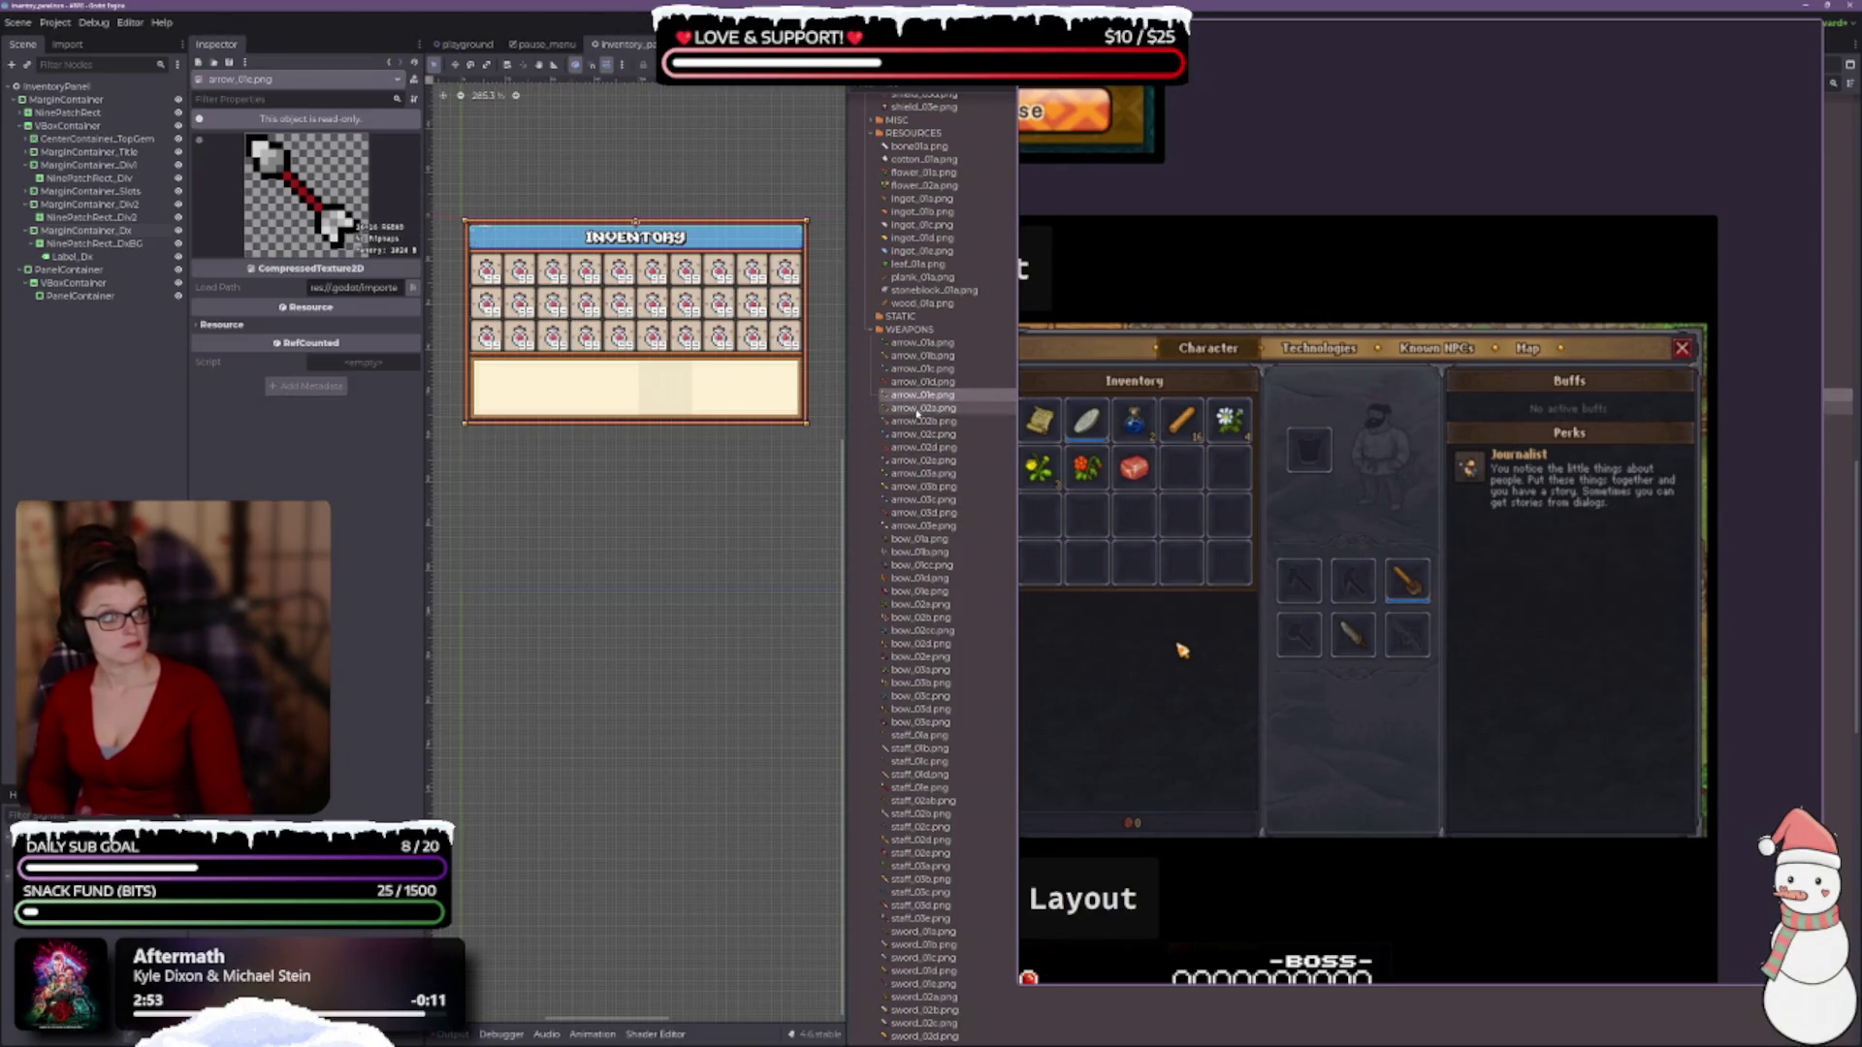
left_click(907, 343)
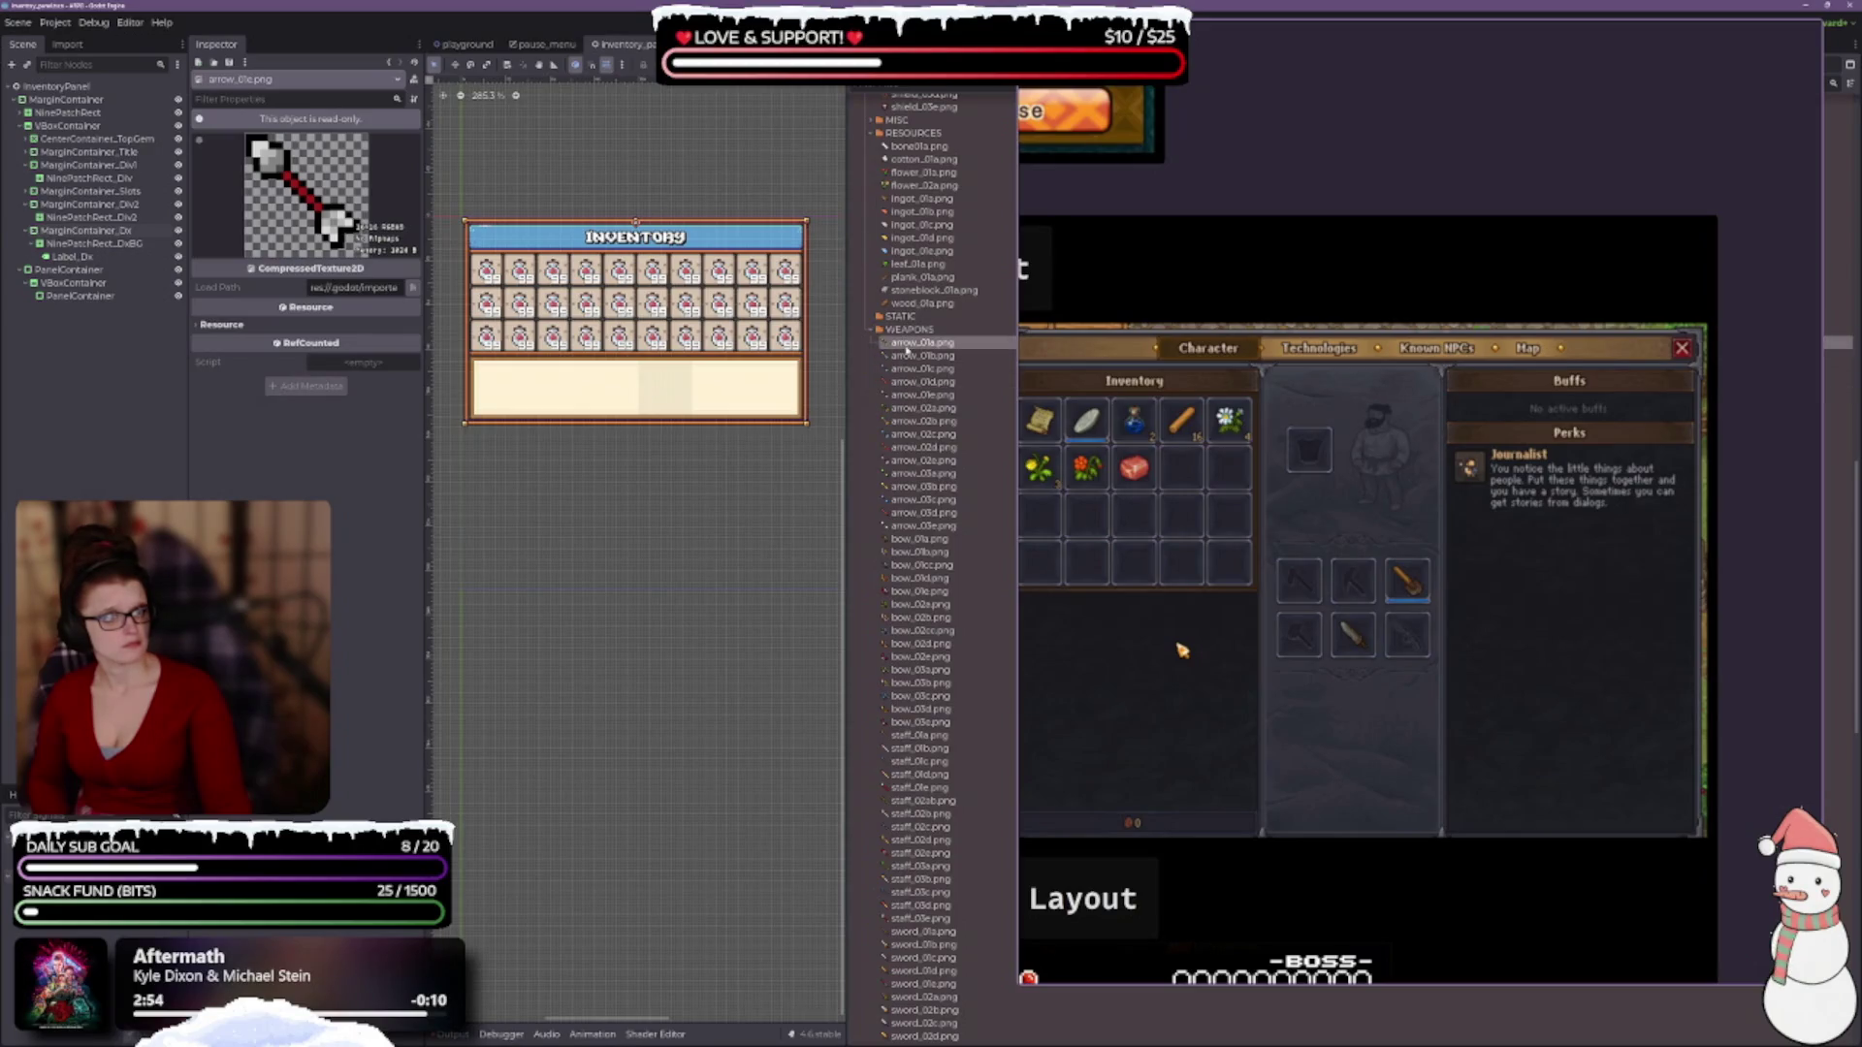
left_click(915, 371)
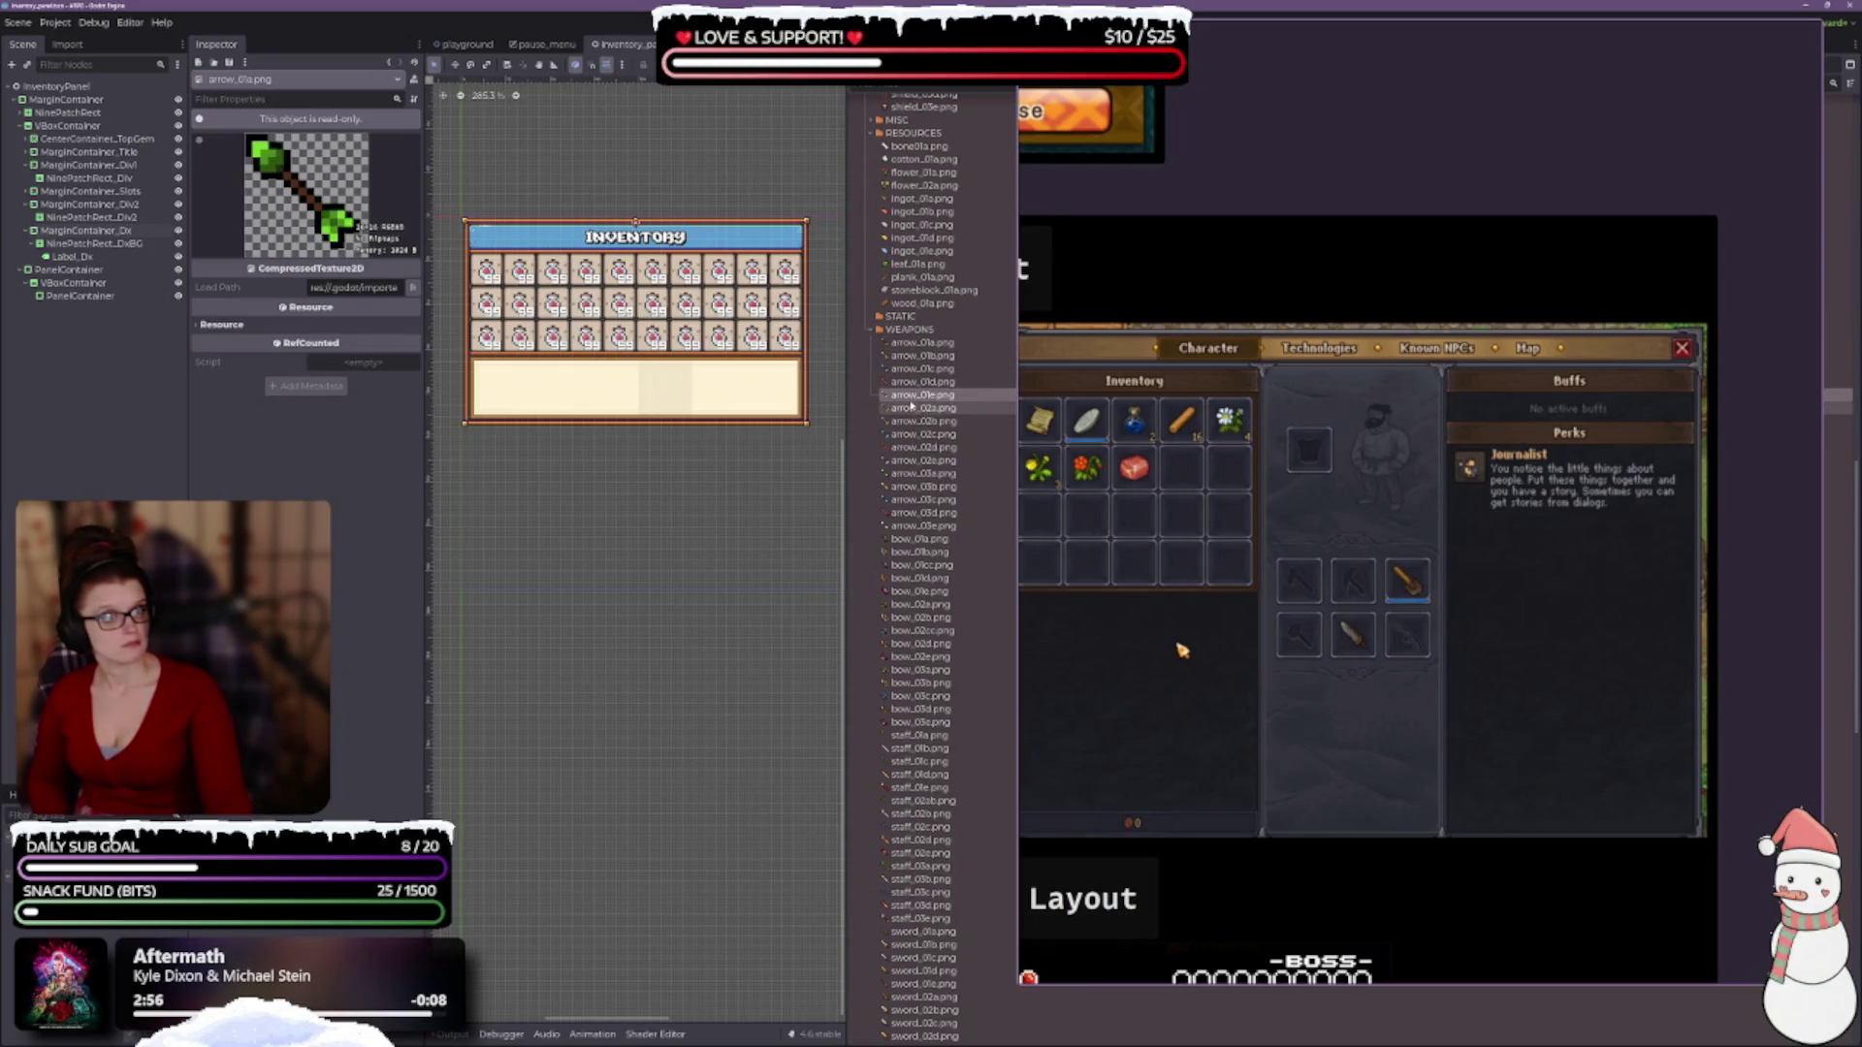
left_click(917, 408)
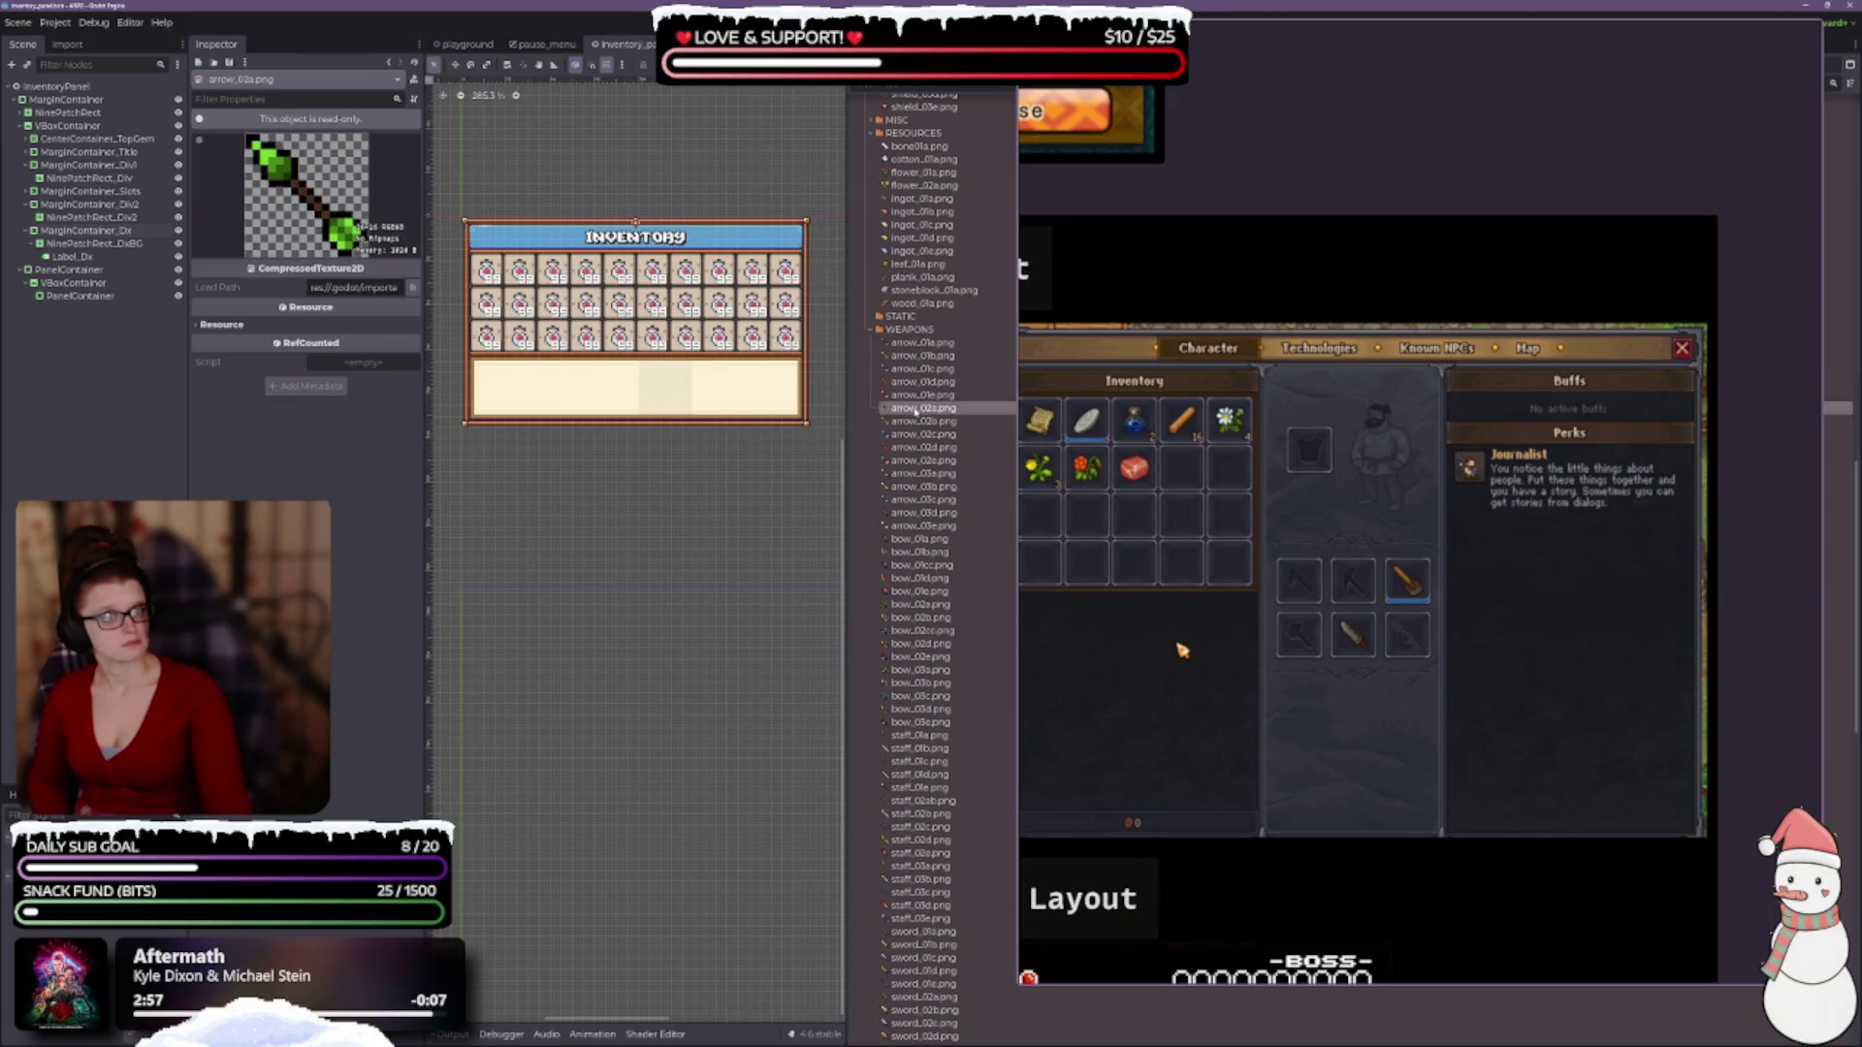
left_click(909, 474)
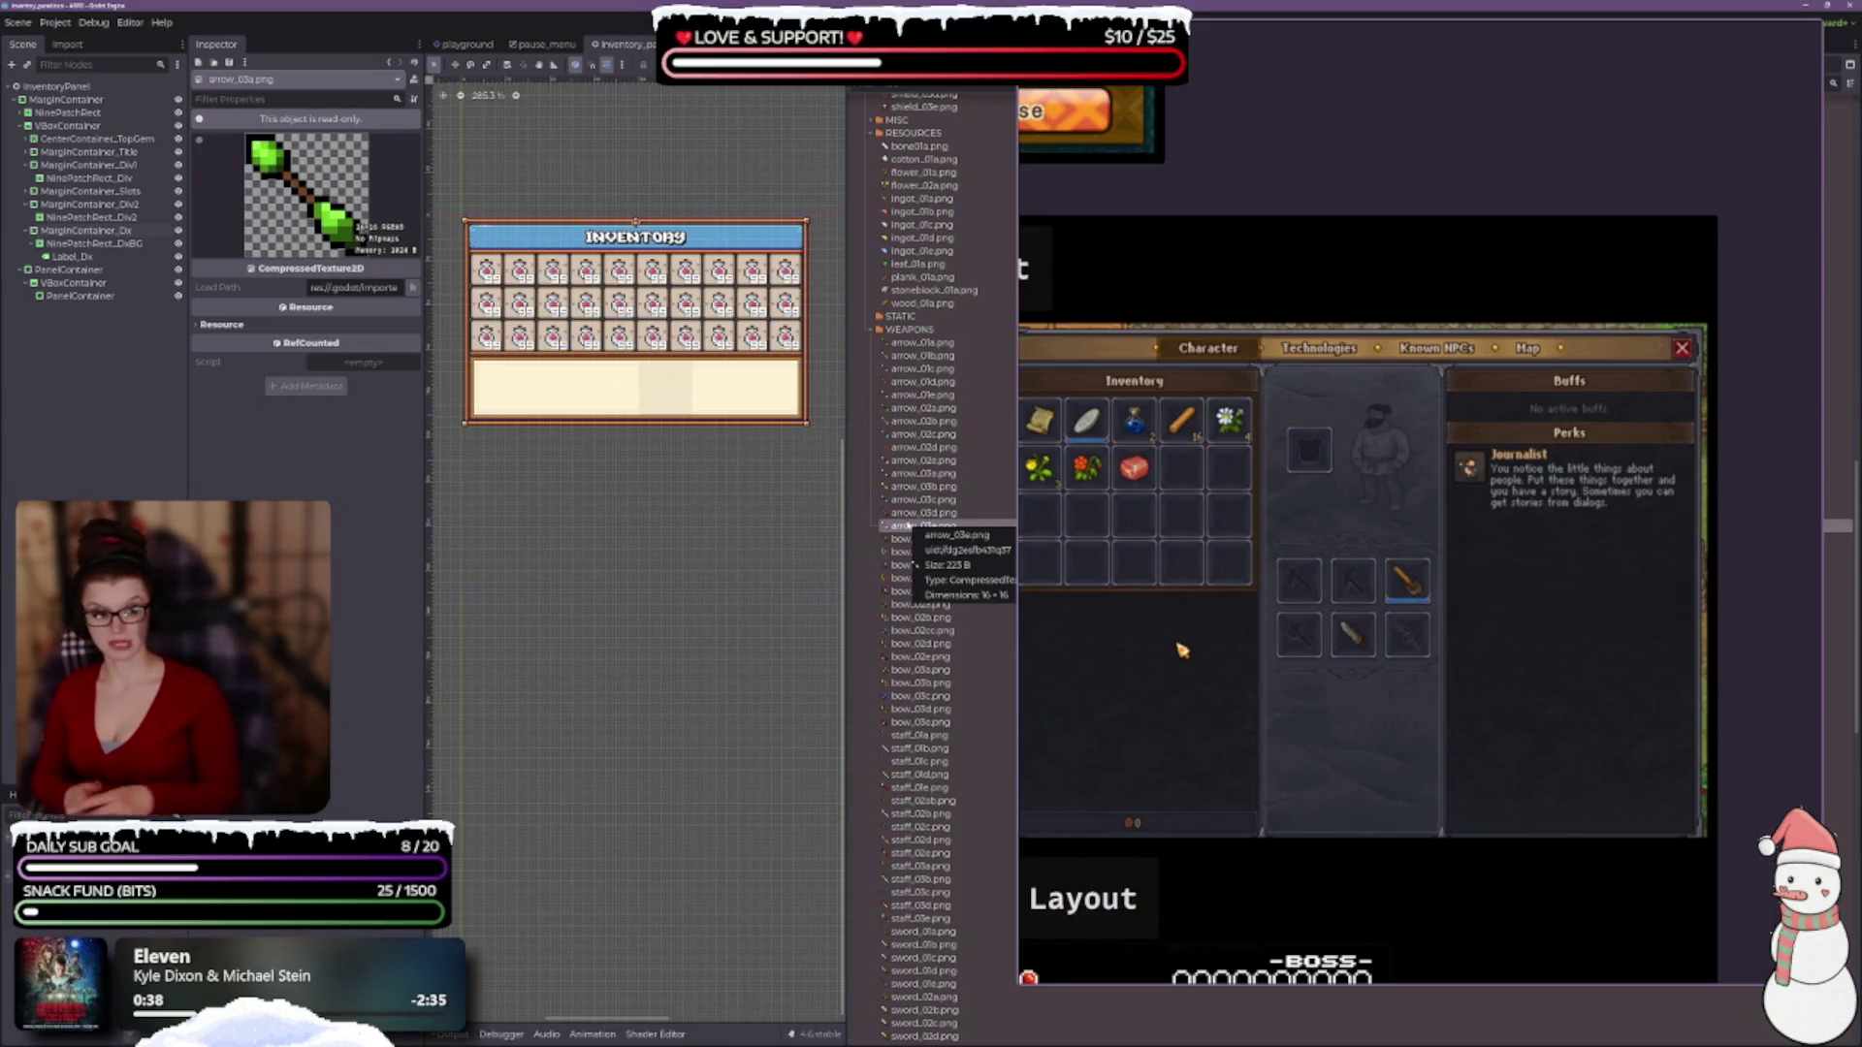
Expand the ITEMS > CONSUMABLES folder to list its potion and food icons.
scroll(970, 321, "up", 5)
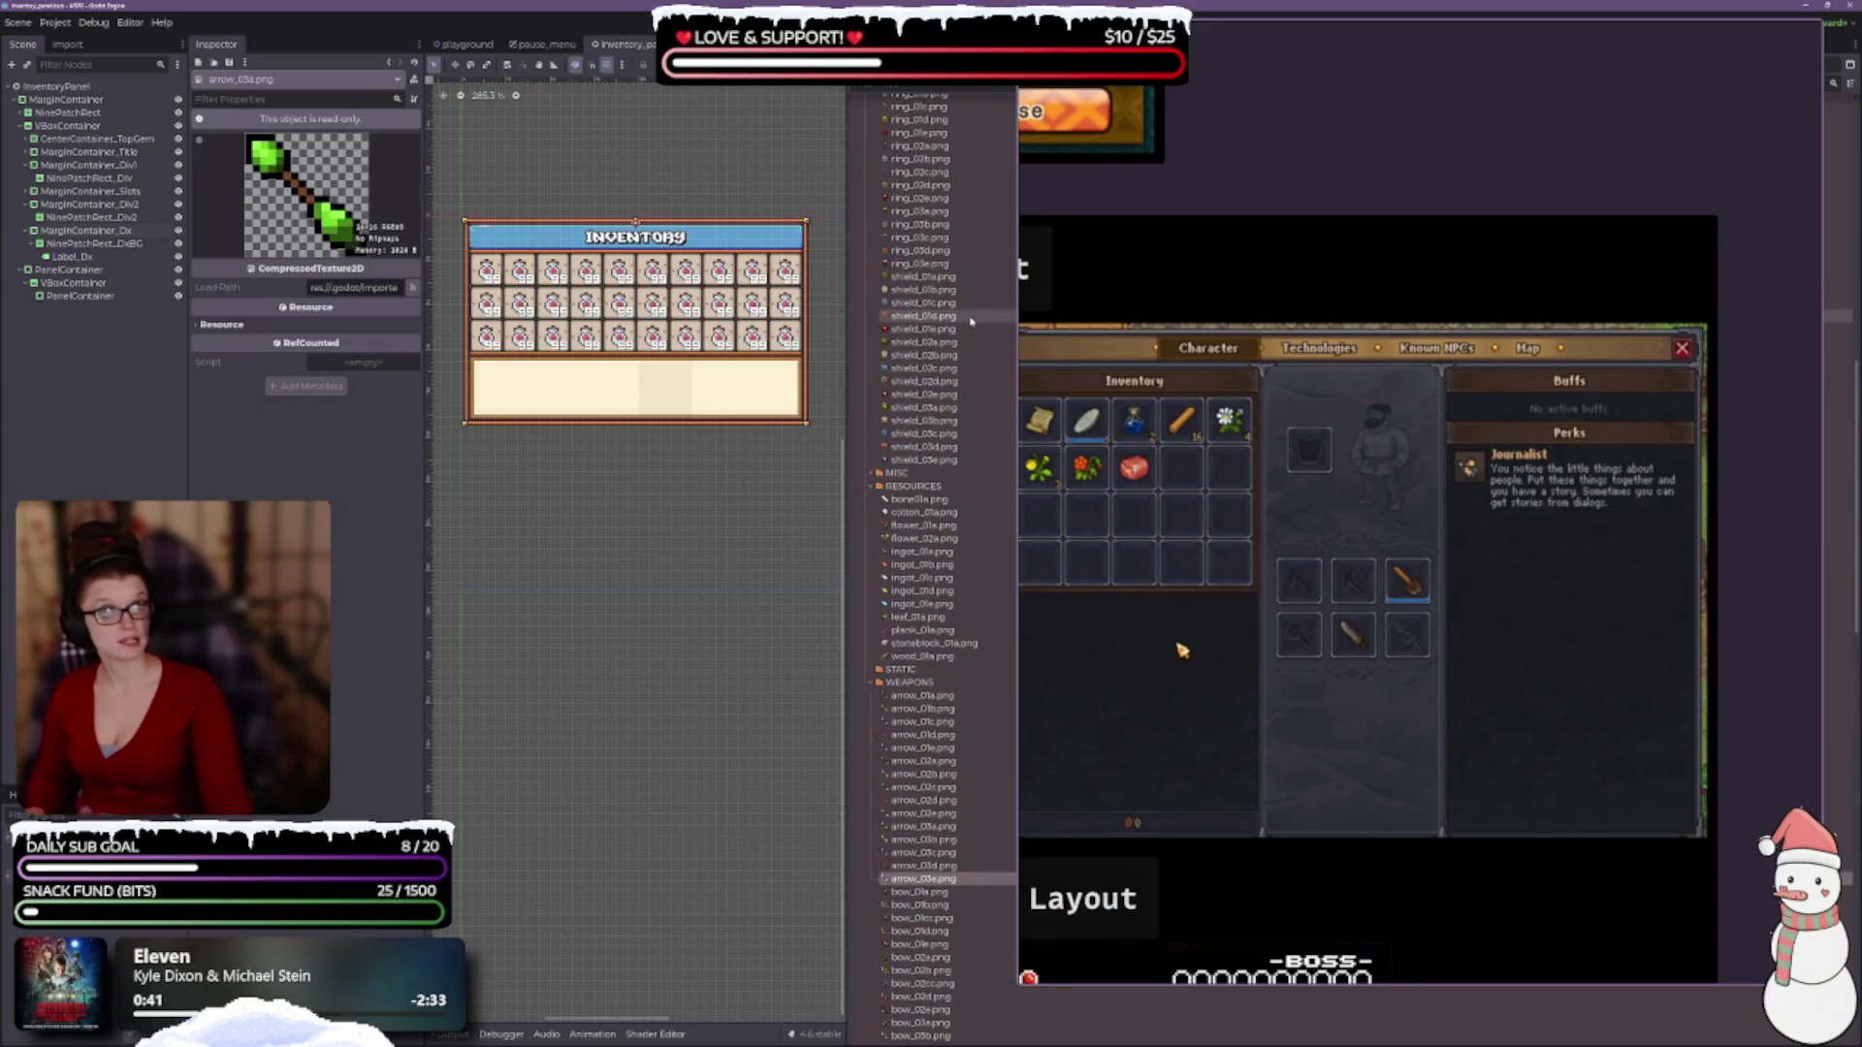
scroll(921, 489, "up", 6)
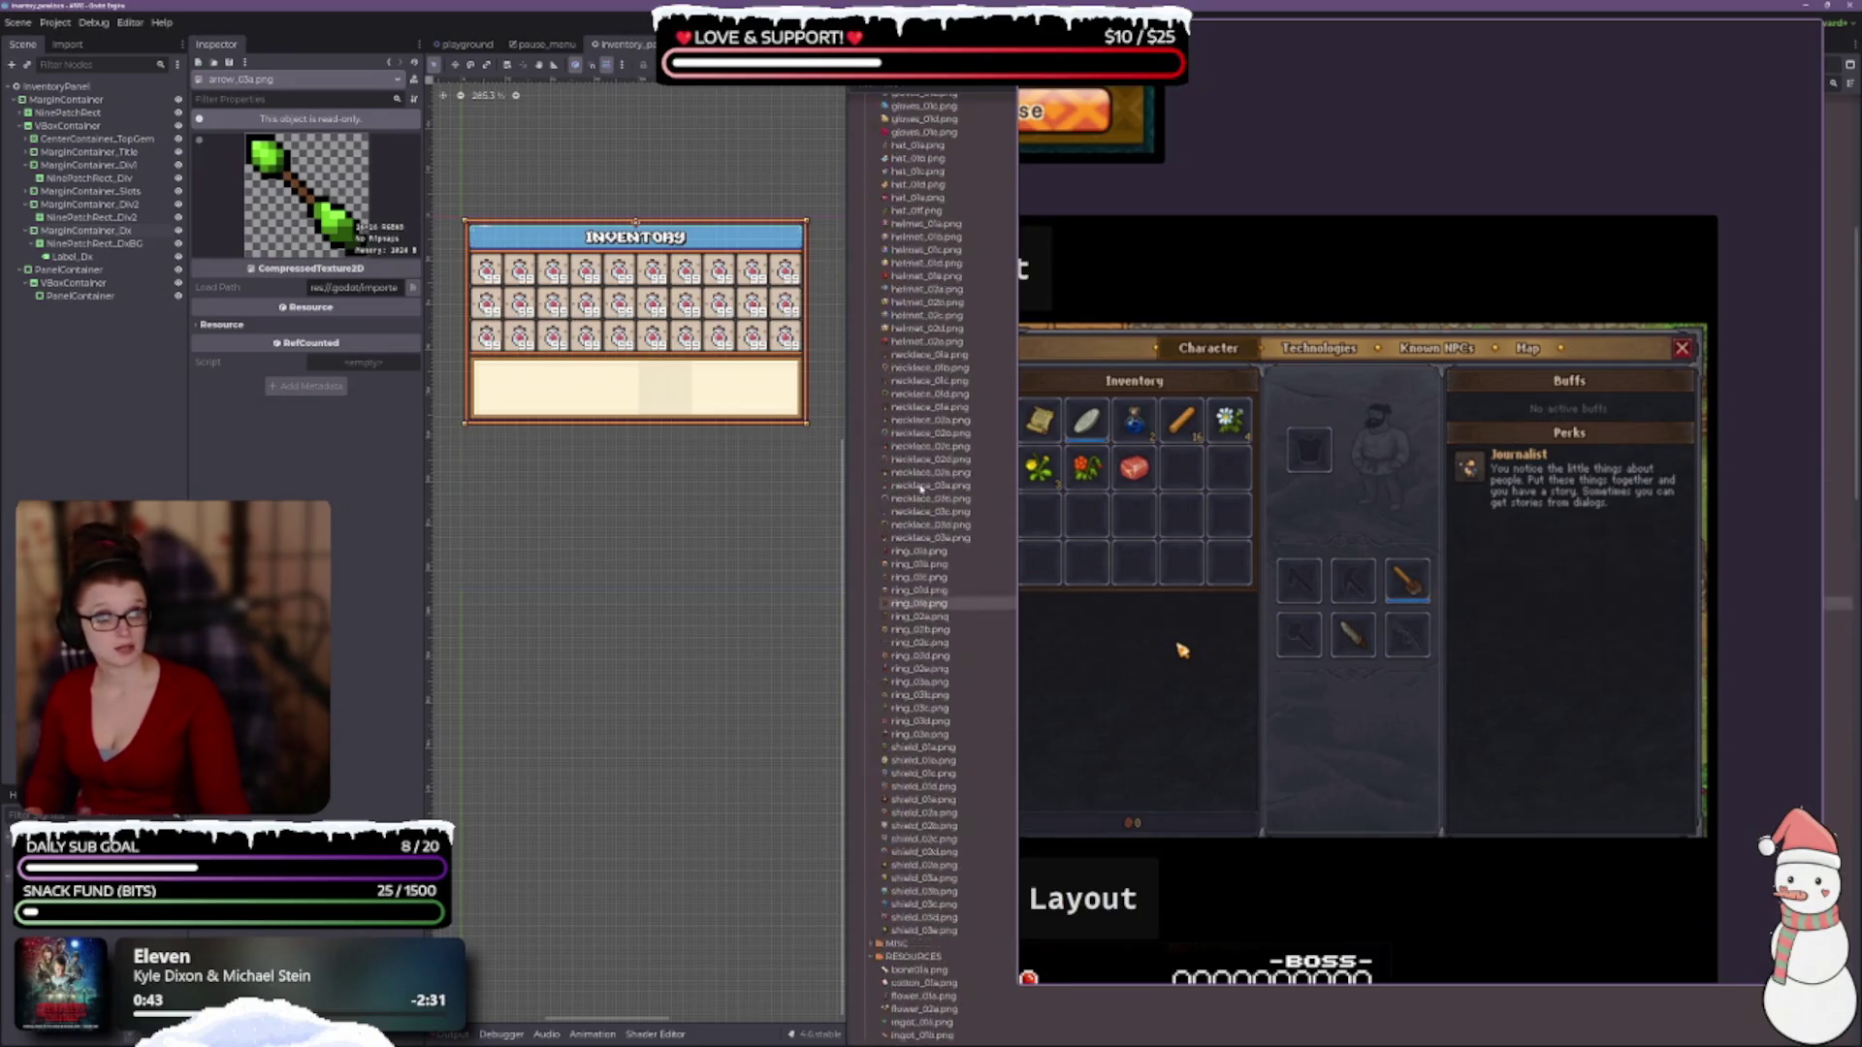
scroll(921, 489, "up", 5)
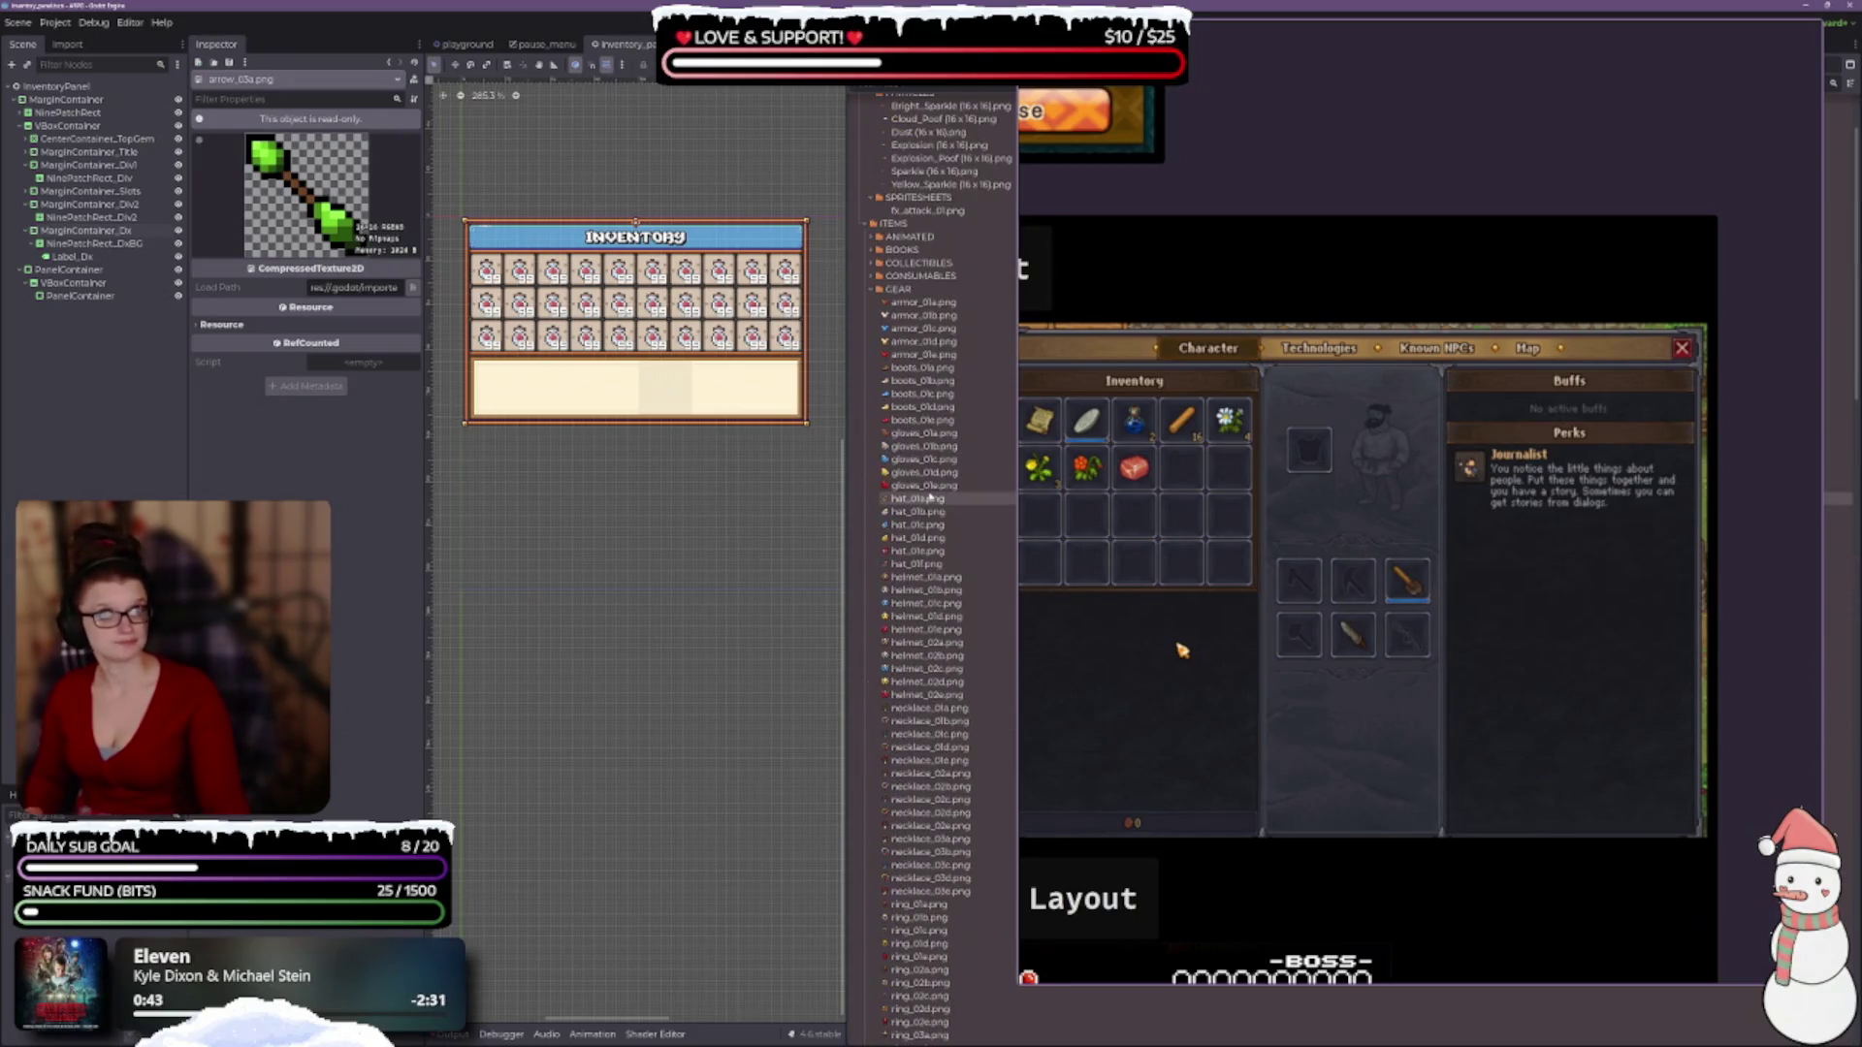
left_click(871, 236)
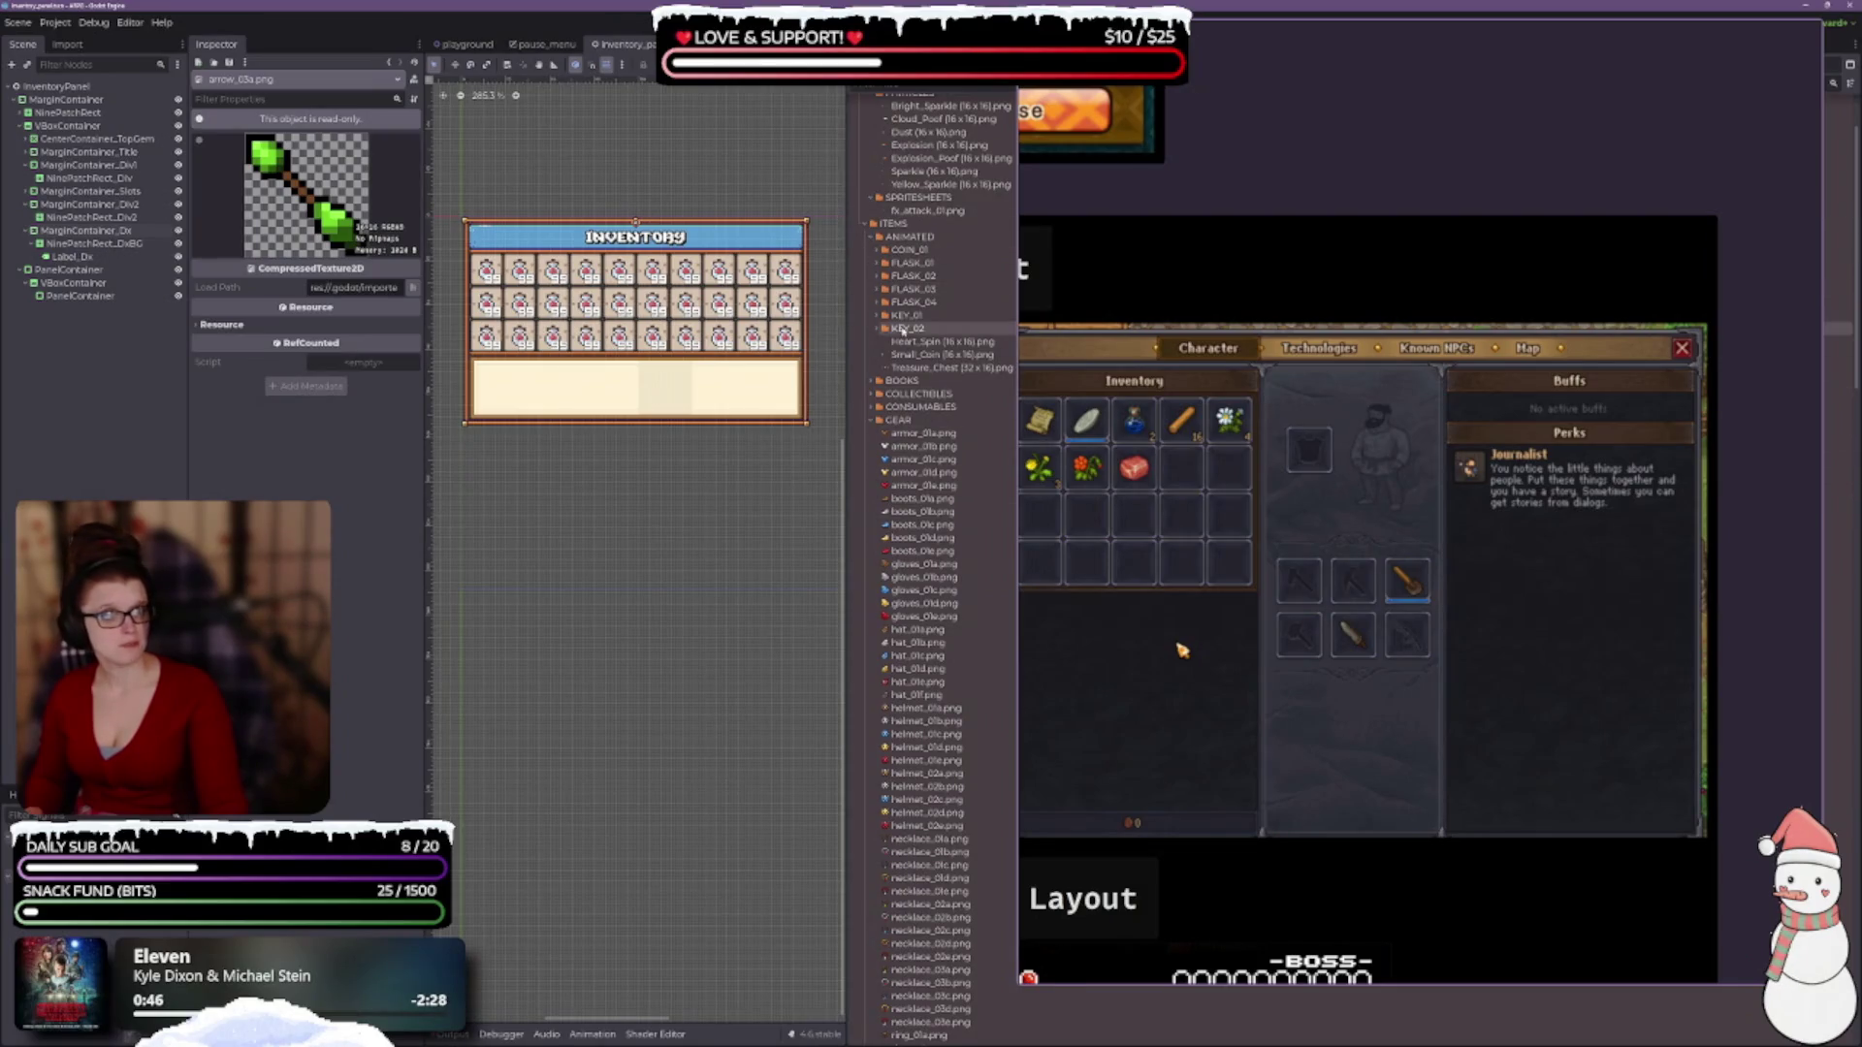
left_click(871, 237)
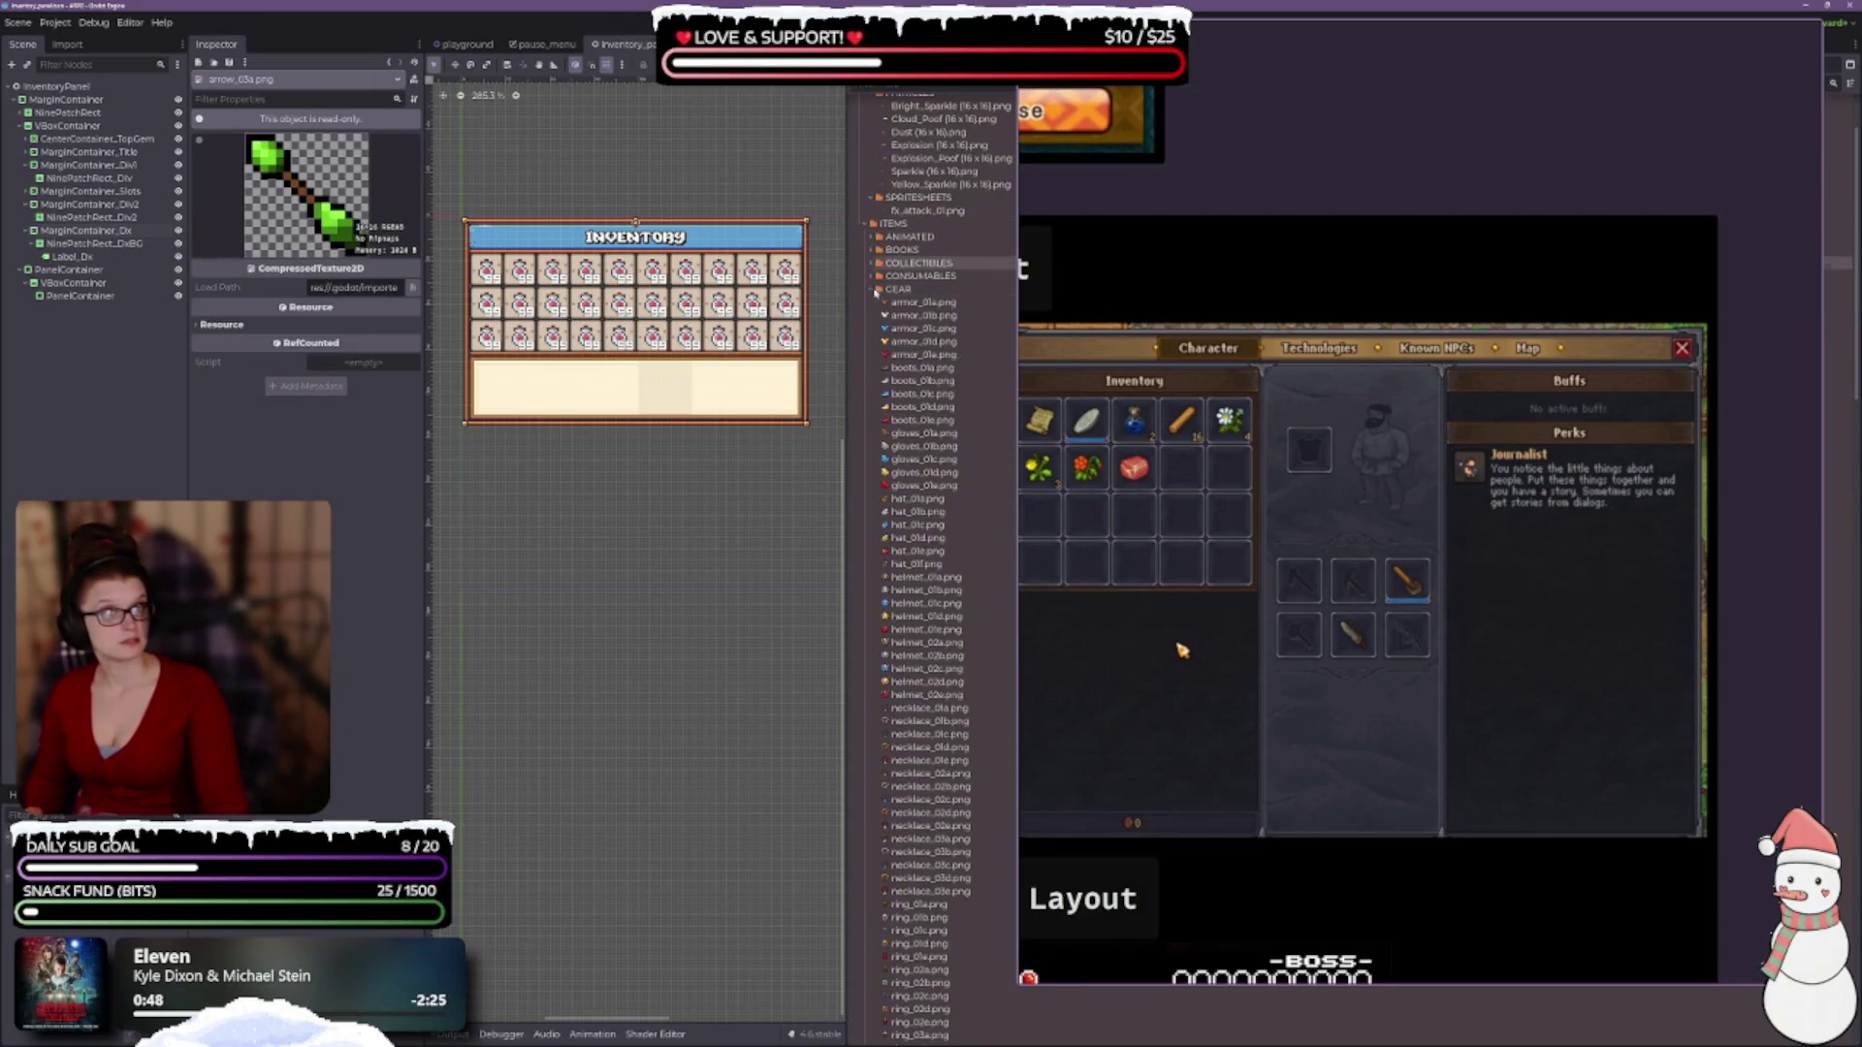
left_click(872, 287)
left_click(873, 276)
scroll(890, 679, "down", 5)
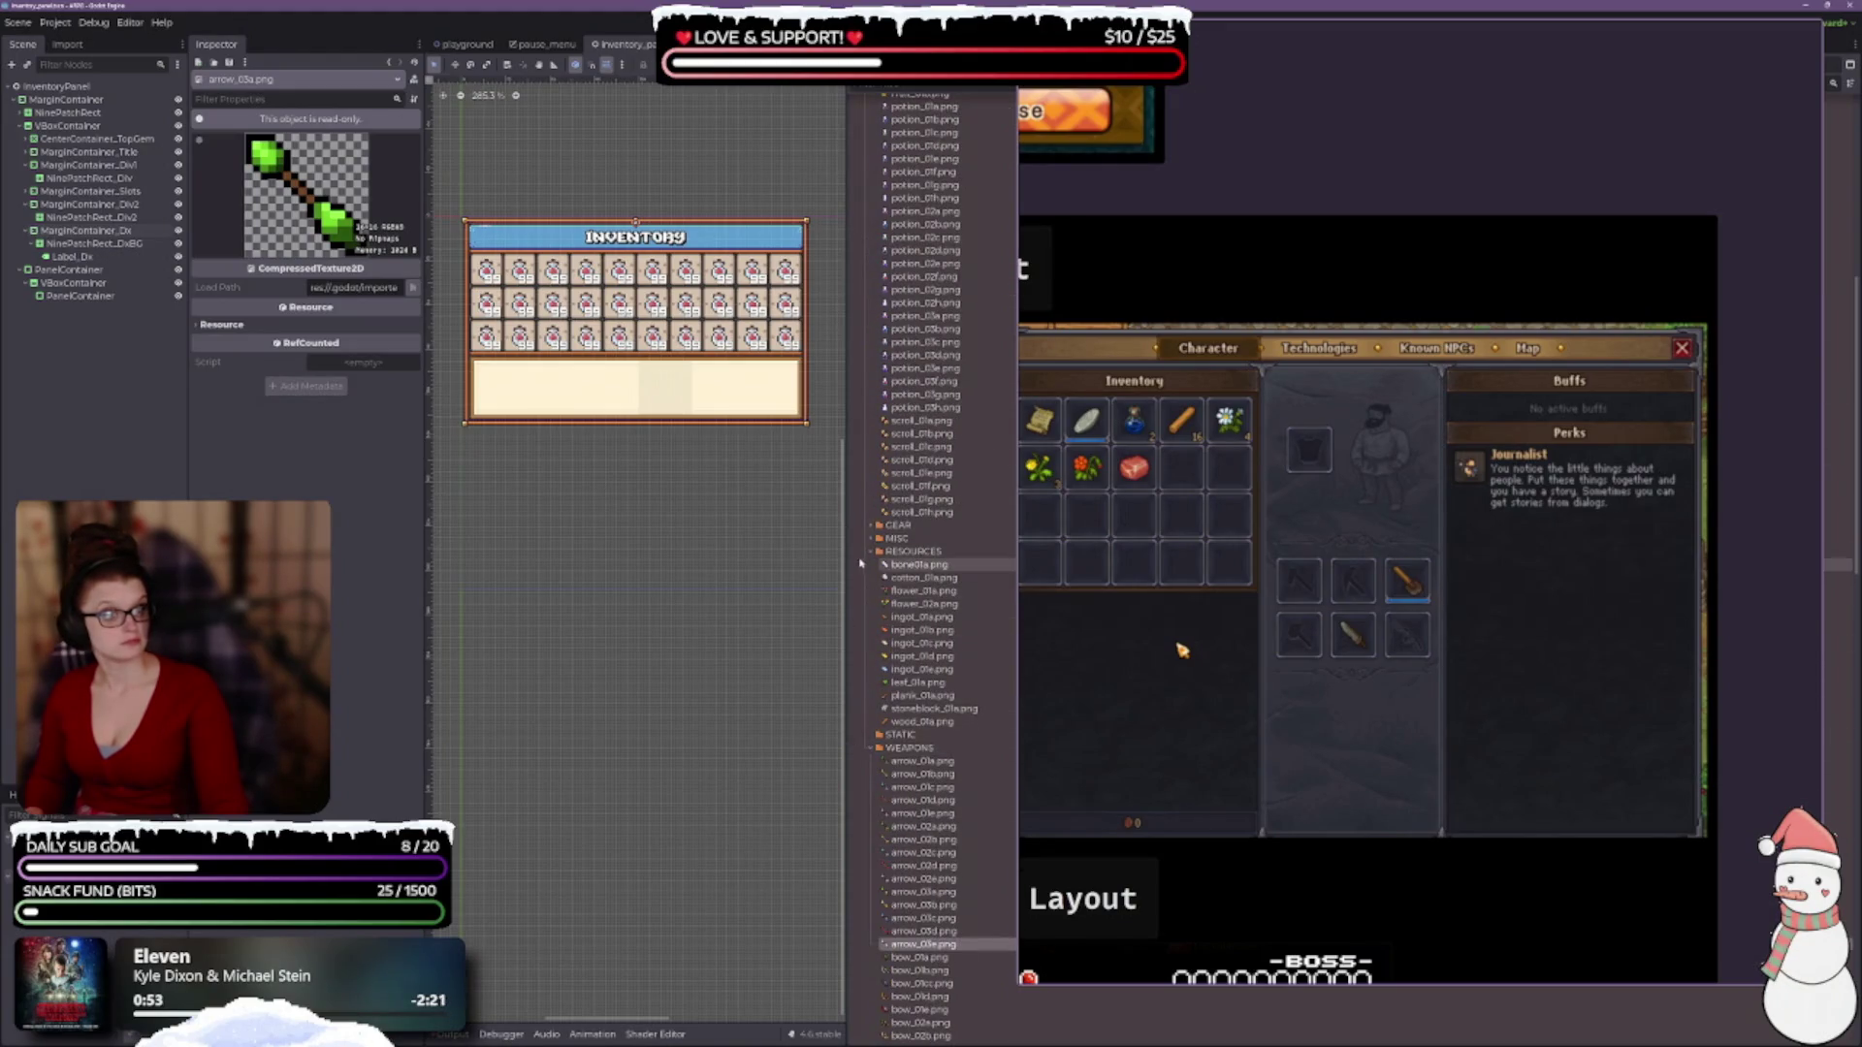
Collapse the WEAPONS, MISC and RESOURCES folders.
left_click(878, 550)
left_click(874, 577)
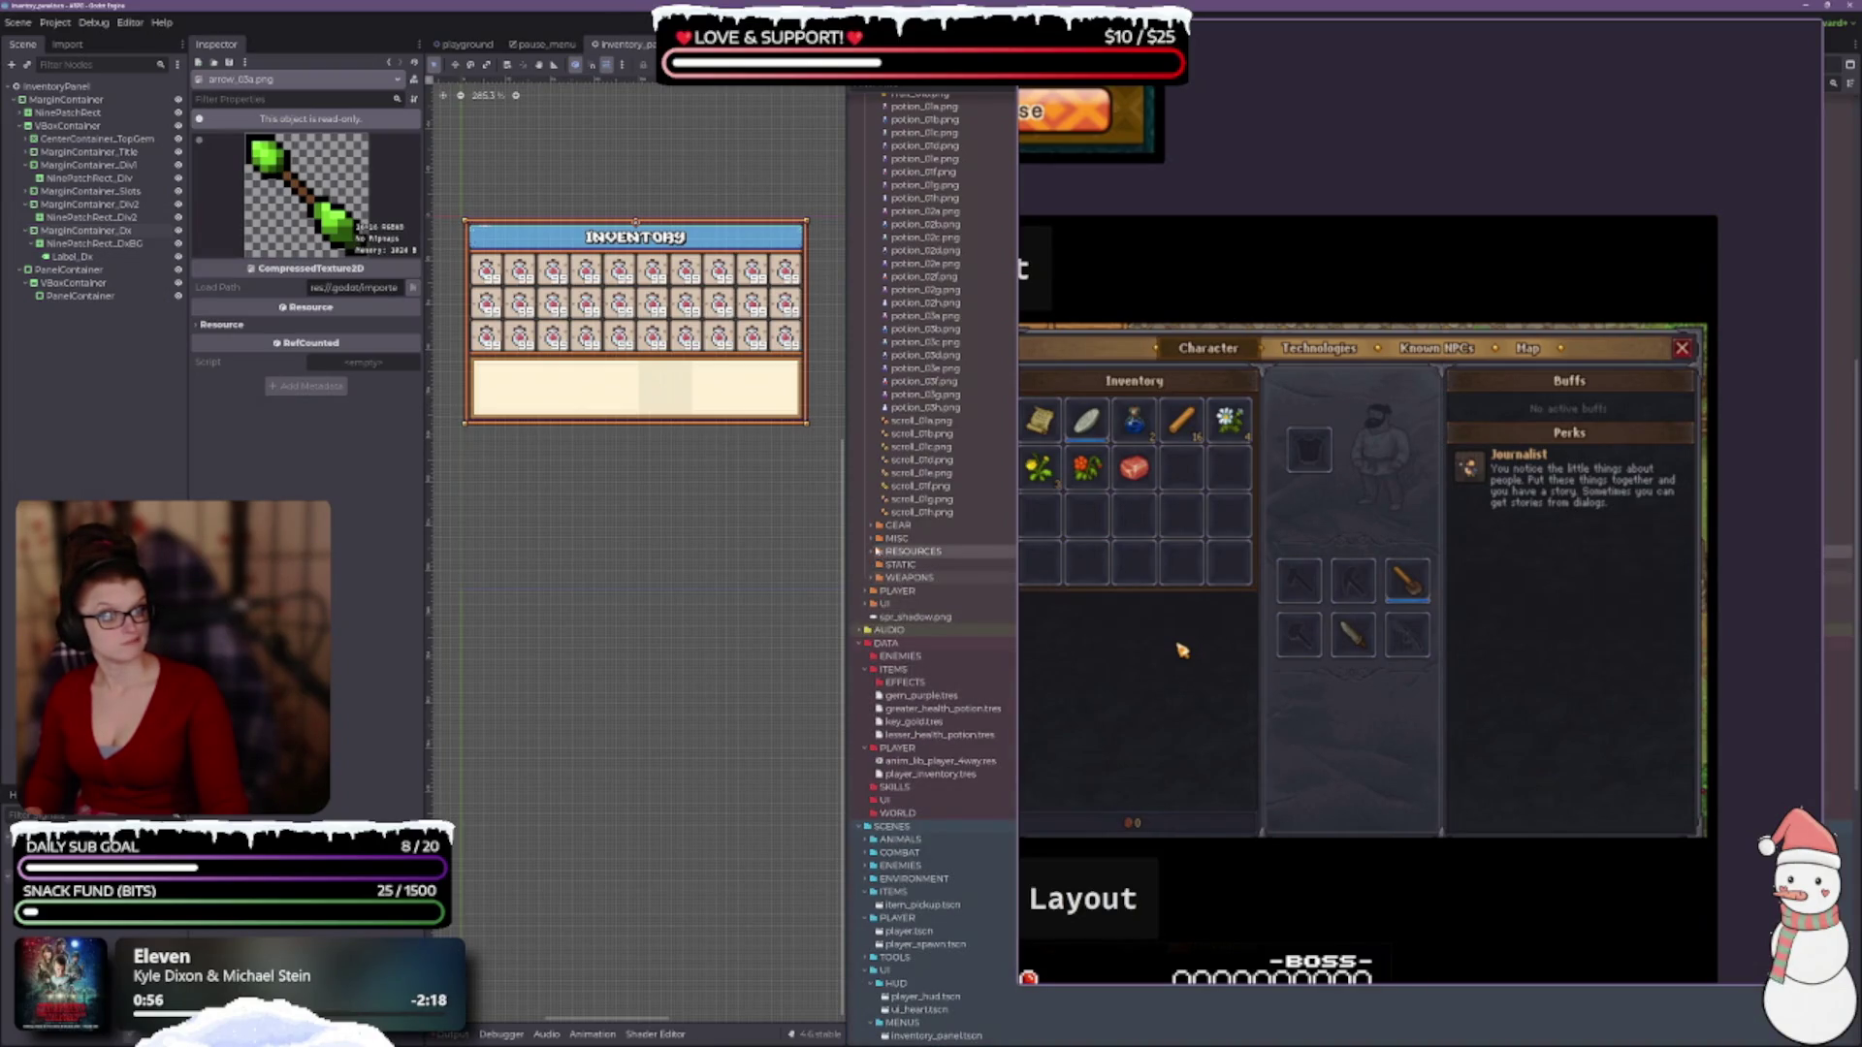
left_click(872, 539)
left_click(872, 539)
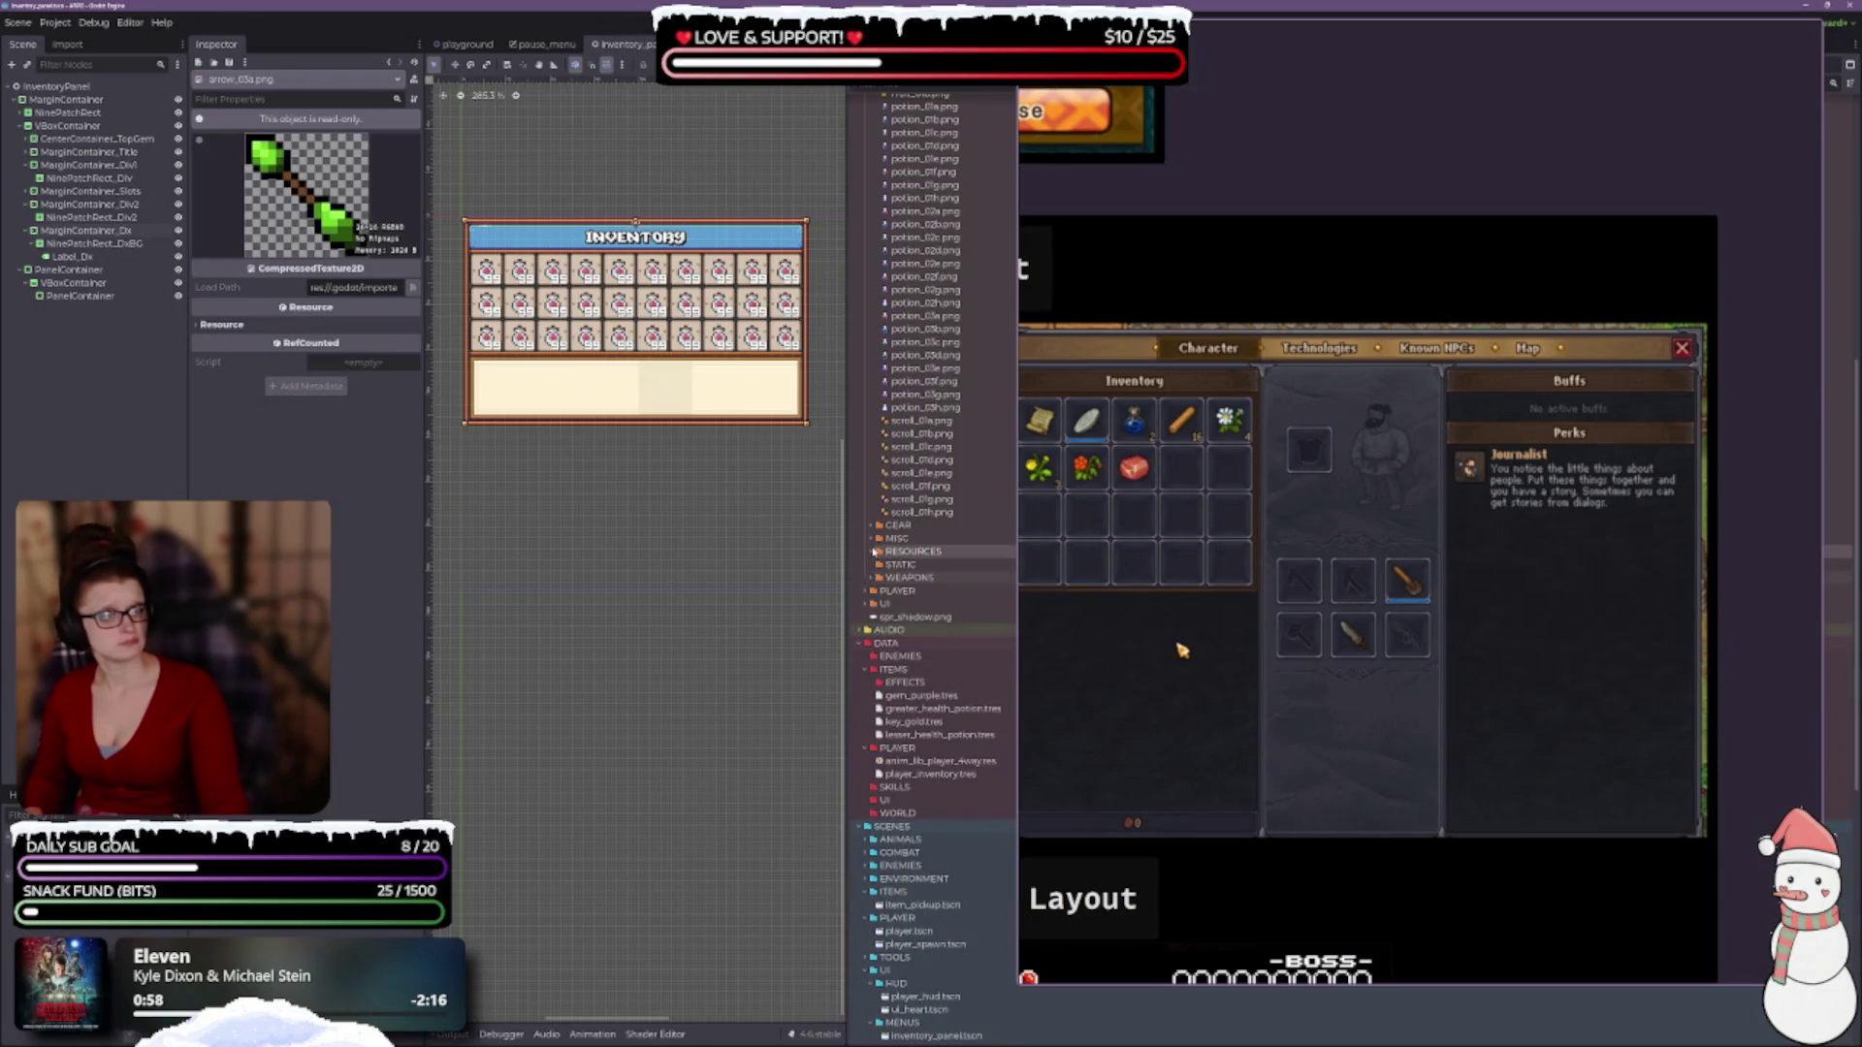
left_click(876, 551)
left_click(875, 551)
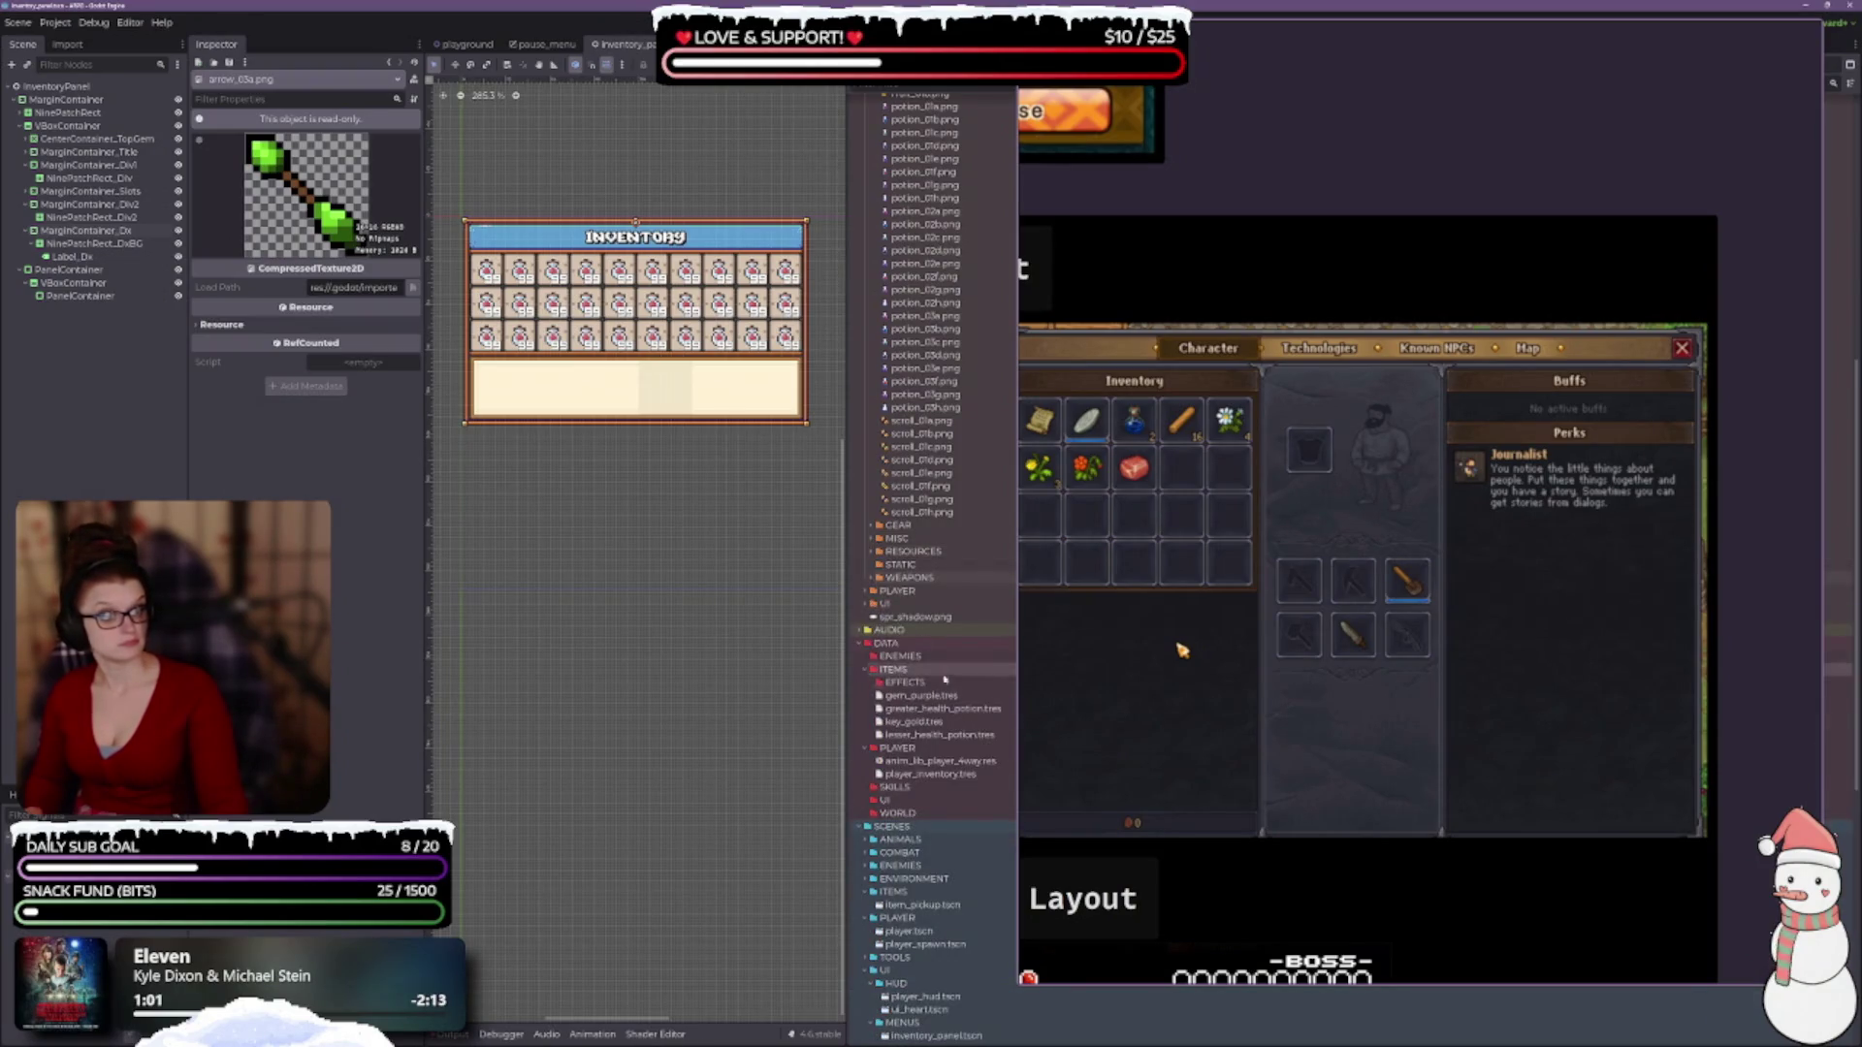
Collapse FX, PROPS and DECOR, and expand ENVIRONMENT > TILESETS.
scroll(912, 635, "up", 10)
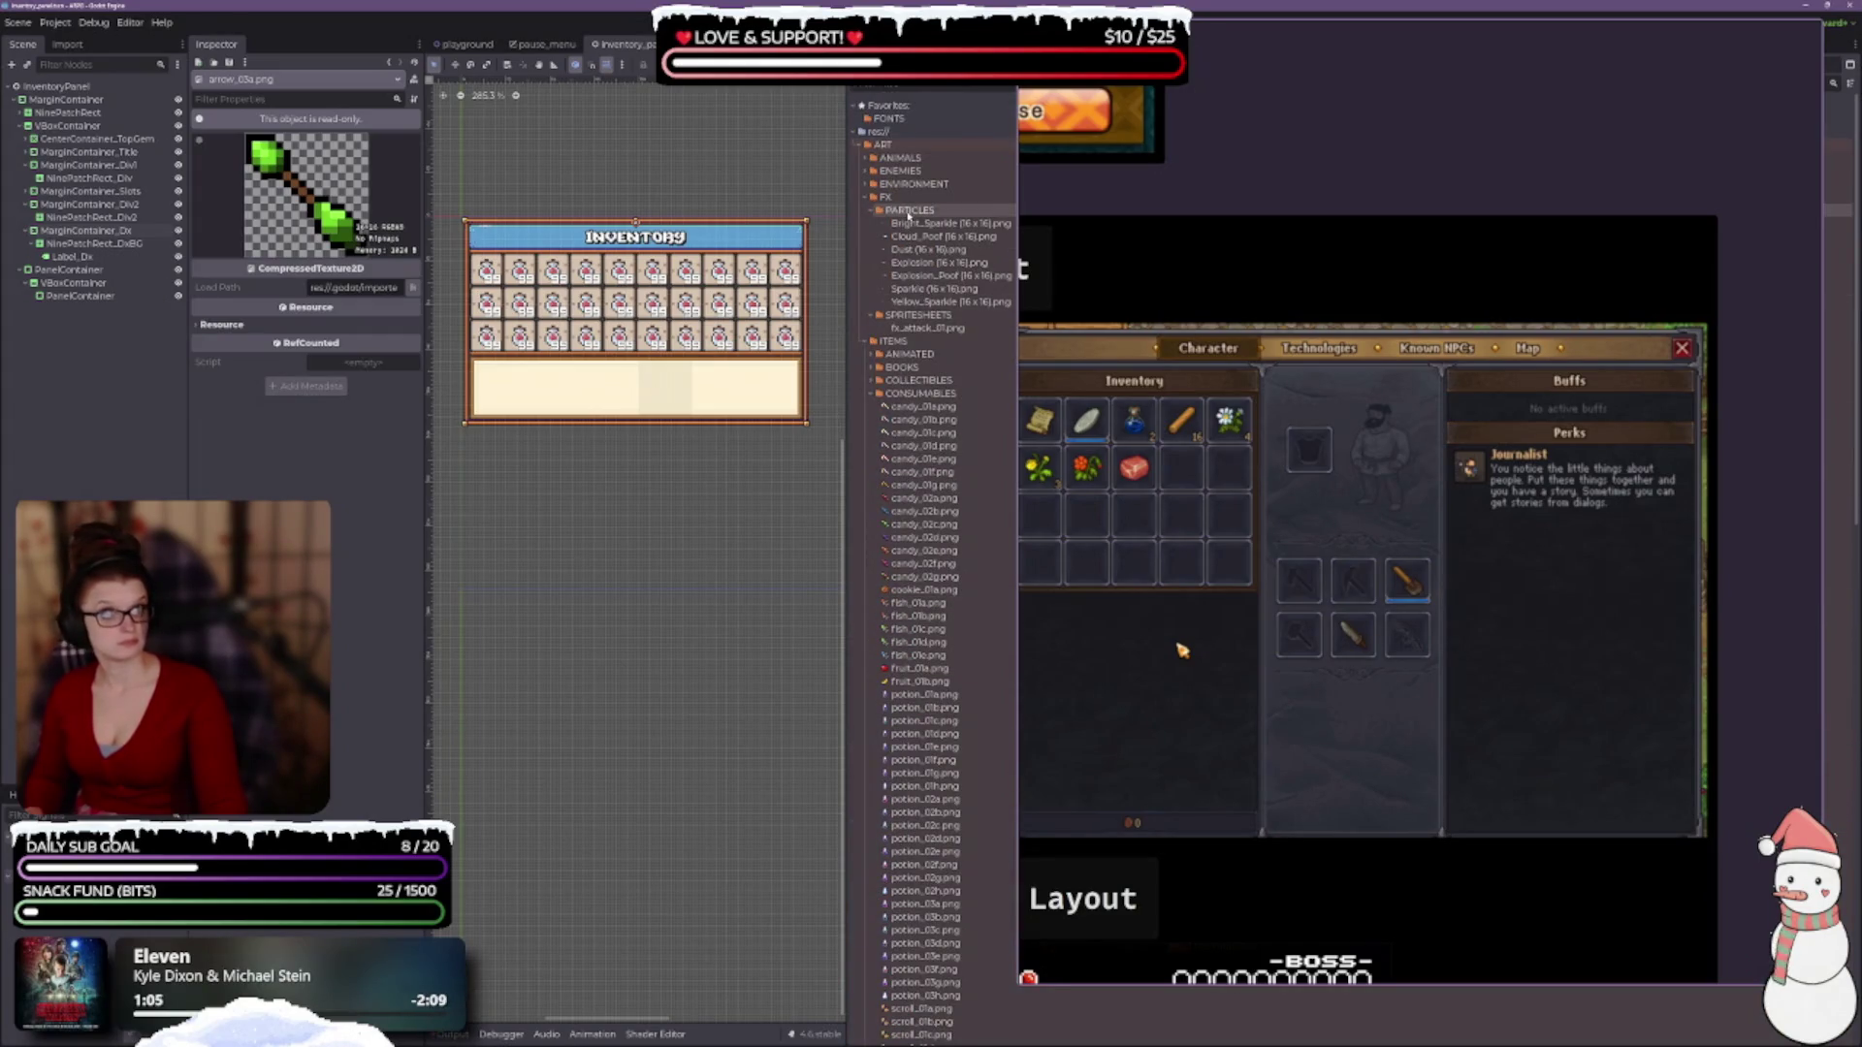
left_click(871, 211)
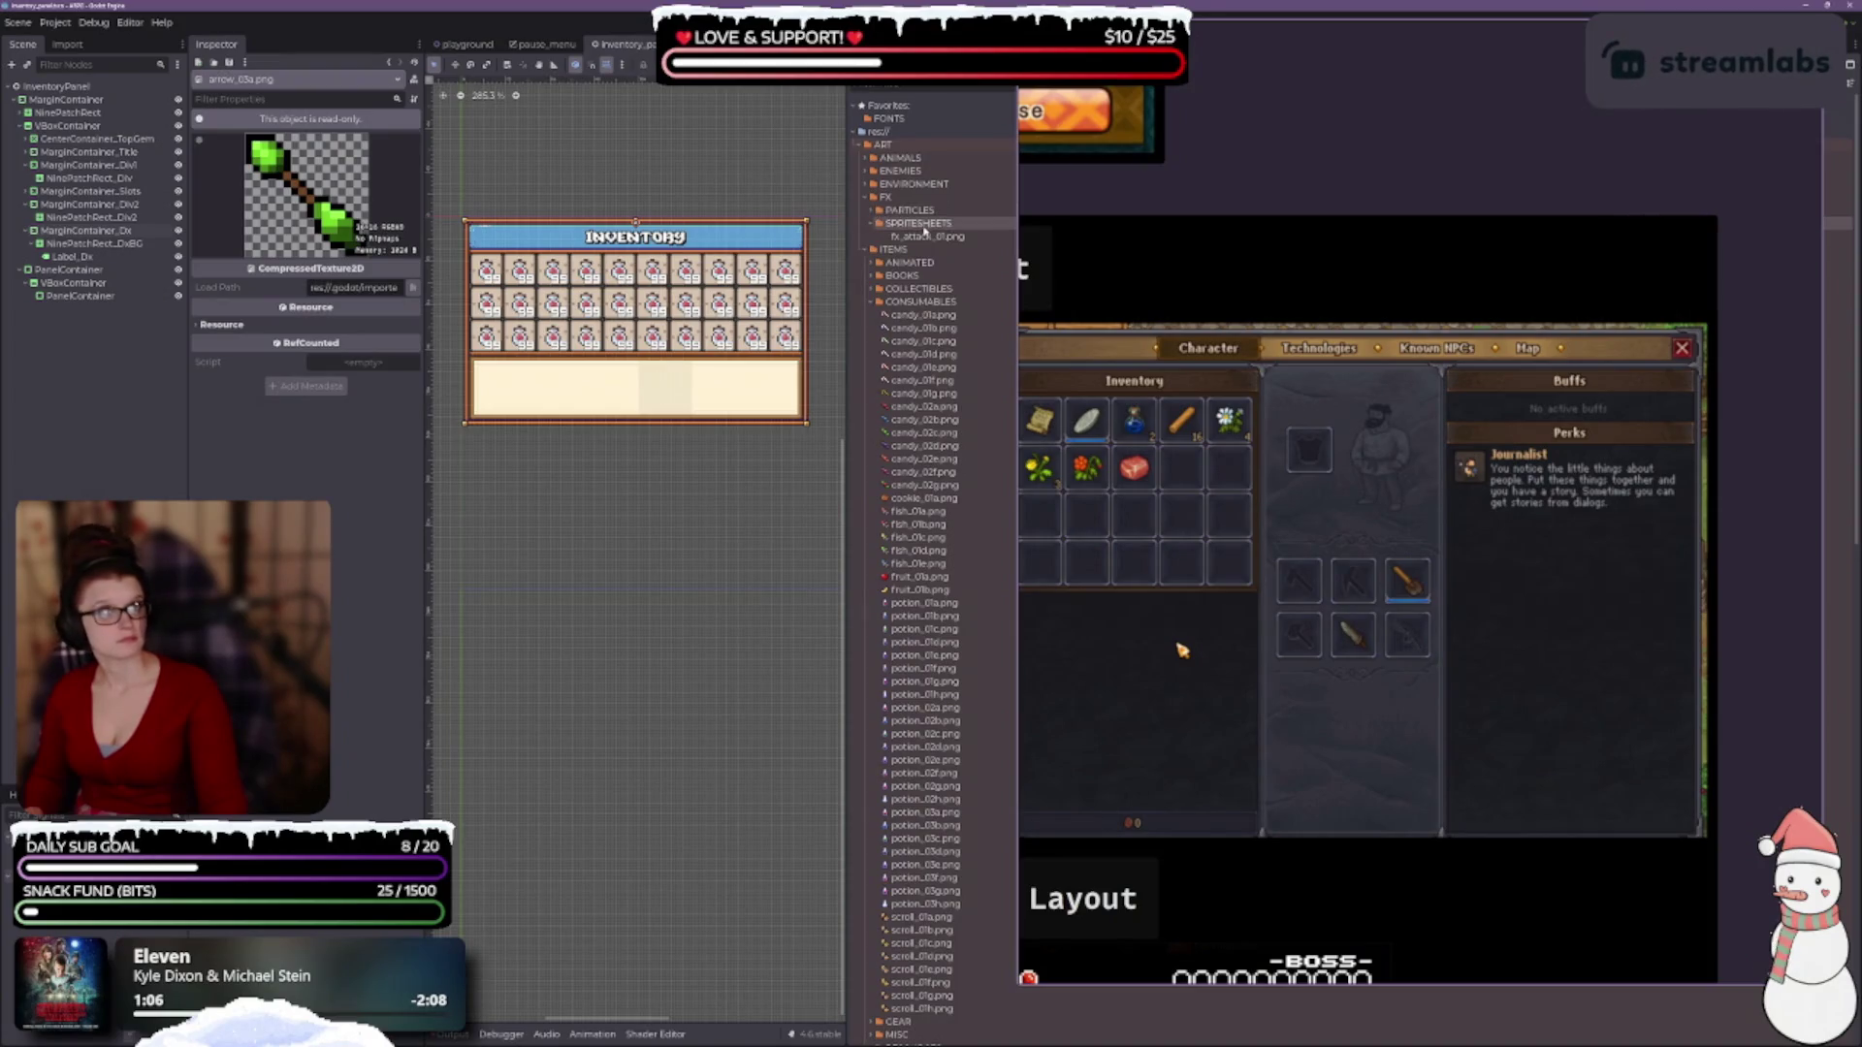
left_click(871, 223)
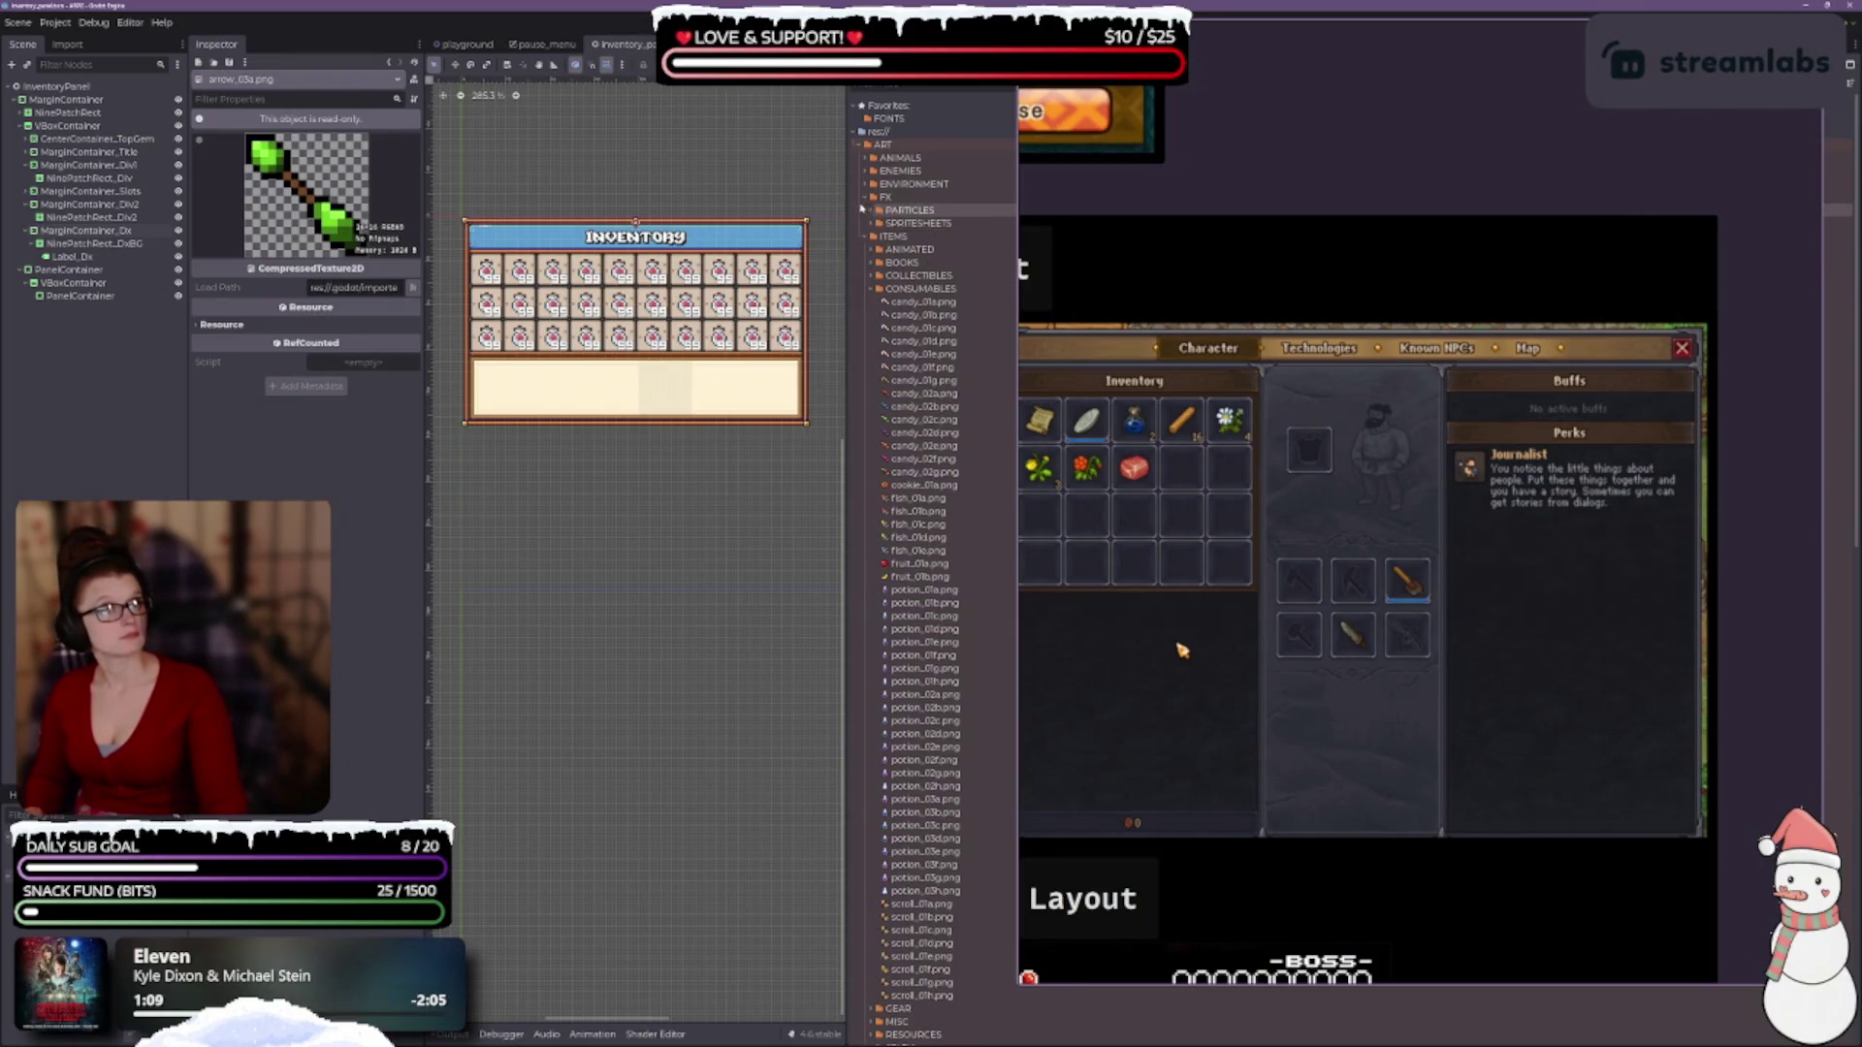
left_click(864, 197)
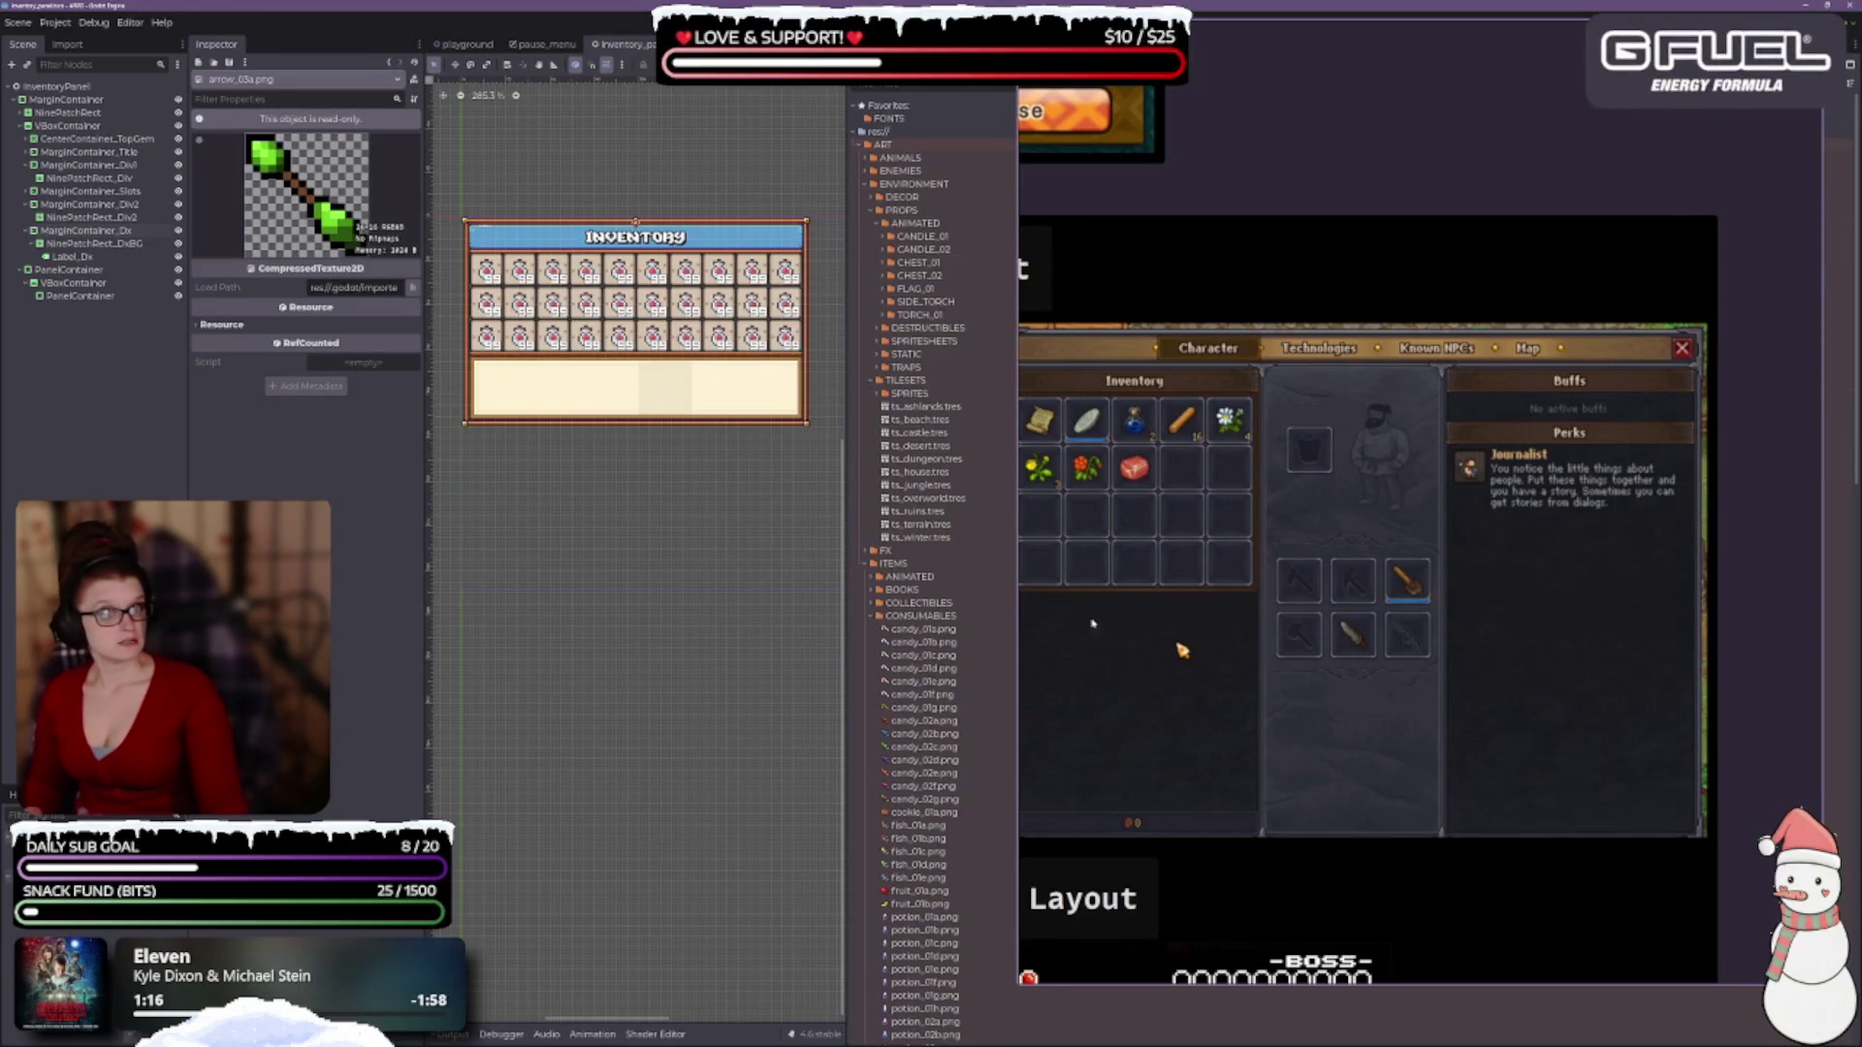
left_click(878, 224)
left_click(871, 211)
left_click(871, 196)
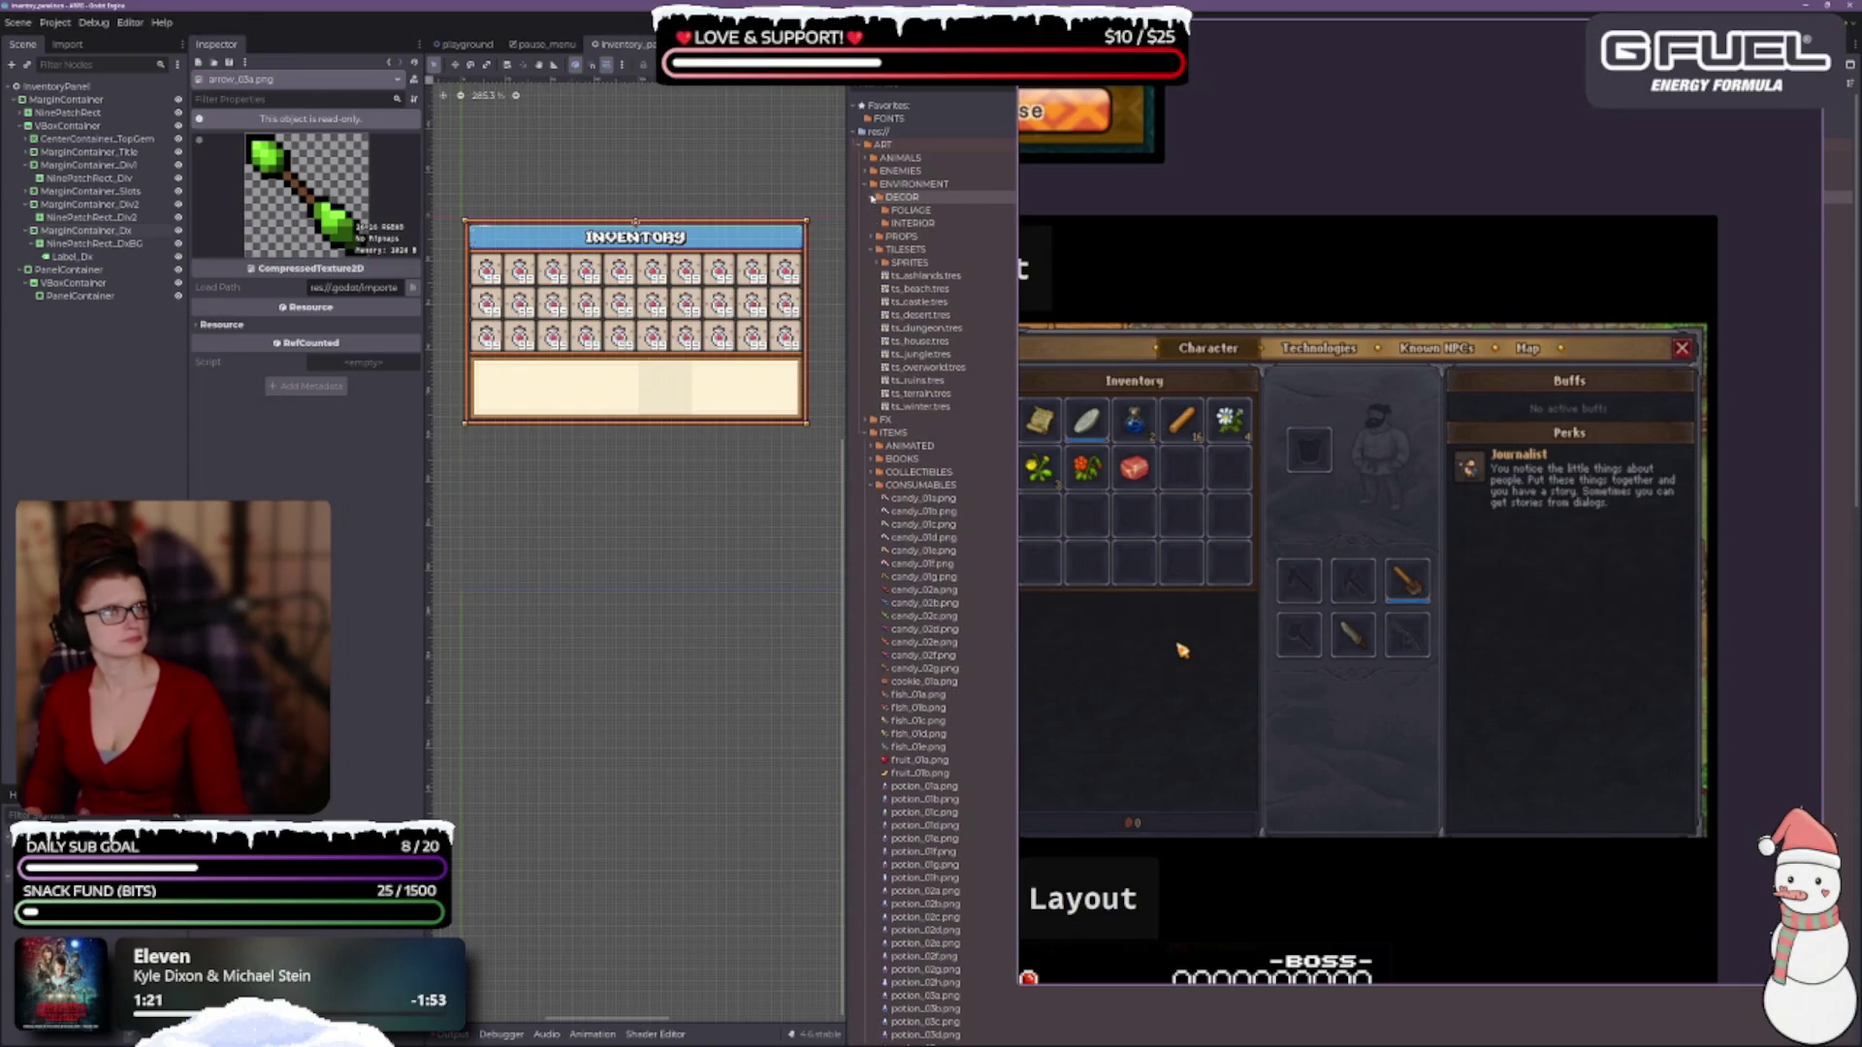
left_click(872, 198)
left_click(870, 185)
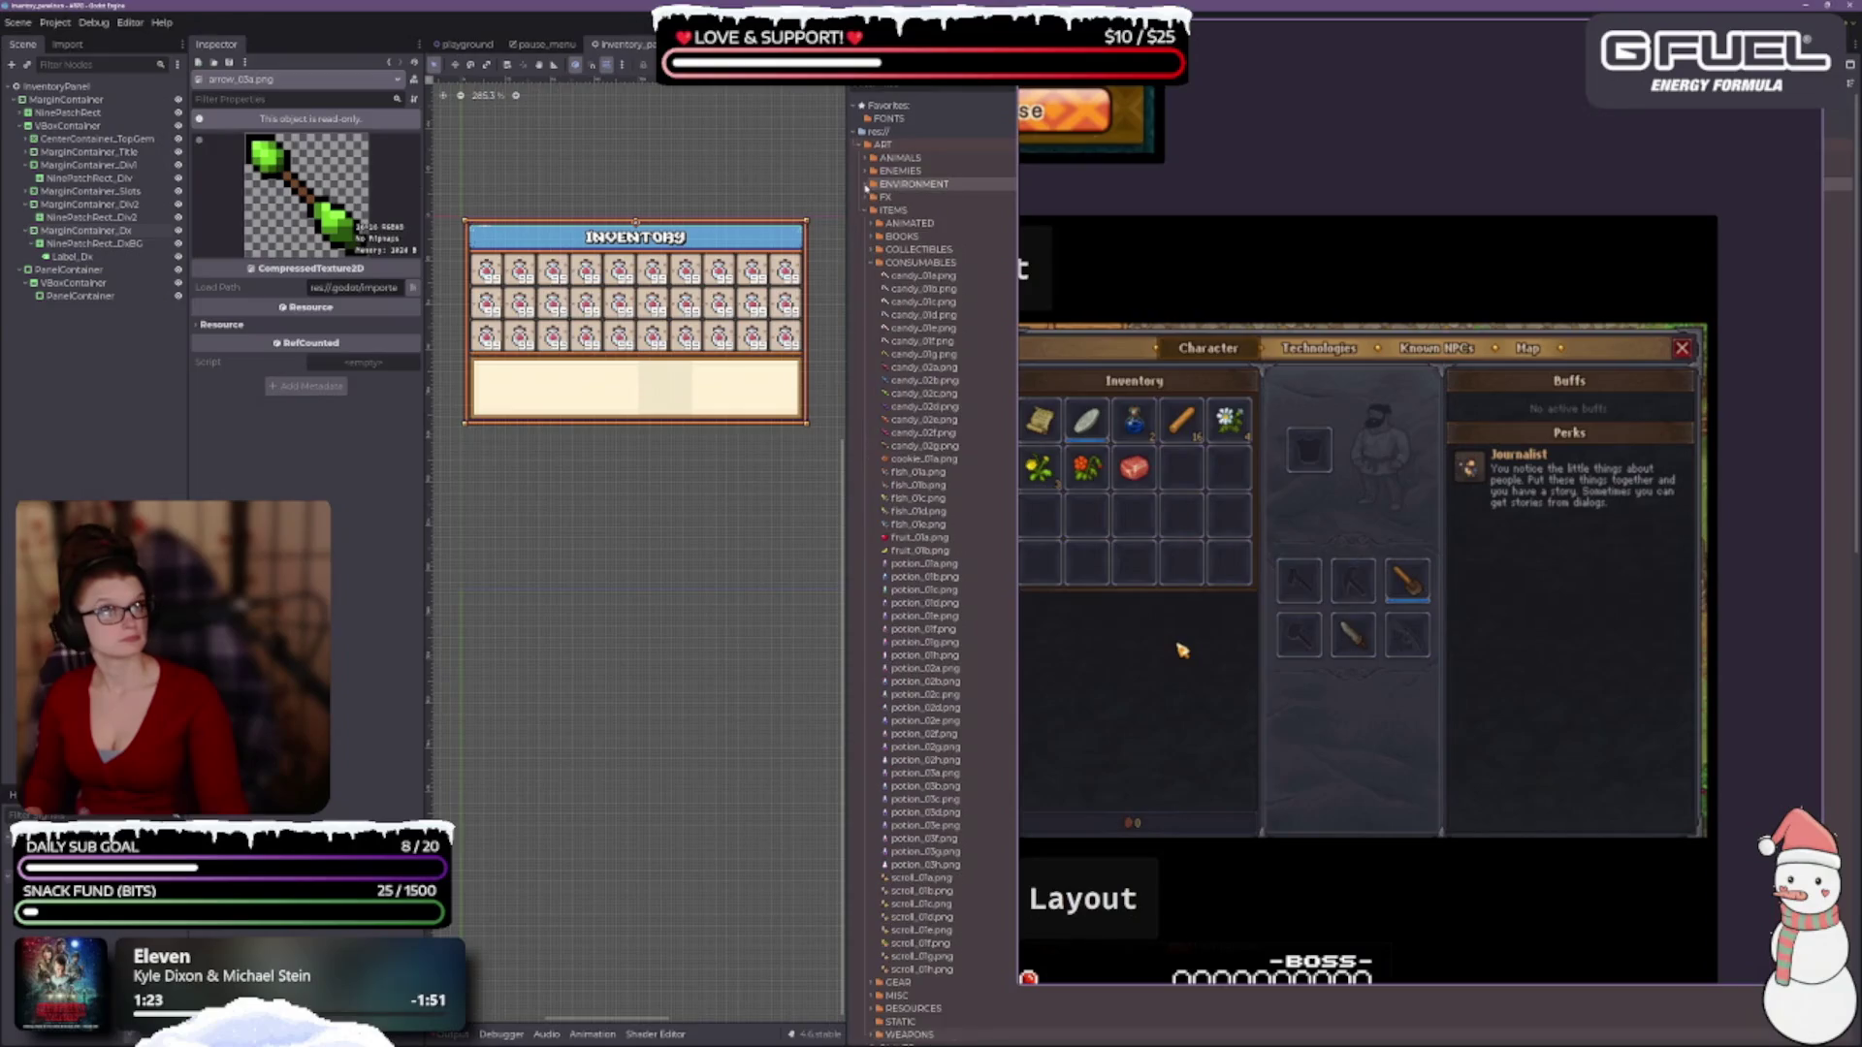
left_click(871, 185)
left_click(879, 223)
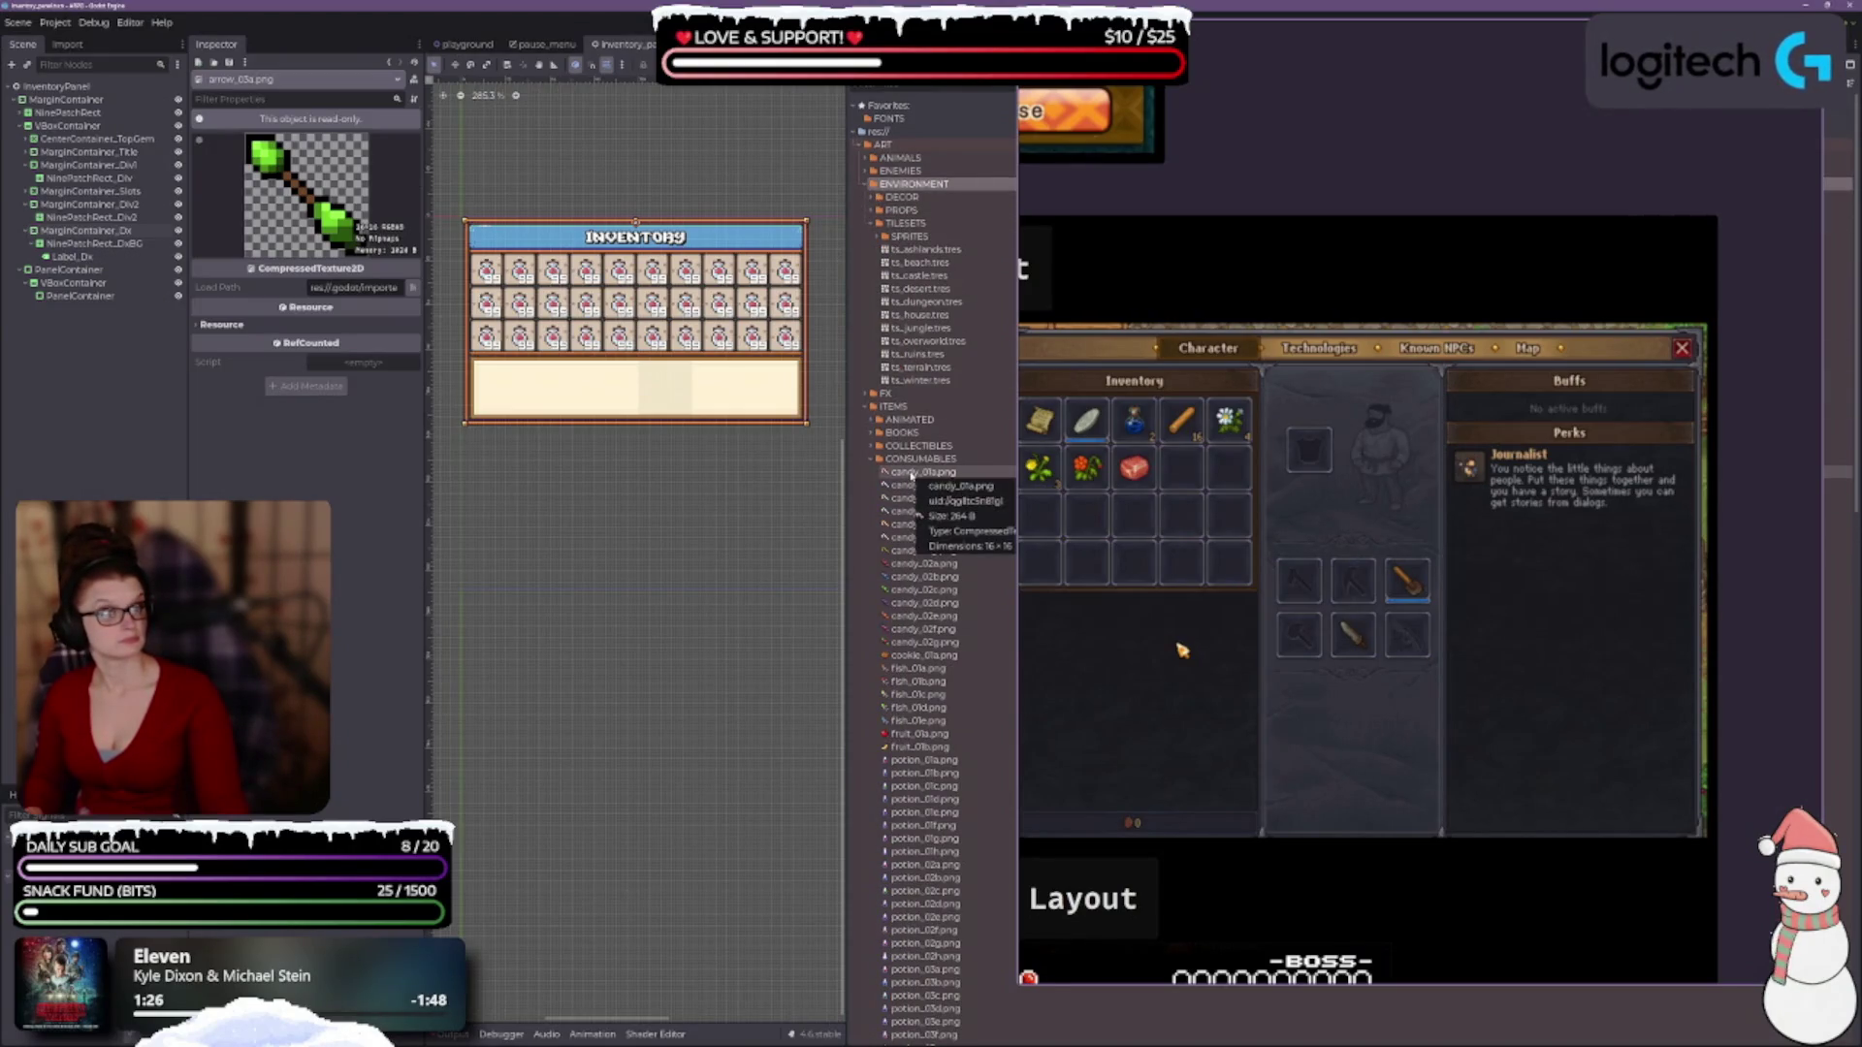
Collapse ENVIRONMENT and CONSUMABLES, then compare arrow icons and settle on arrow_01e.png.
left_click(871, 184)
left_click(870, 261)
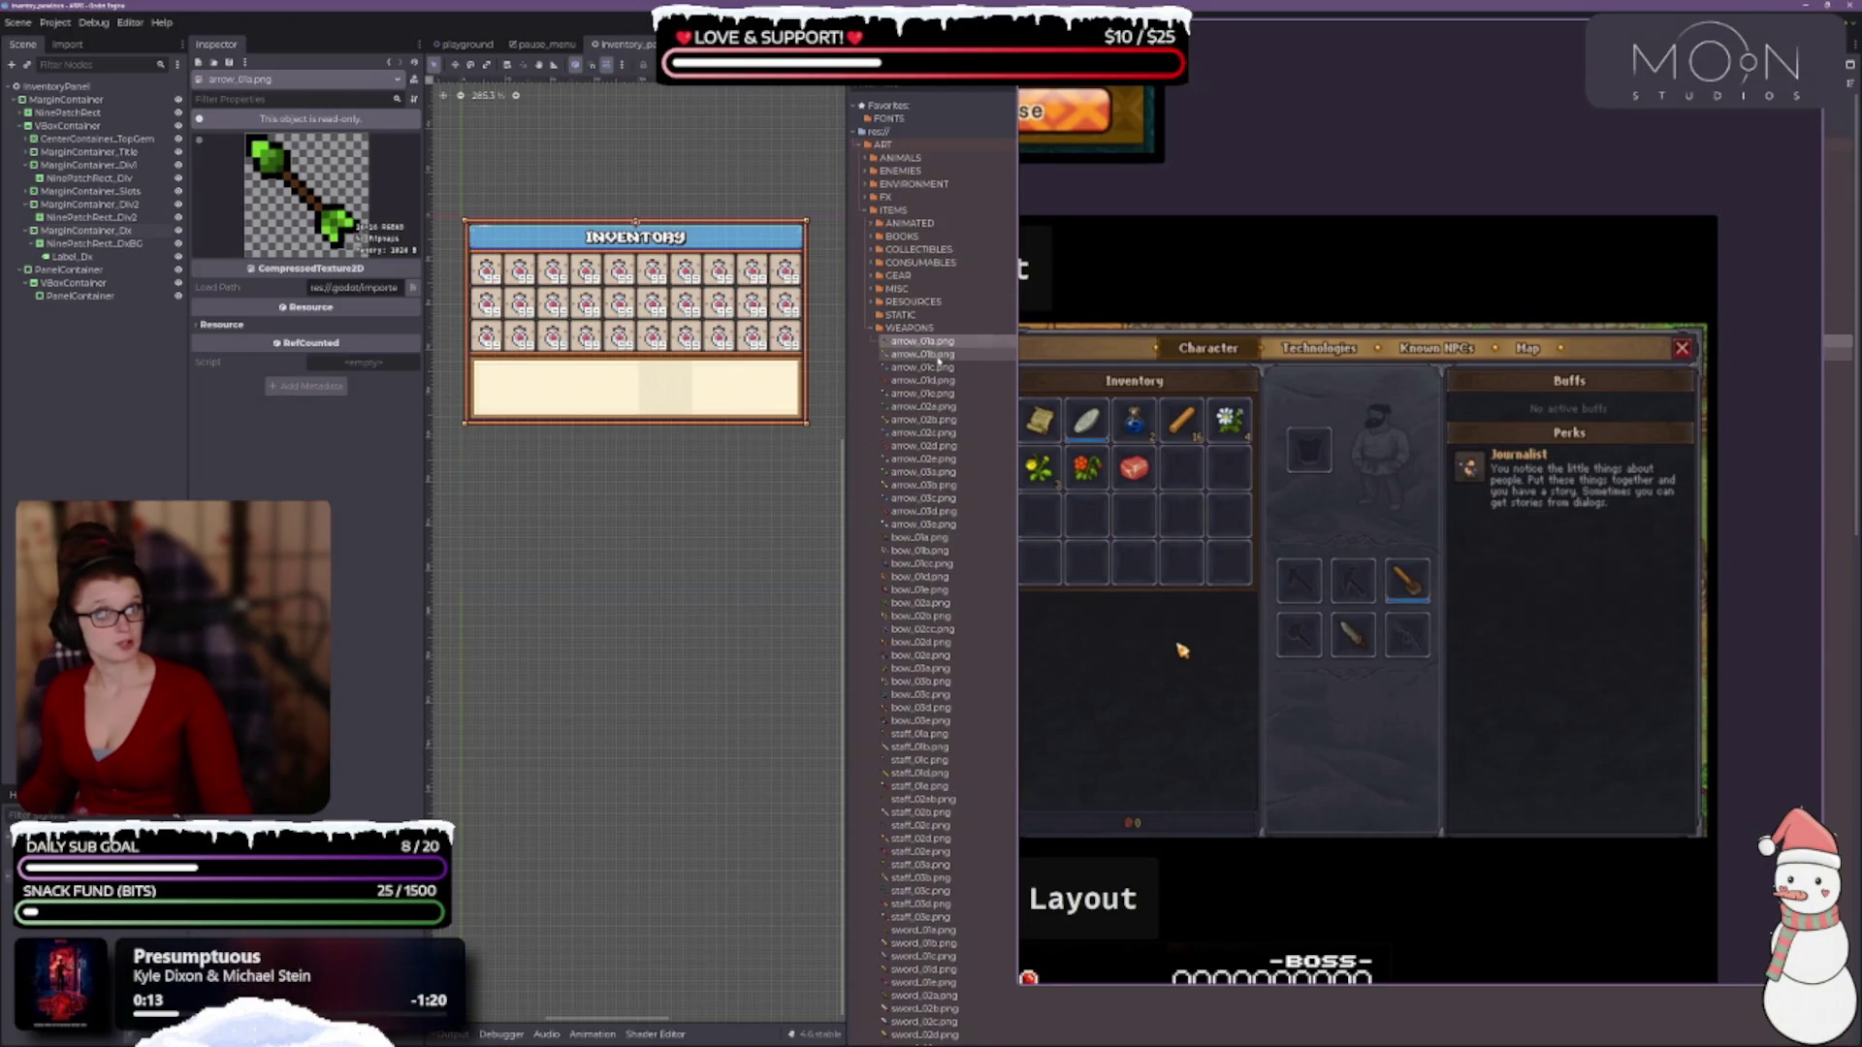
left_click(937, 356)
left_click(937, 367)
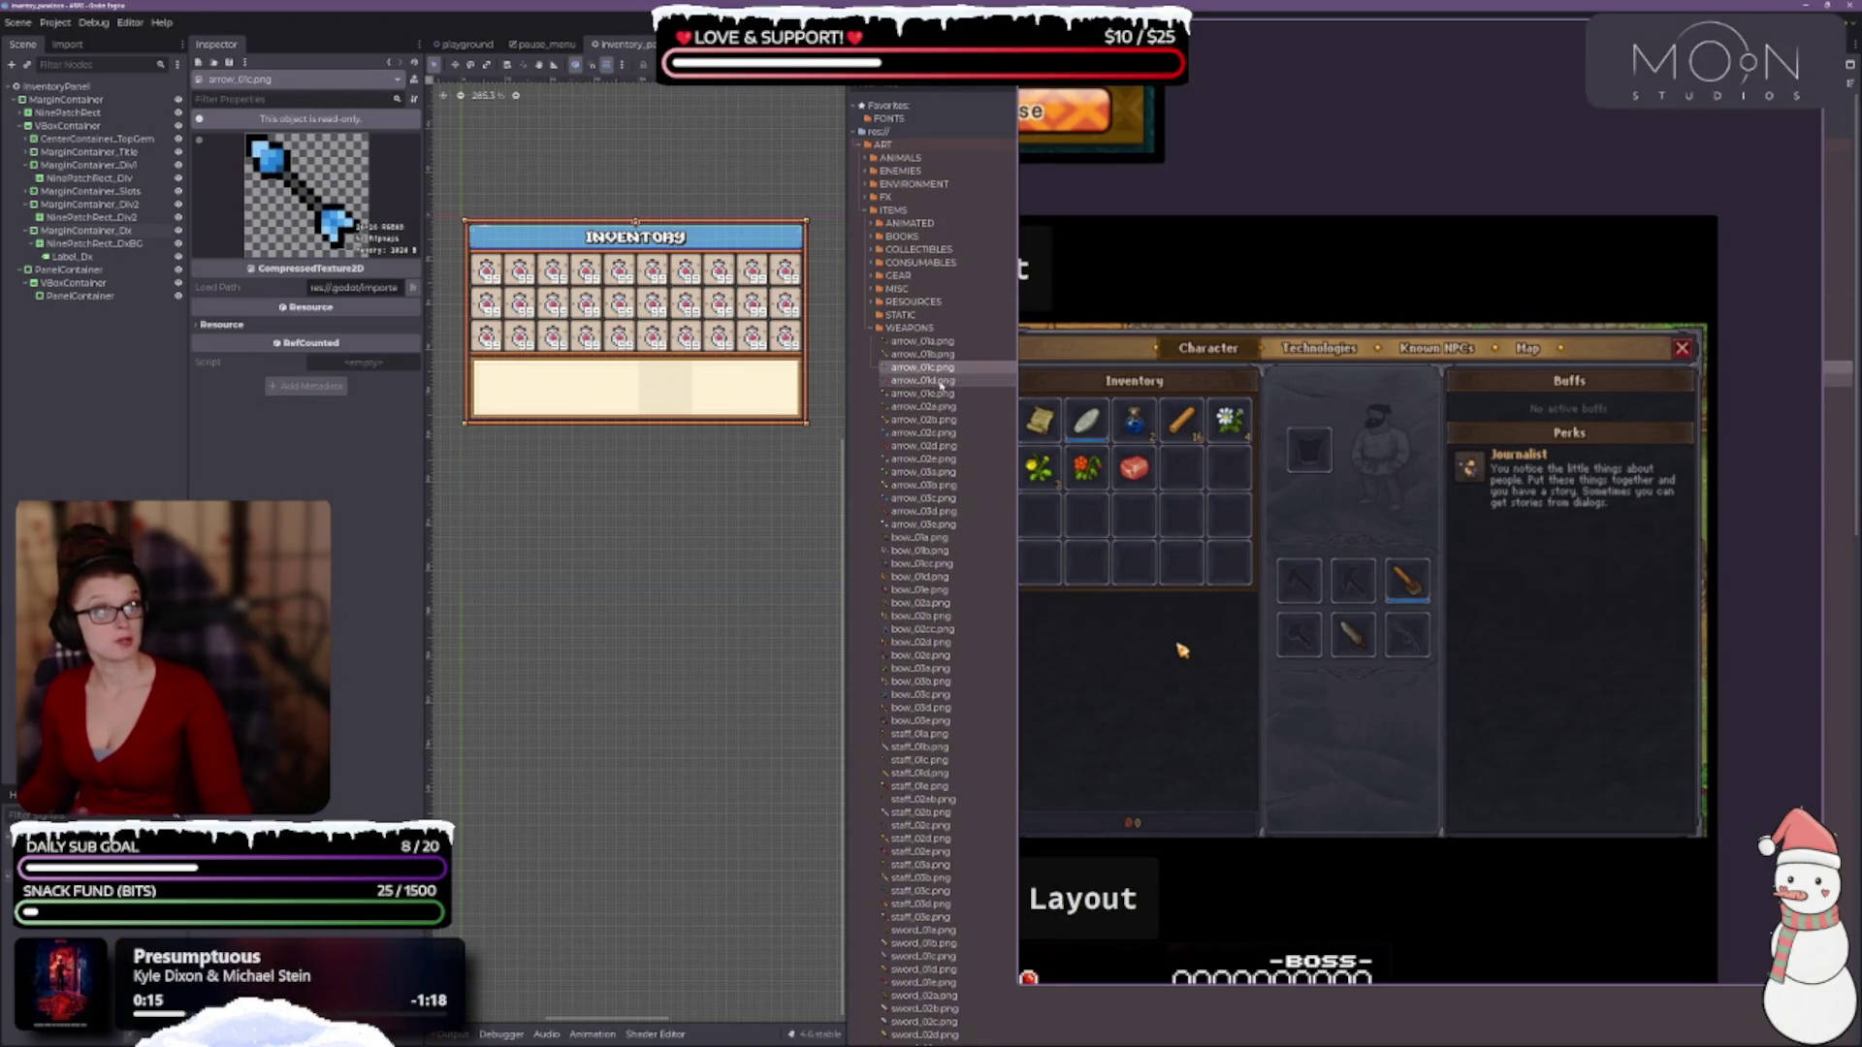
left_click(940, 394)
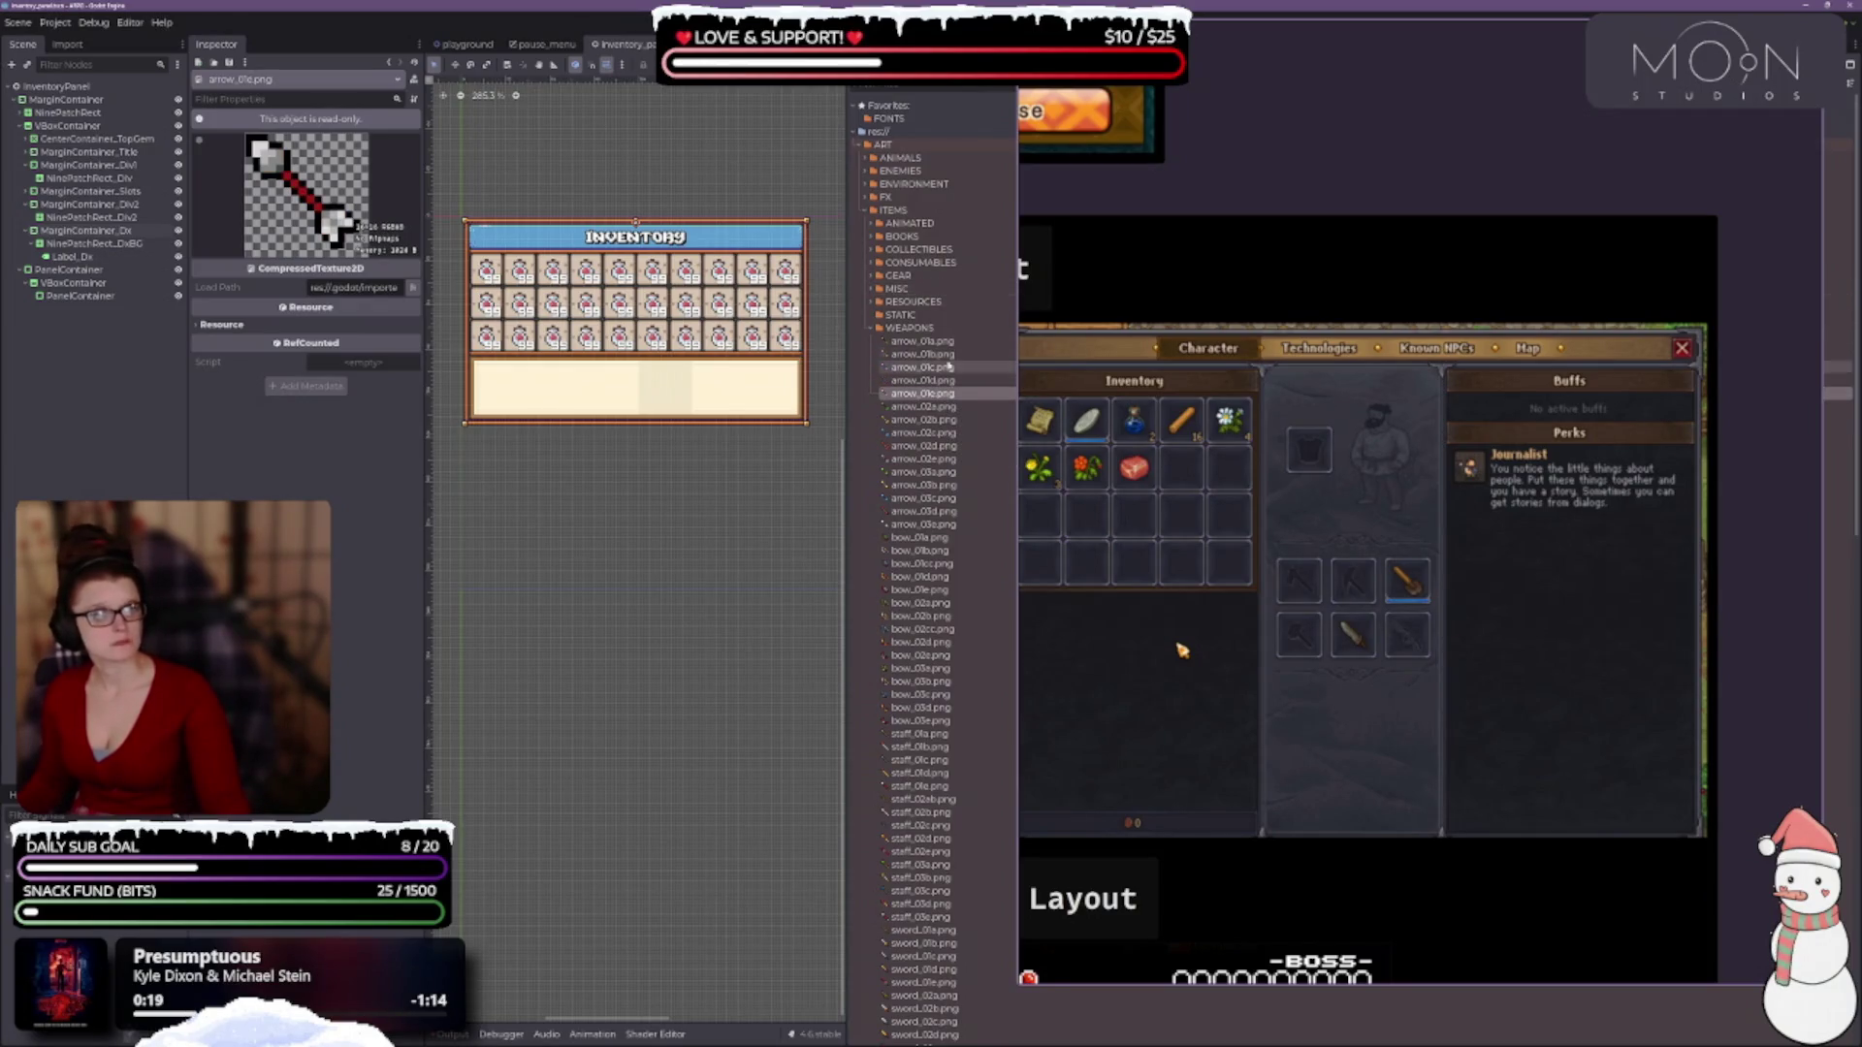
left_click(929, 381)
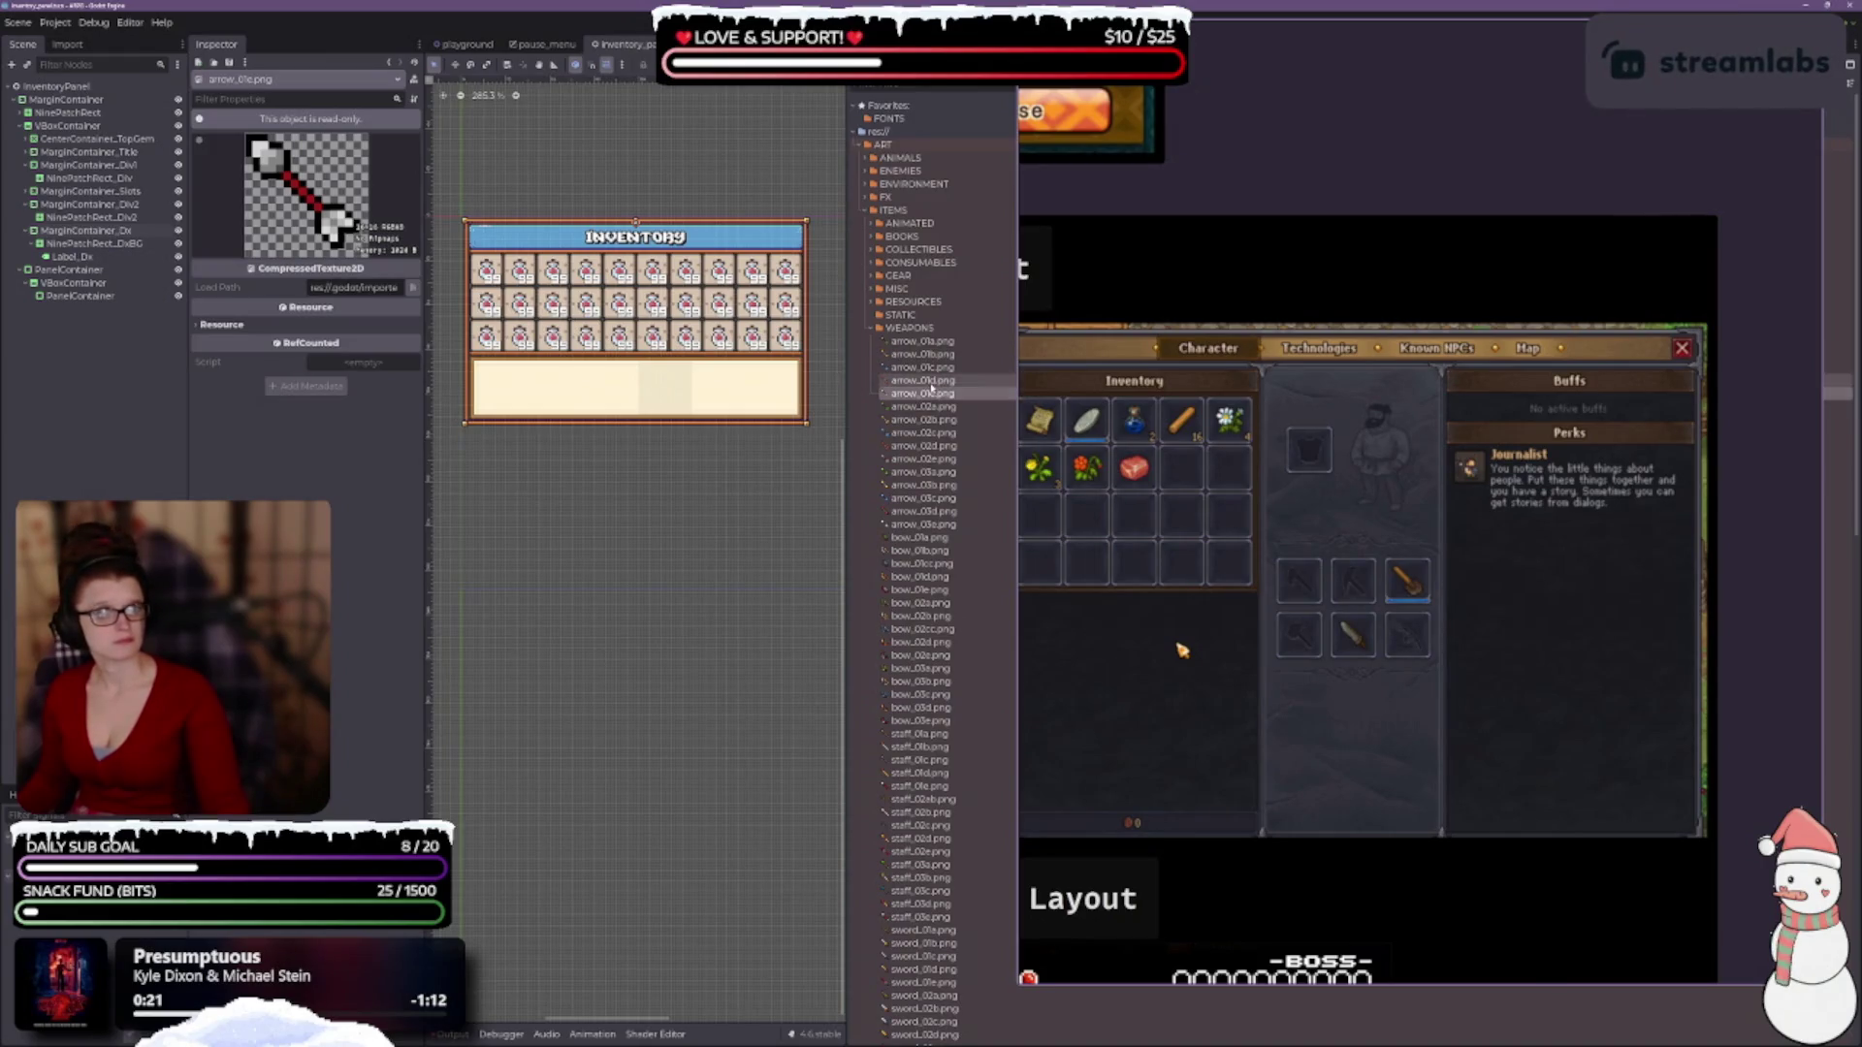
left_click(929, 393)
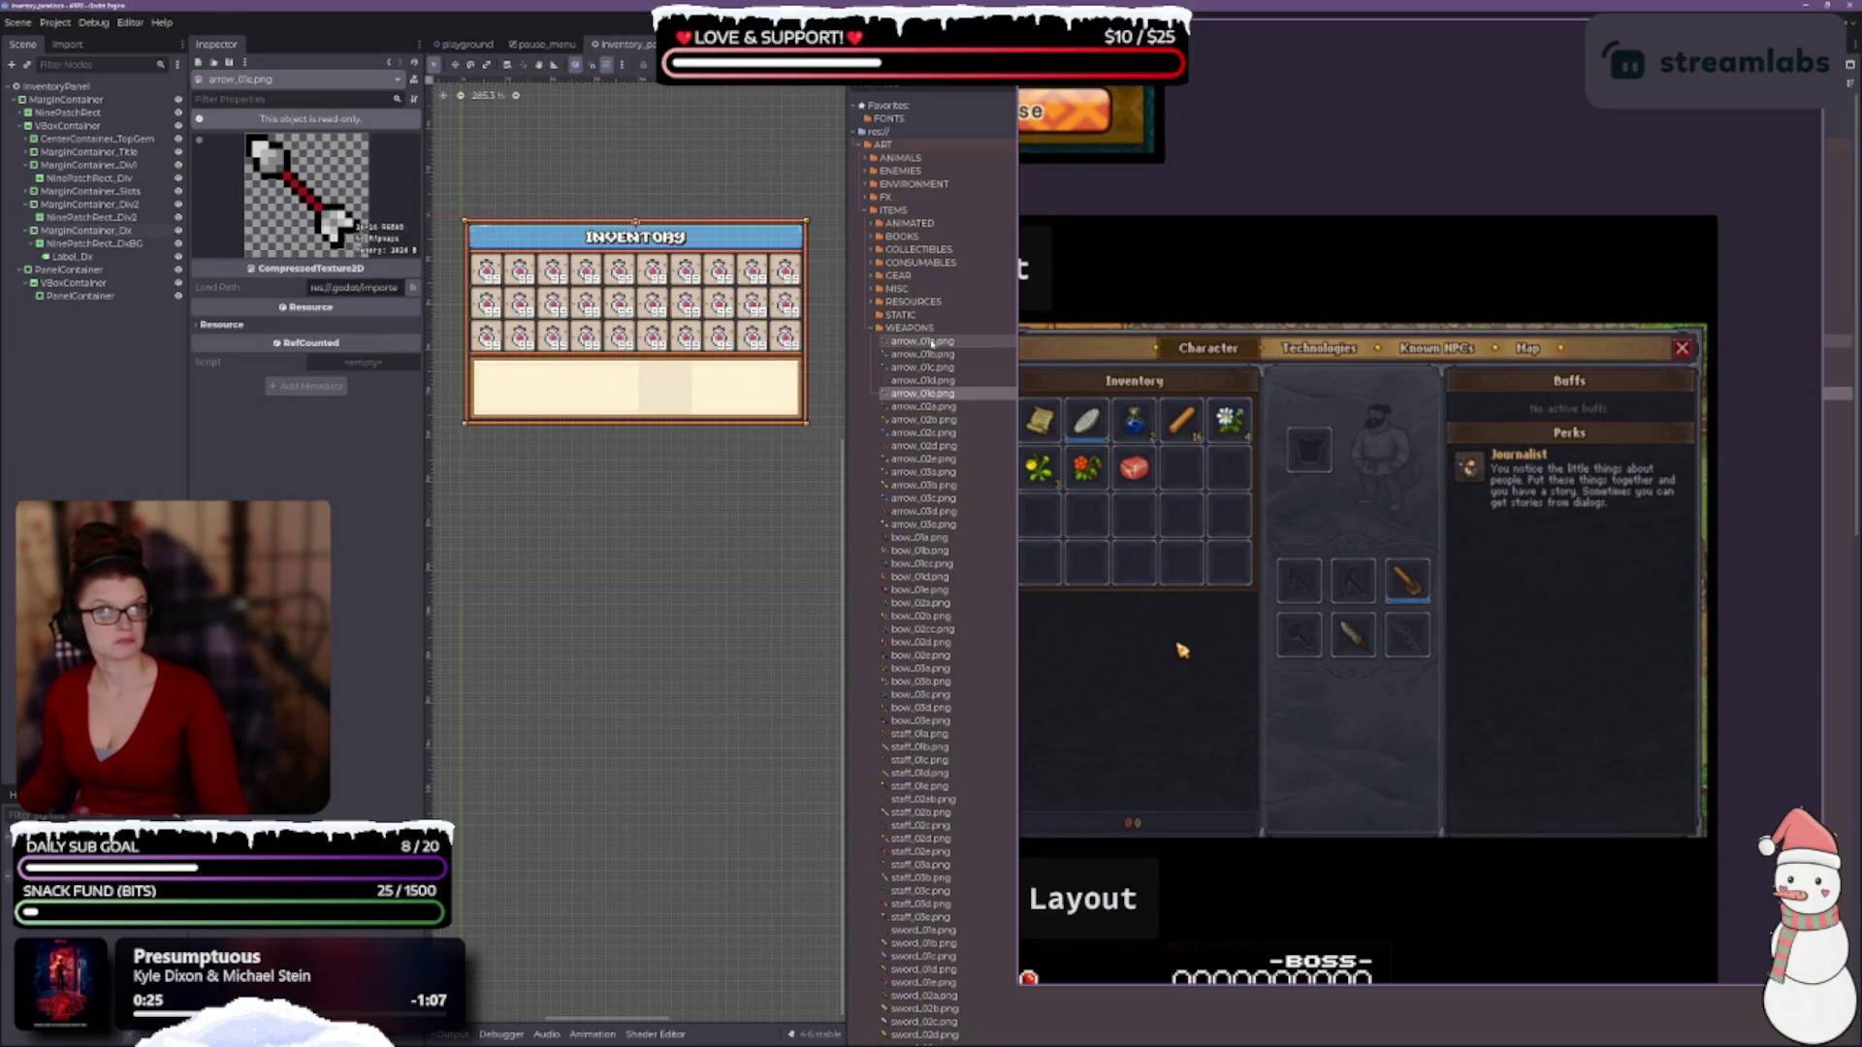
left_click(922, 344)
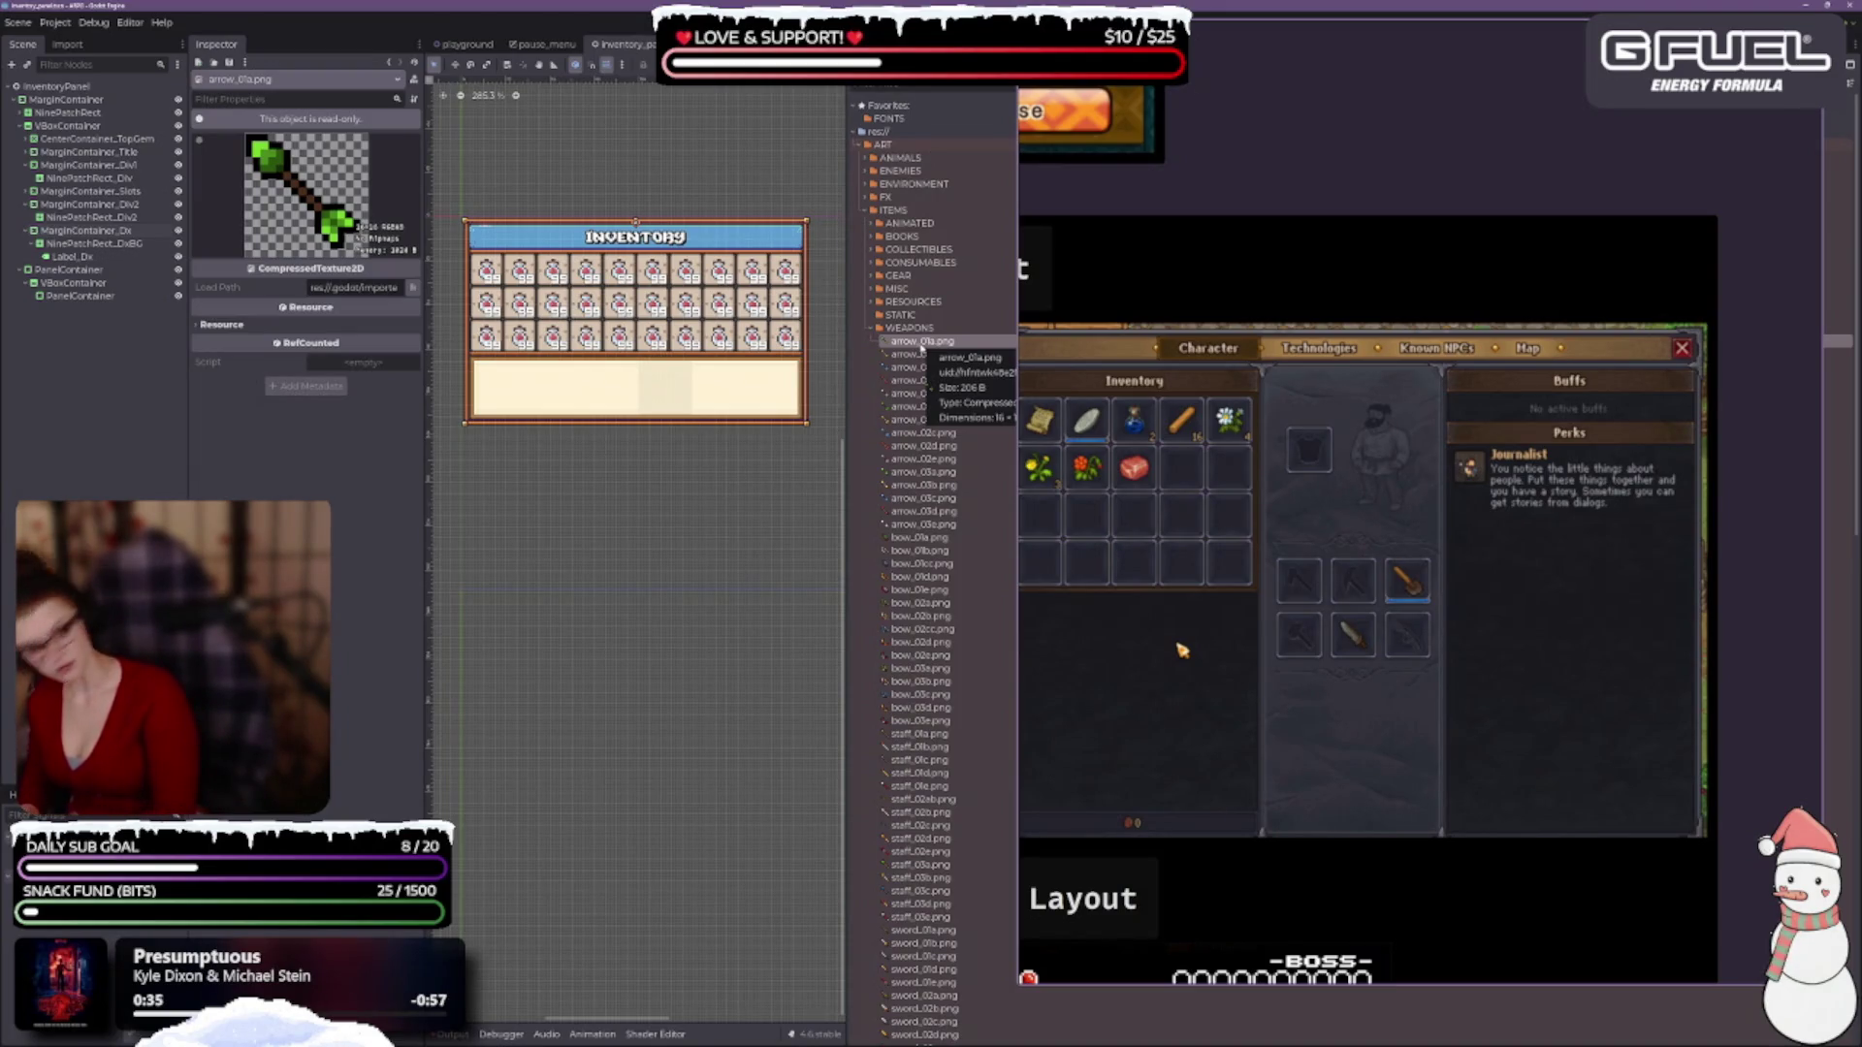
left_click(928, 421)
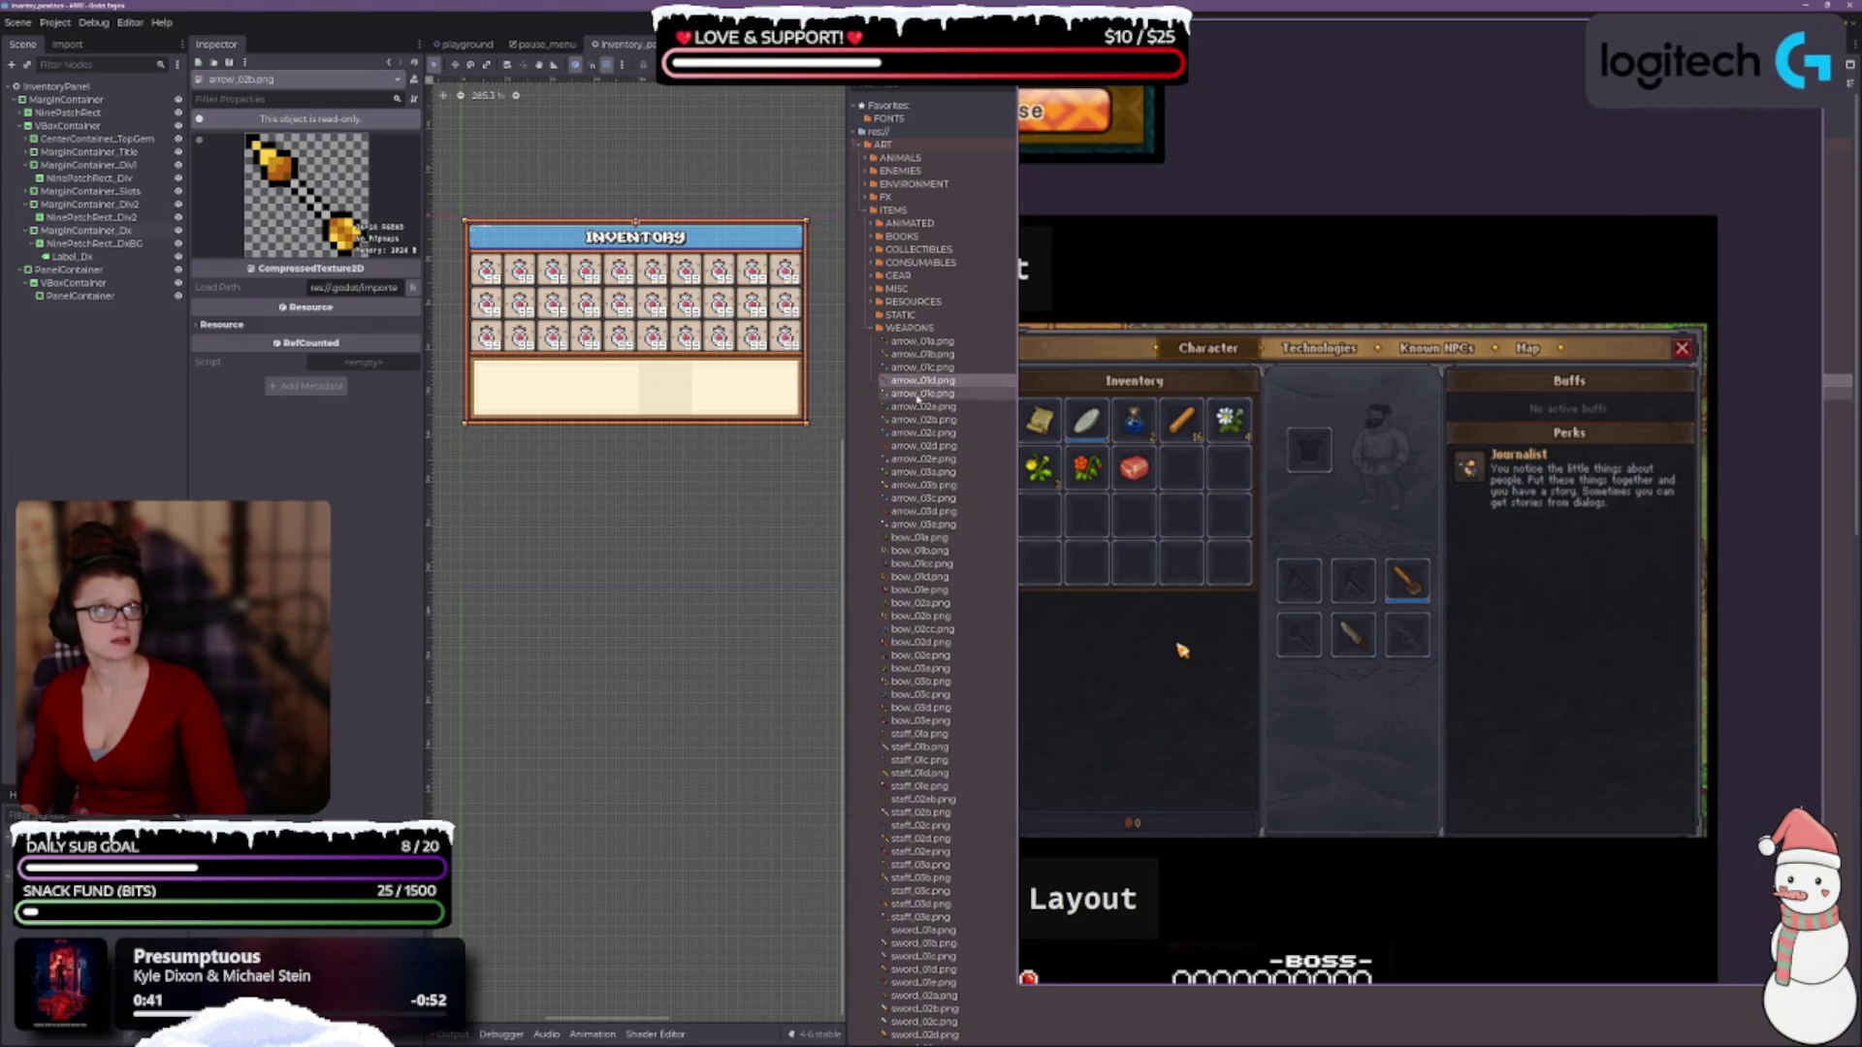
left_click(920, 395)
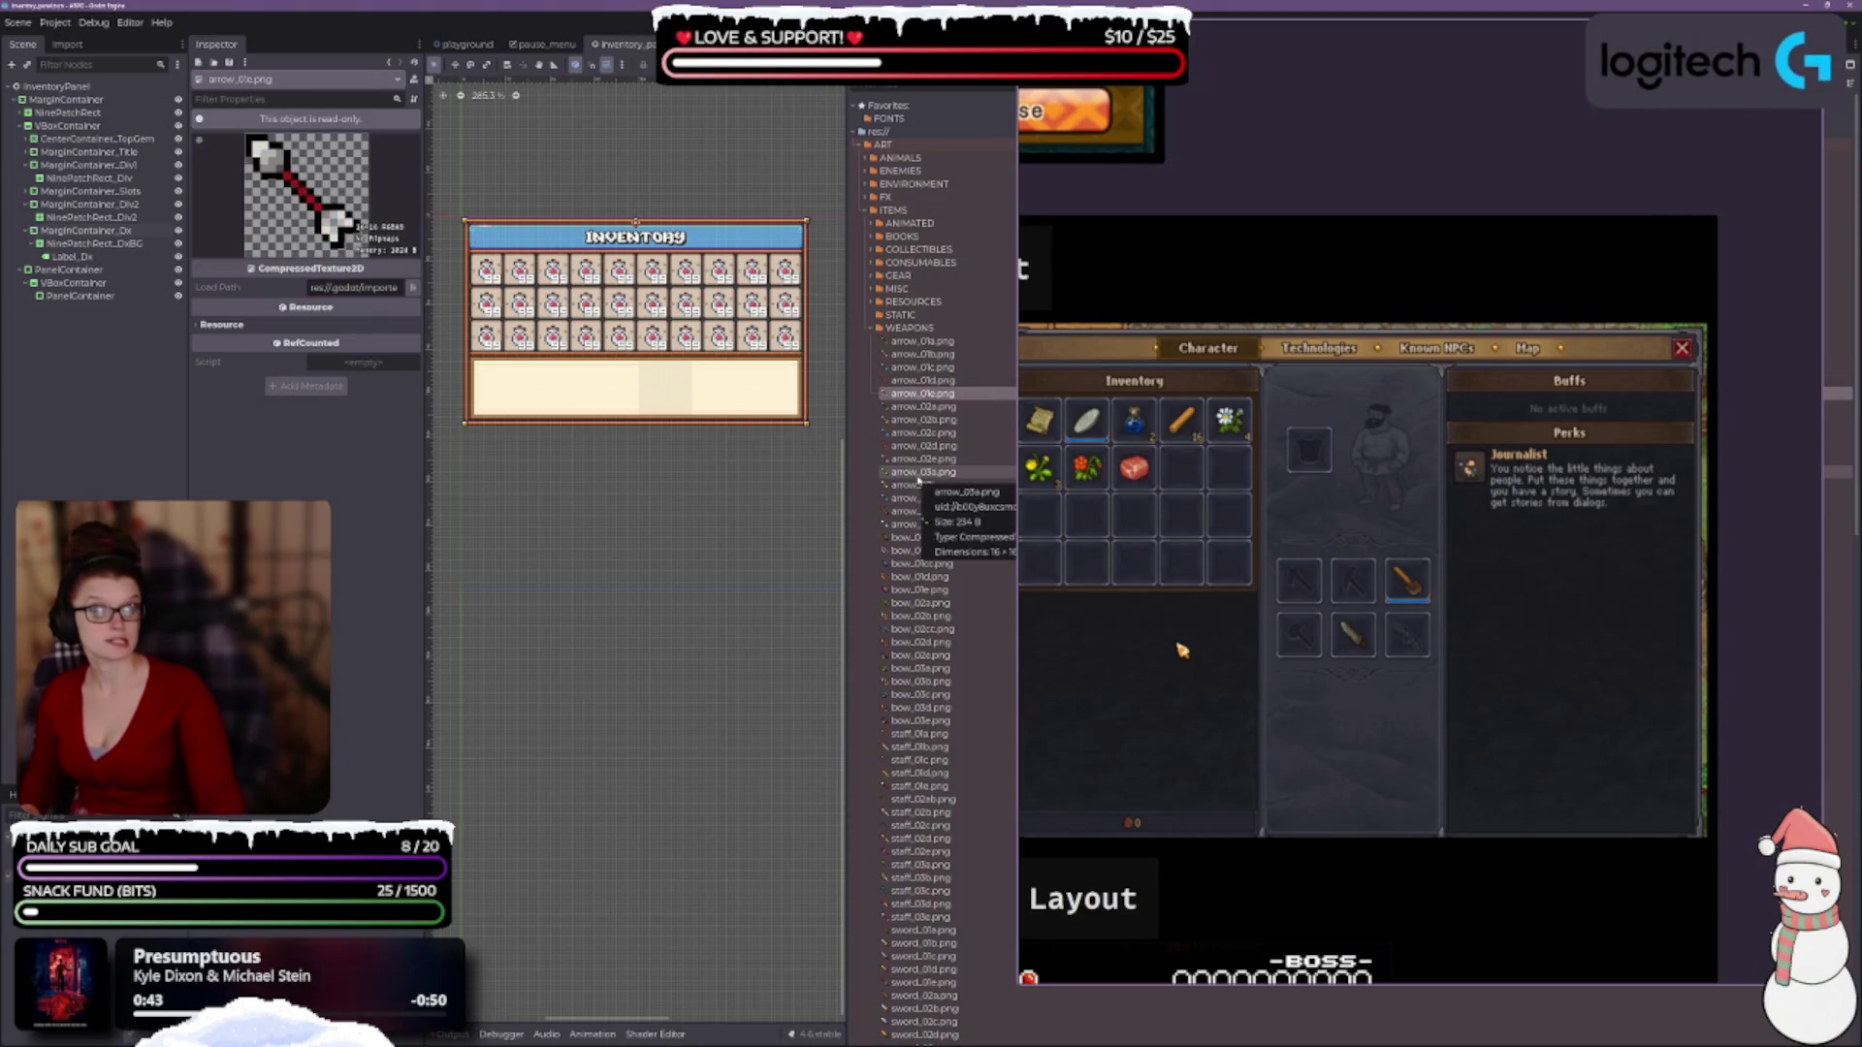
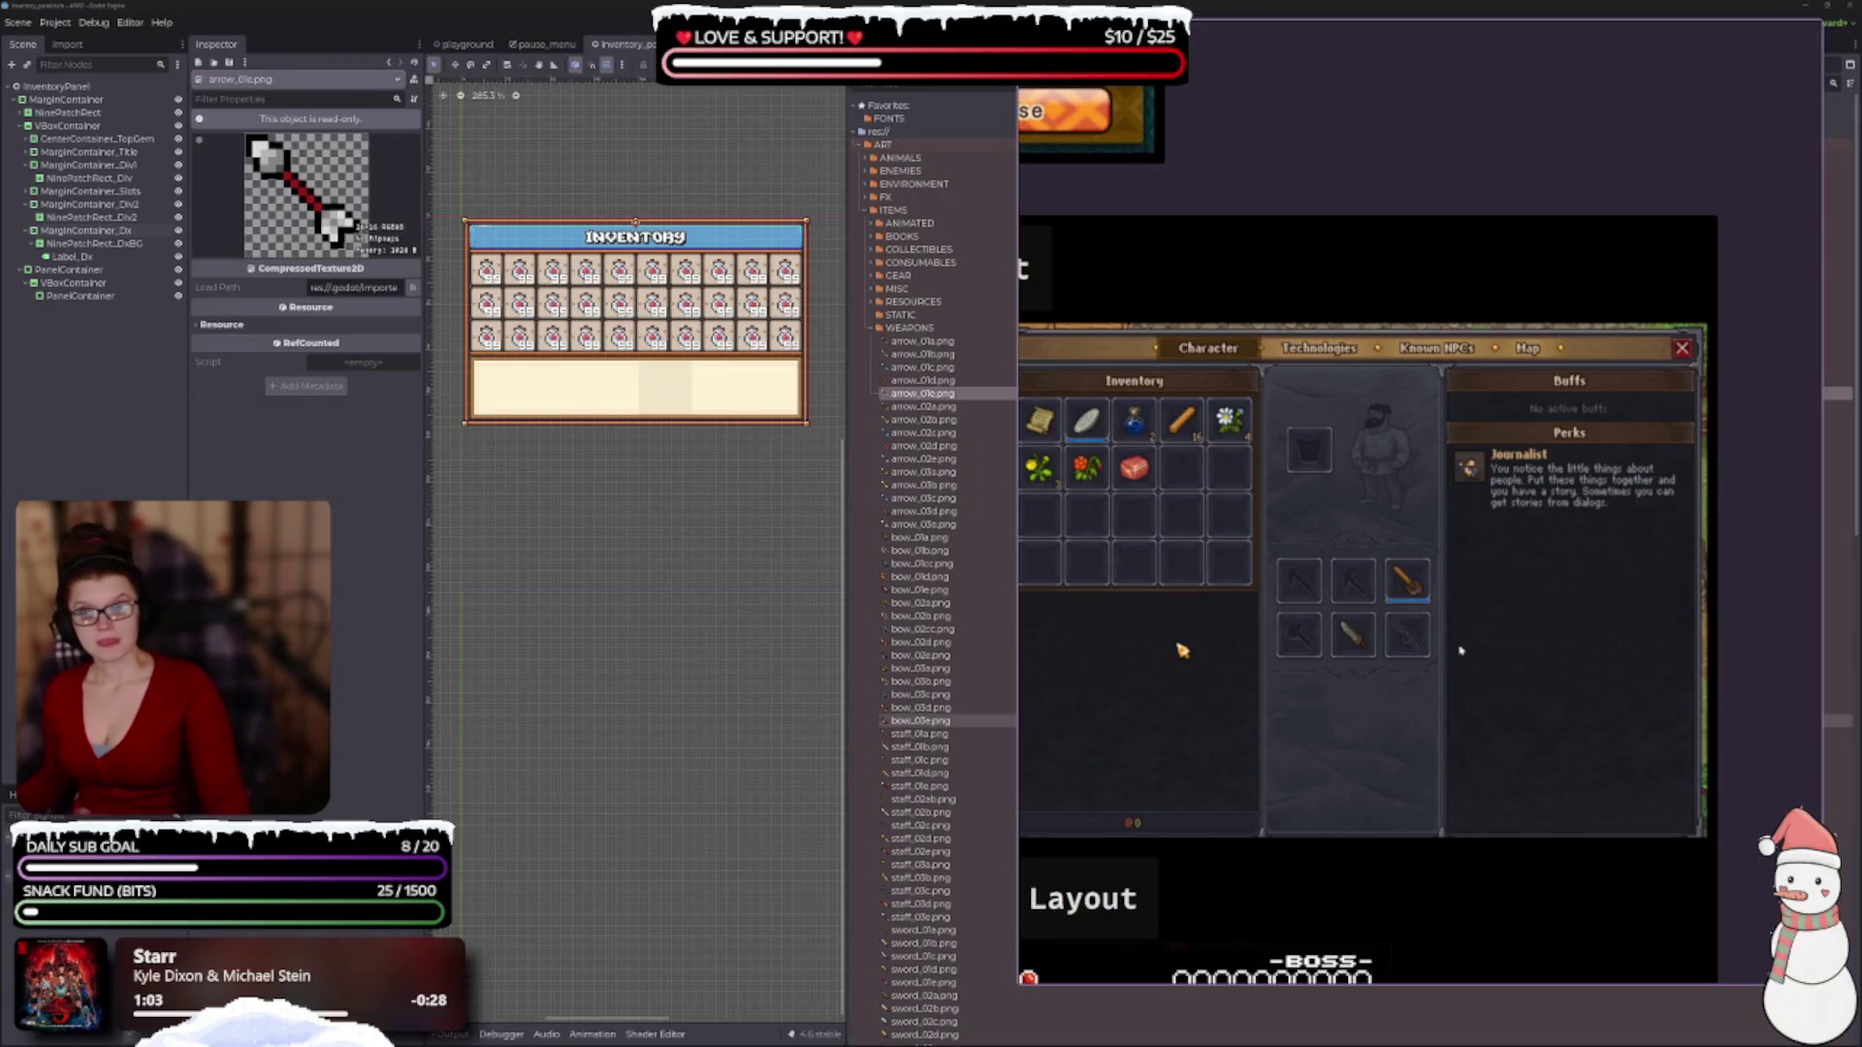
Zoom the PureRef board out and back in on the Window Layout references, then save the board.
scroll(1385, 656, "down", 2)
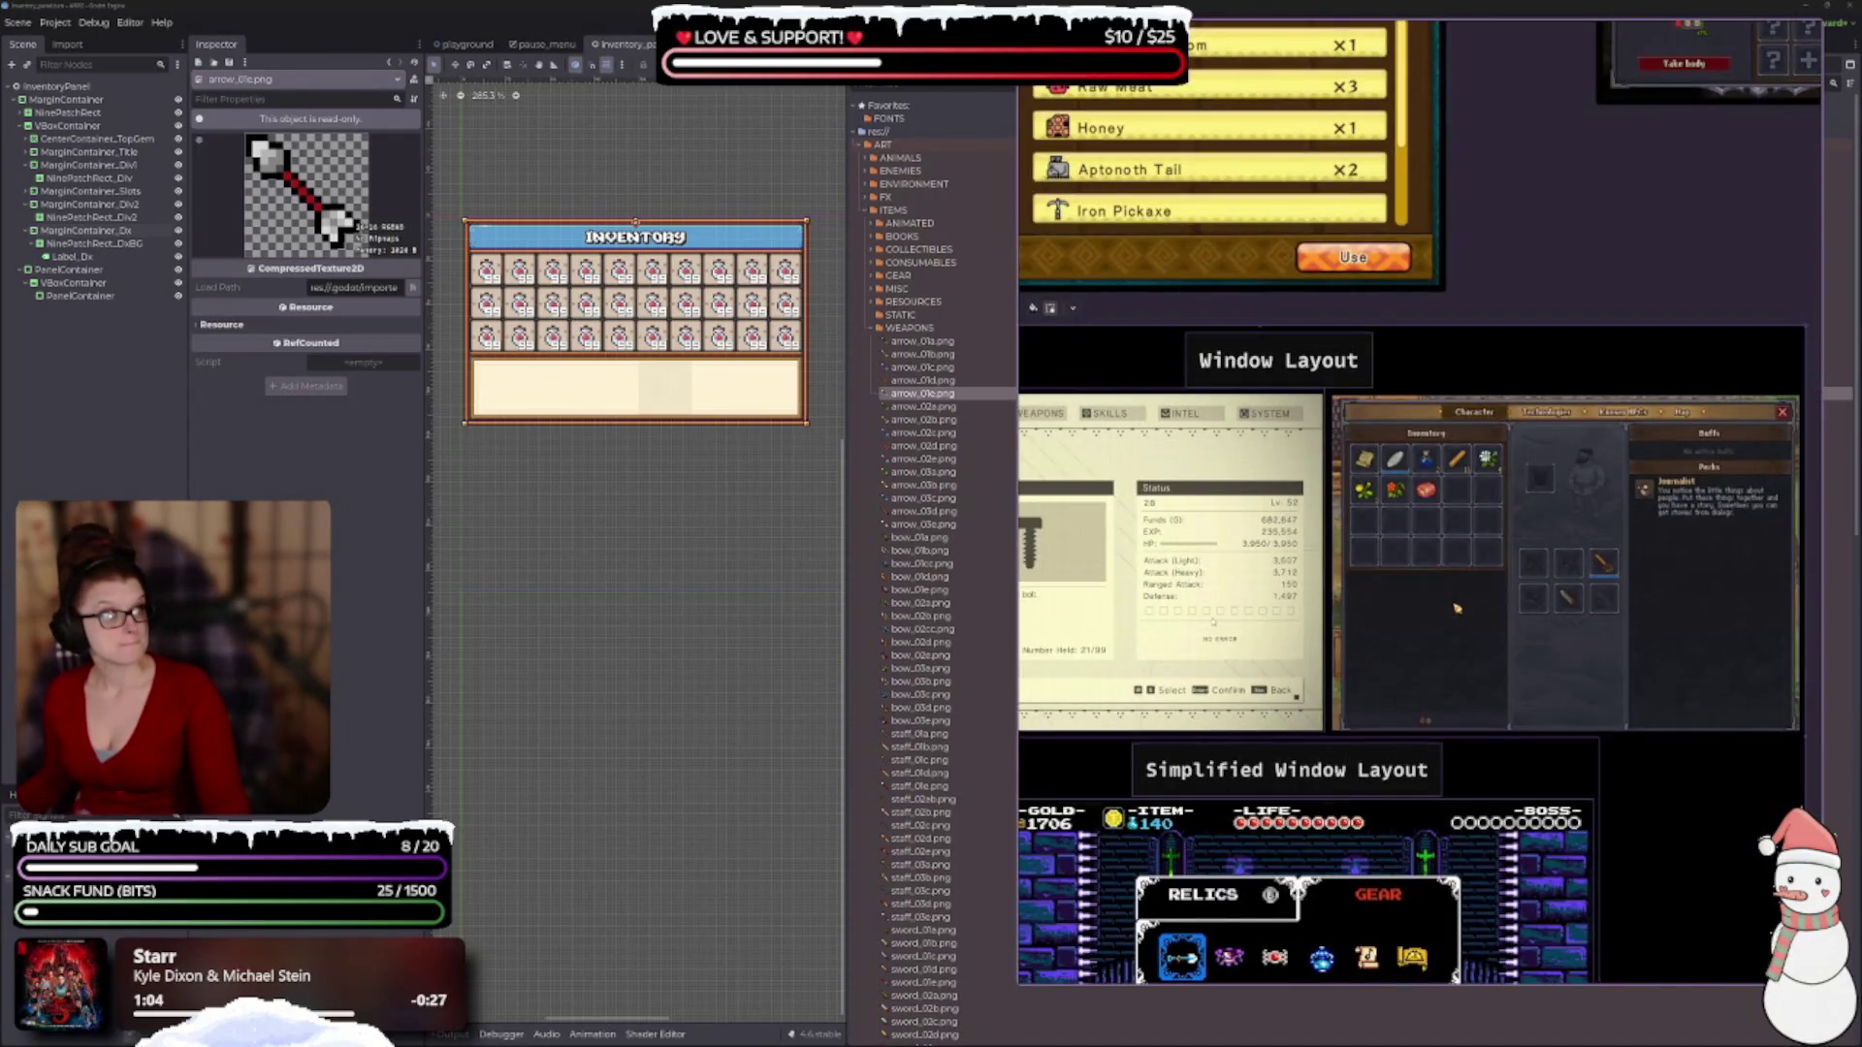
scroll(1385, 655, "up", 3)
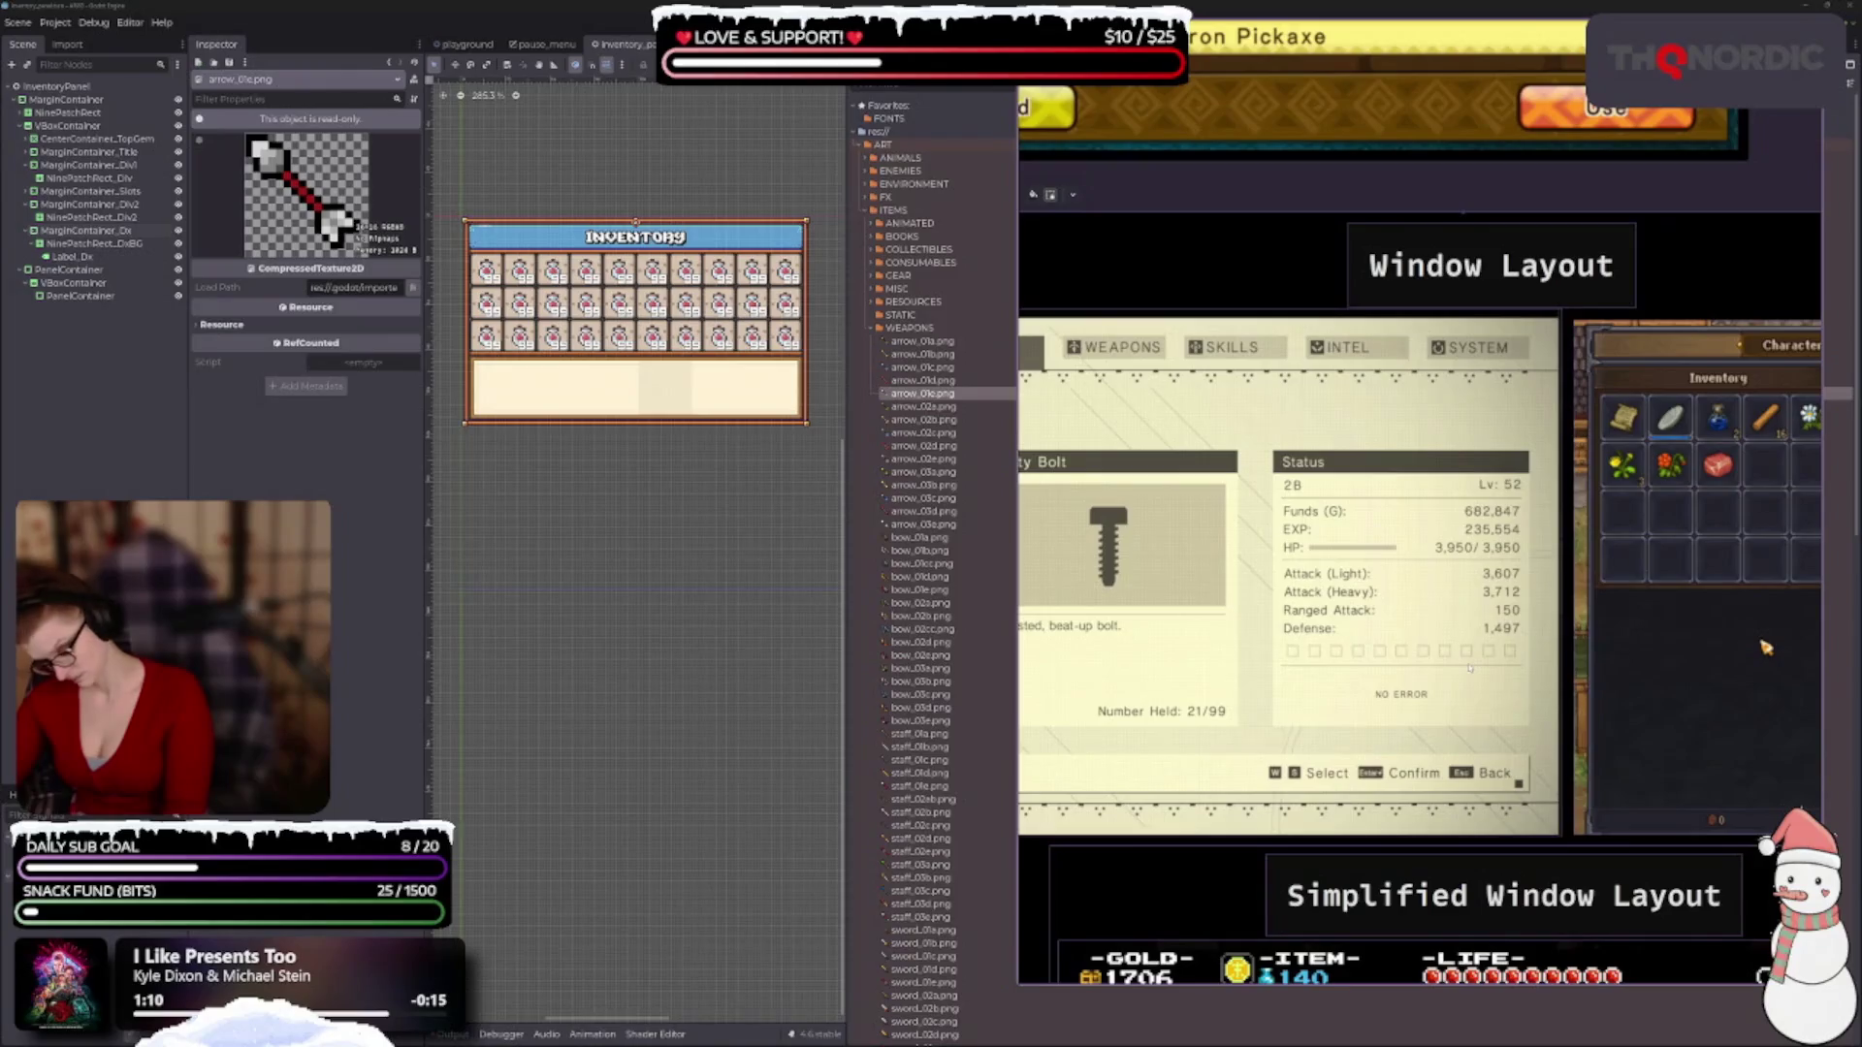
key("ctrl+s")
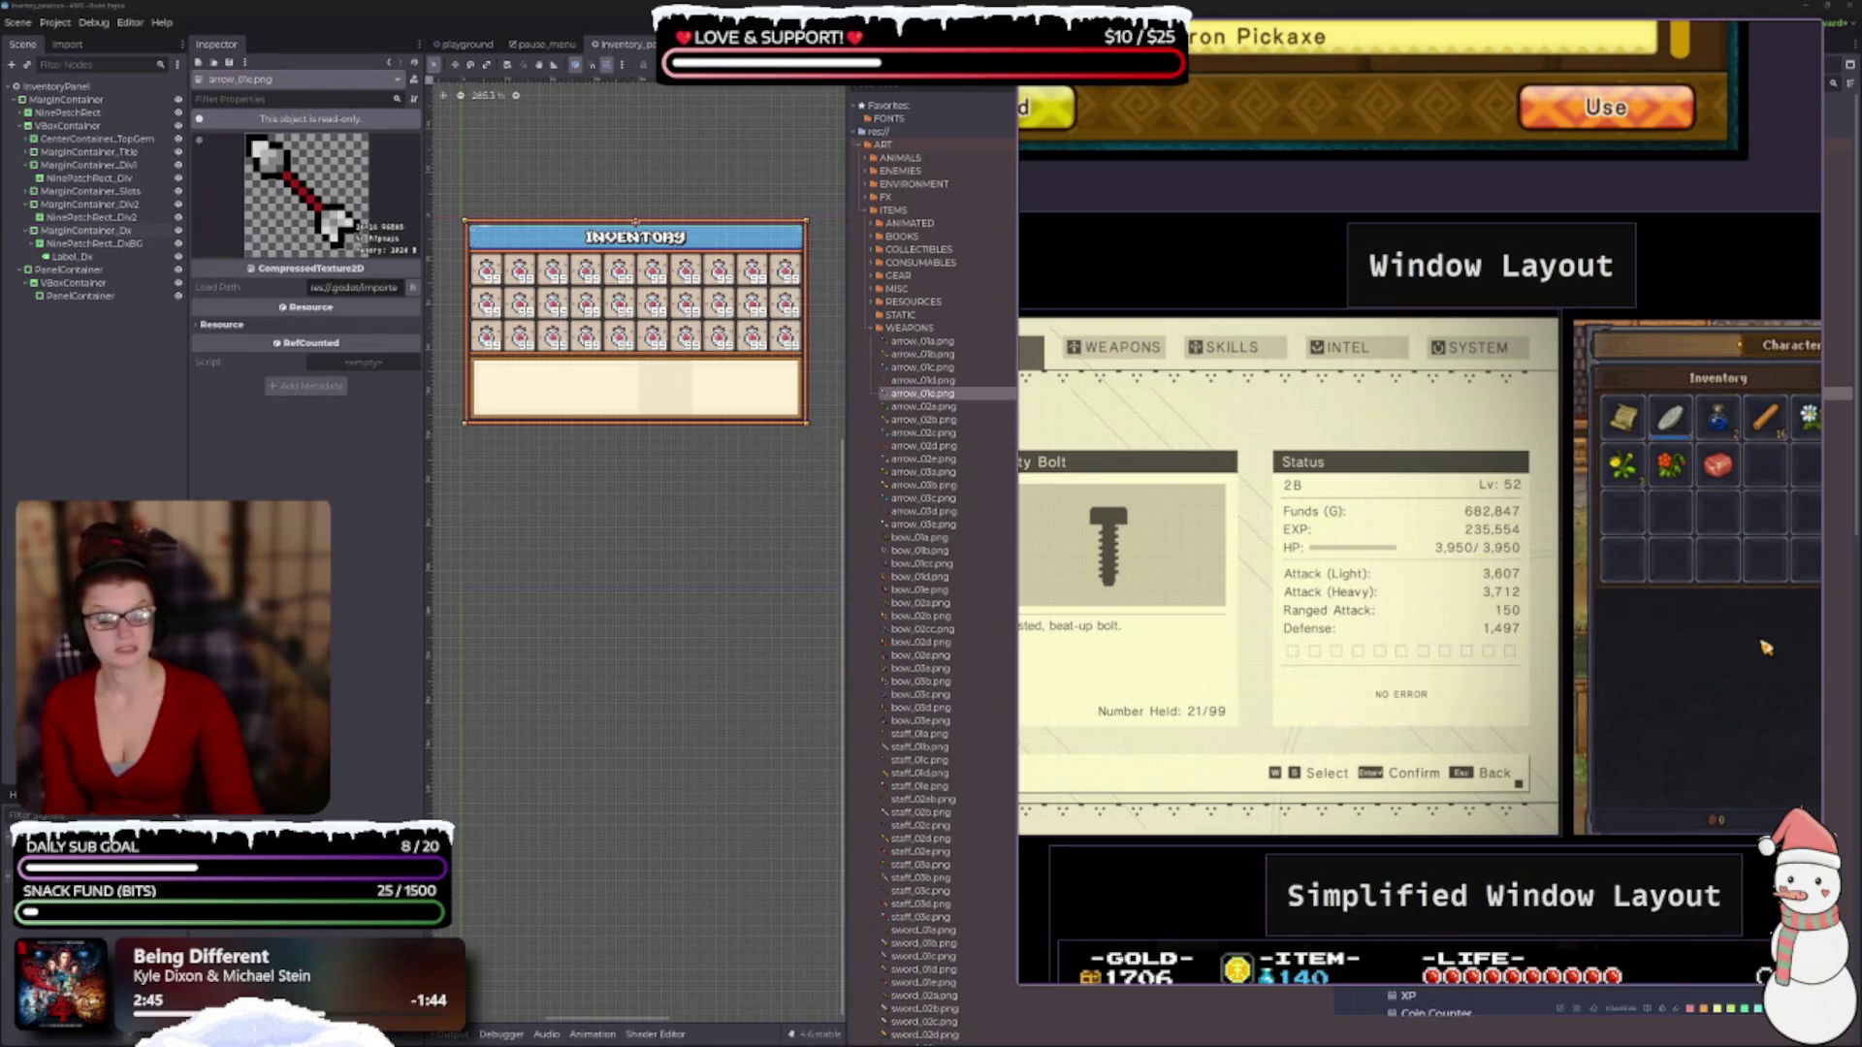
Drag the PureRef window aside to uncover the Obsidian GDD note.
mouse_move(1391, 182)
left_mouse_down()
mouse_move(317, 227)
mouse_move(859, 205)
left_mouse_up()
Scroll the GDD note to the Stats section and switch it to markdown source mode.
scroll(1423, 549, "up", 2)
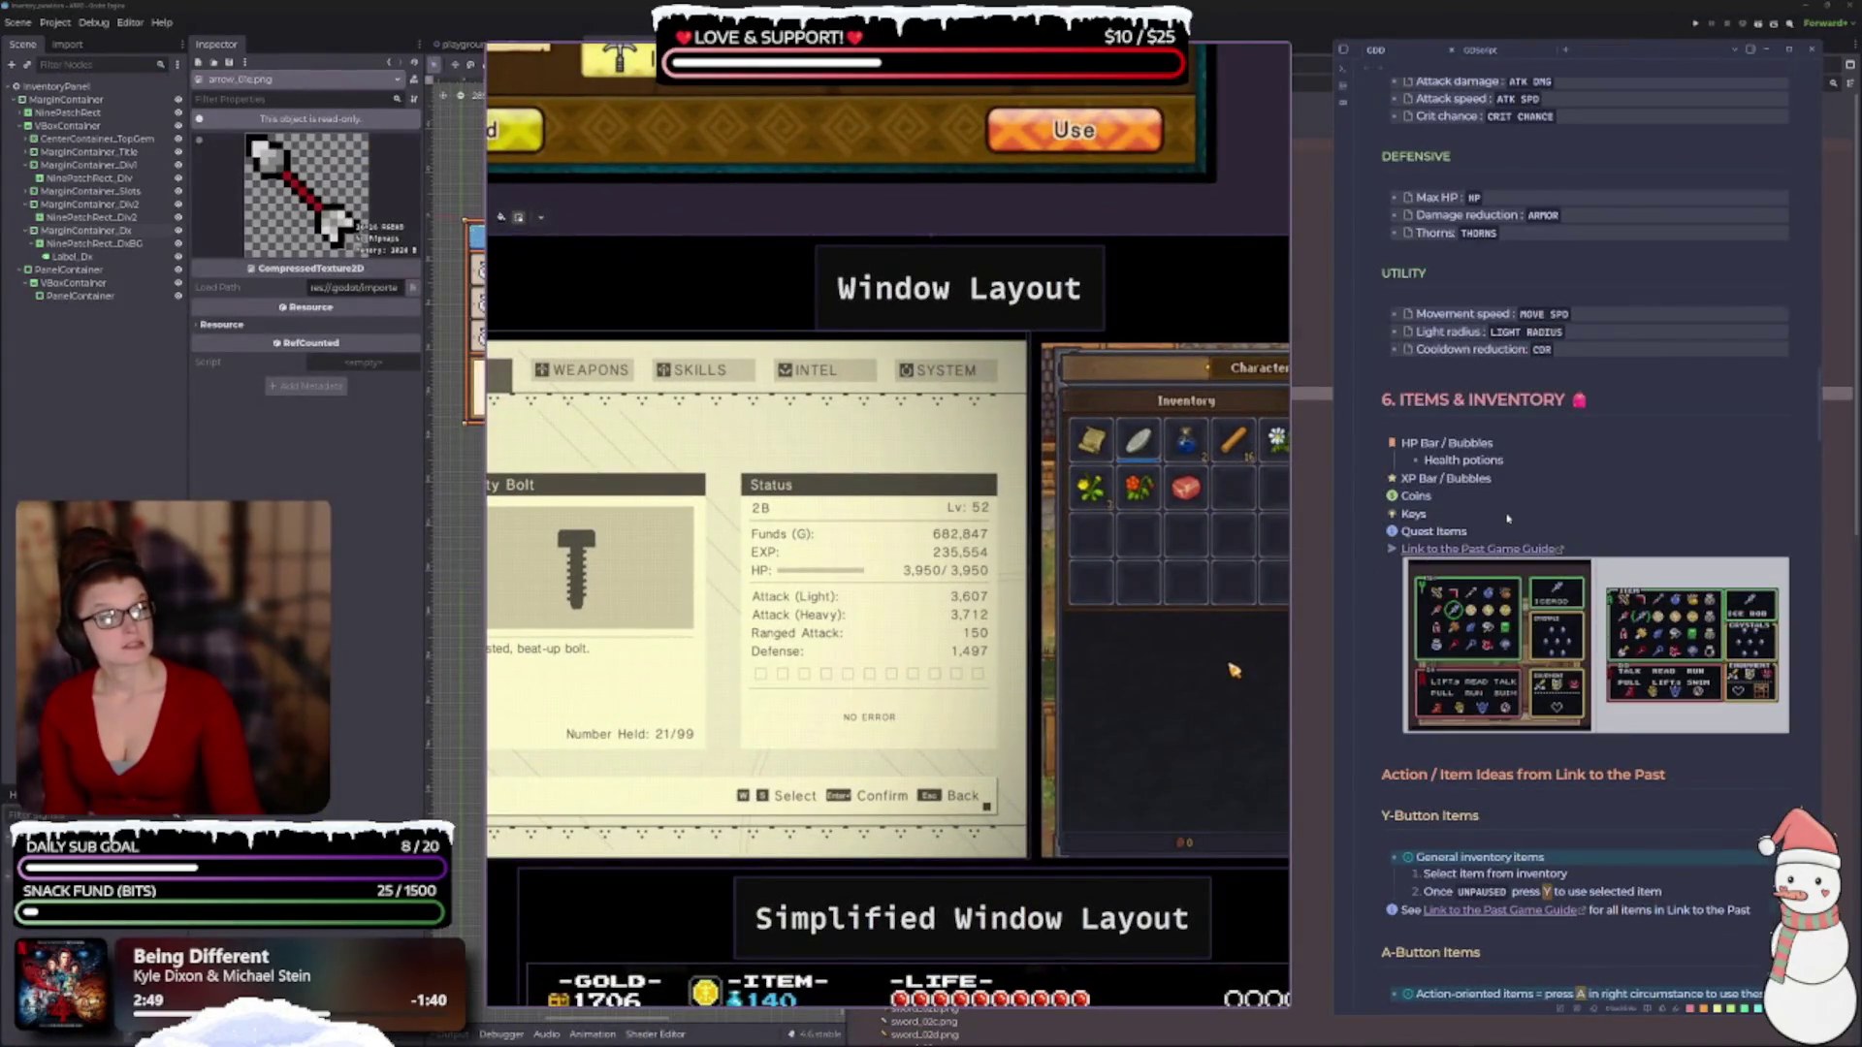
scroll(1506, 520, "up", 5)
scroll(1601, 628, "down", 1)
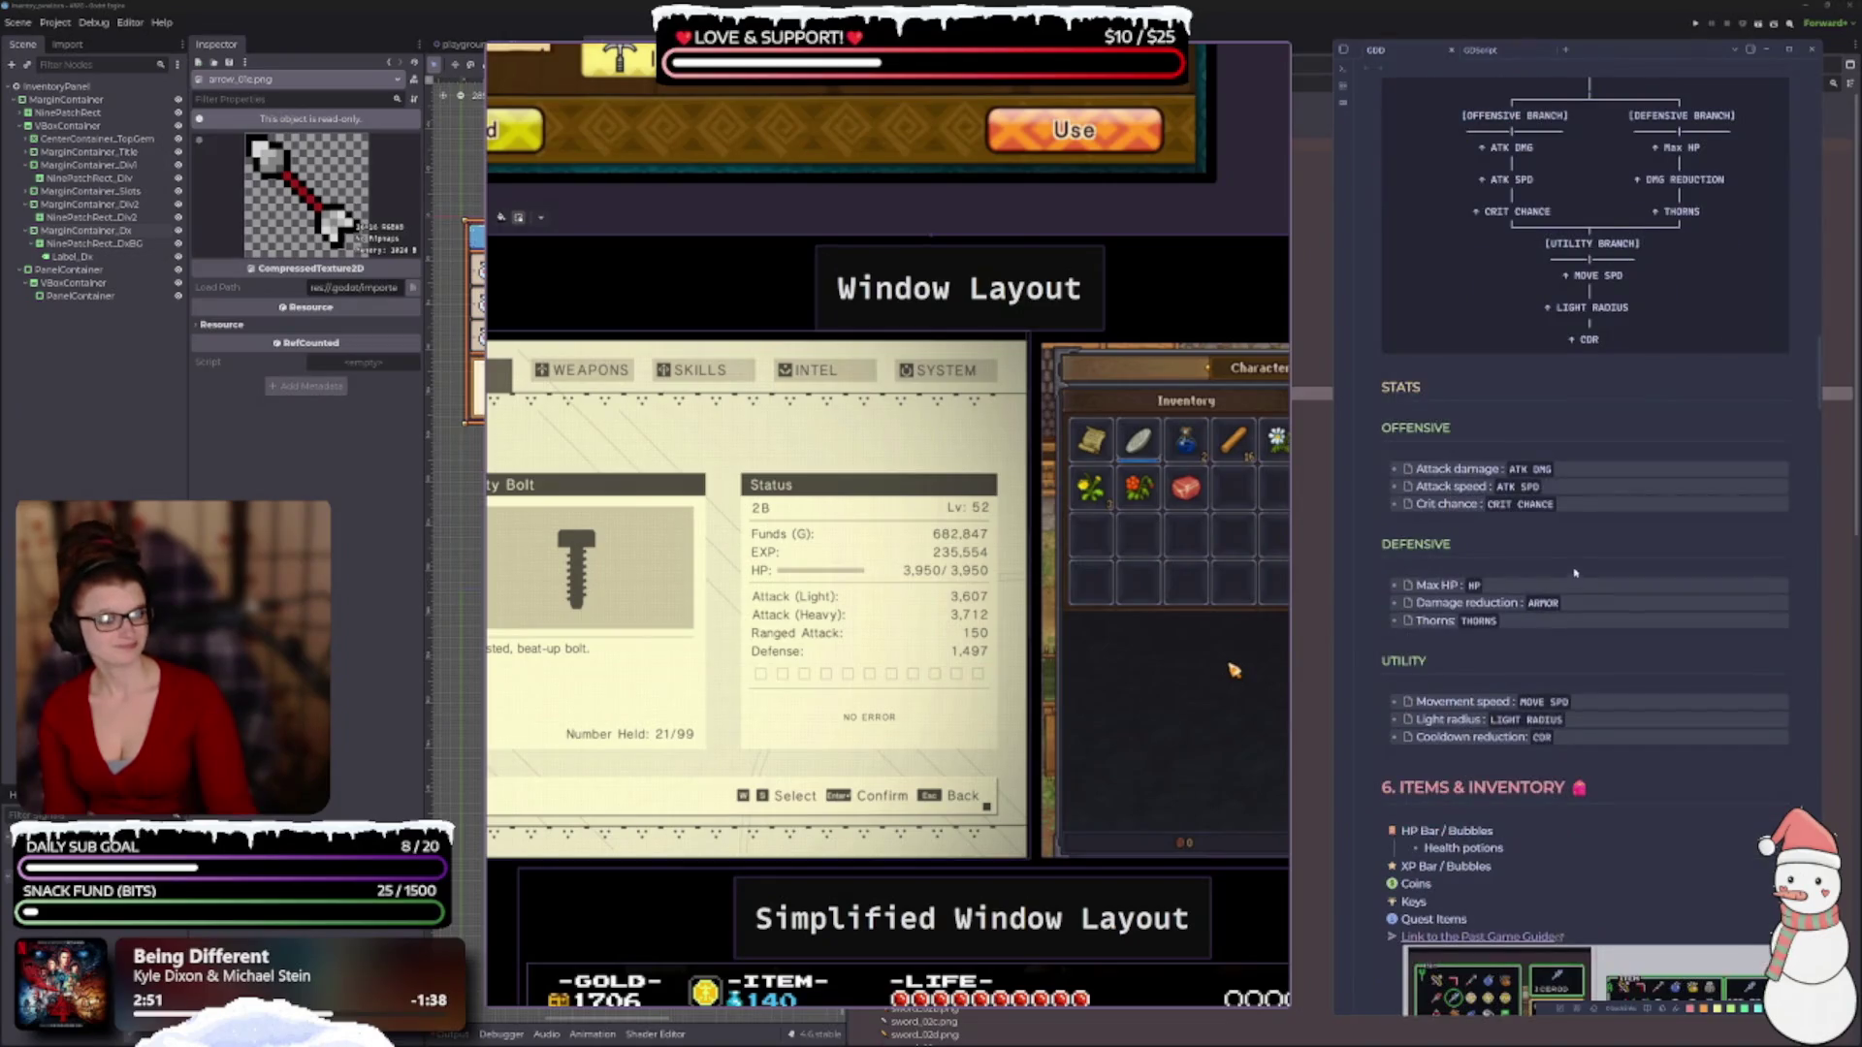
scroll(1580, 582, "down", 2)
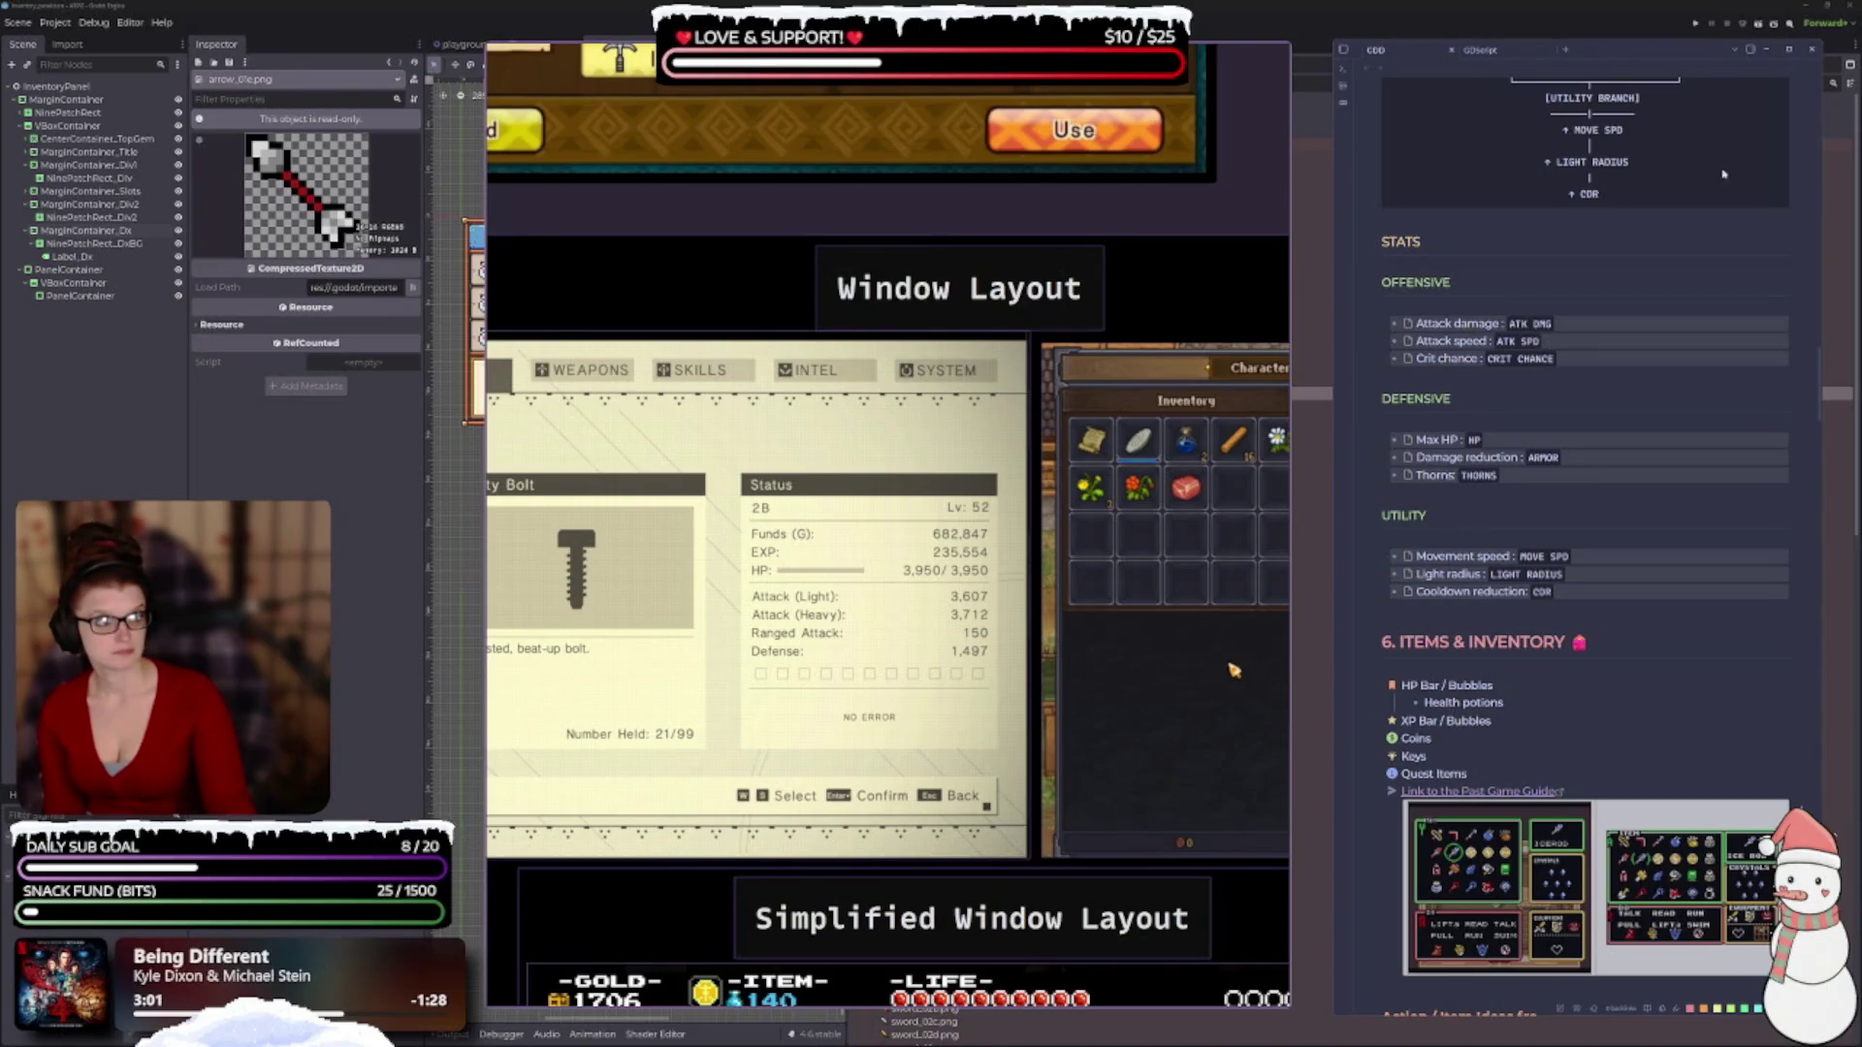
key("ctrl+e")
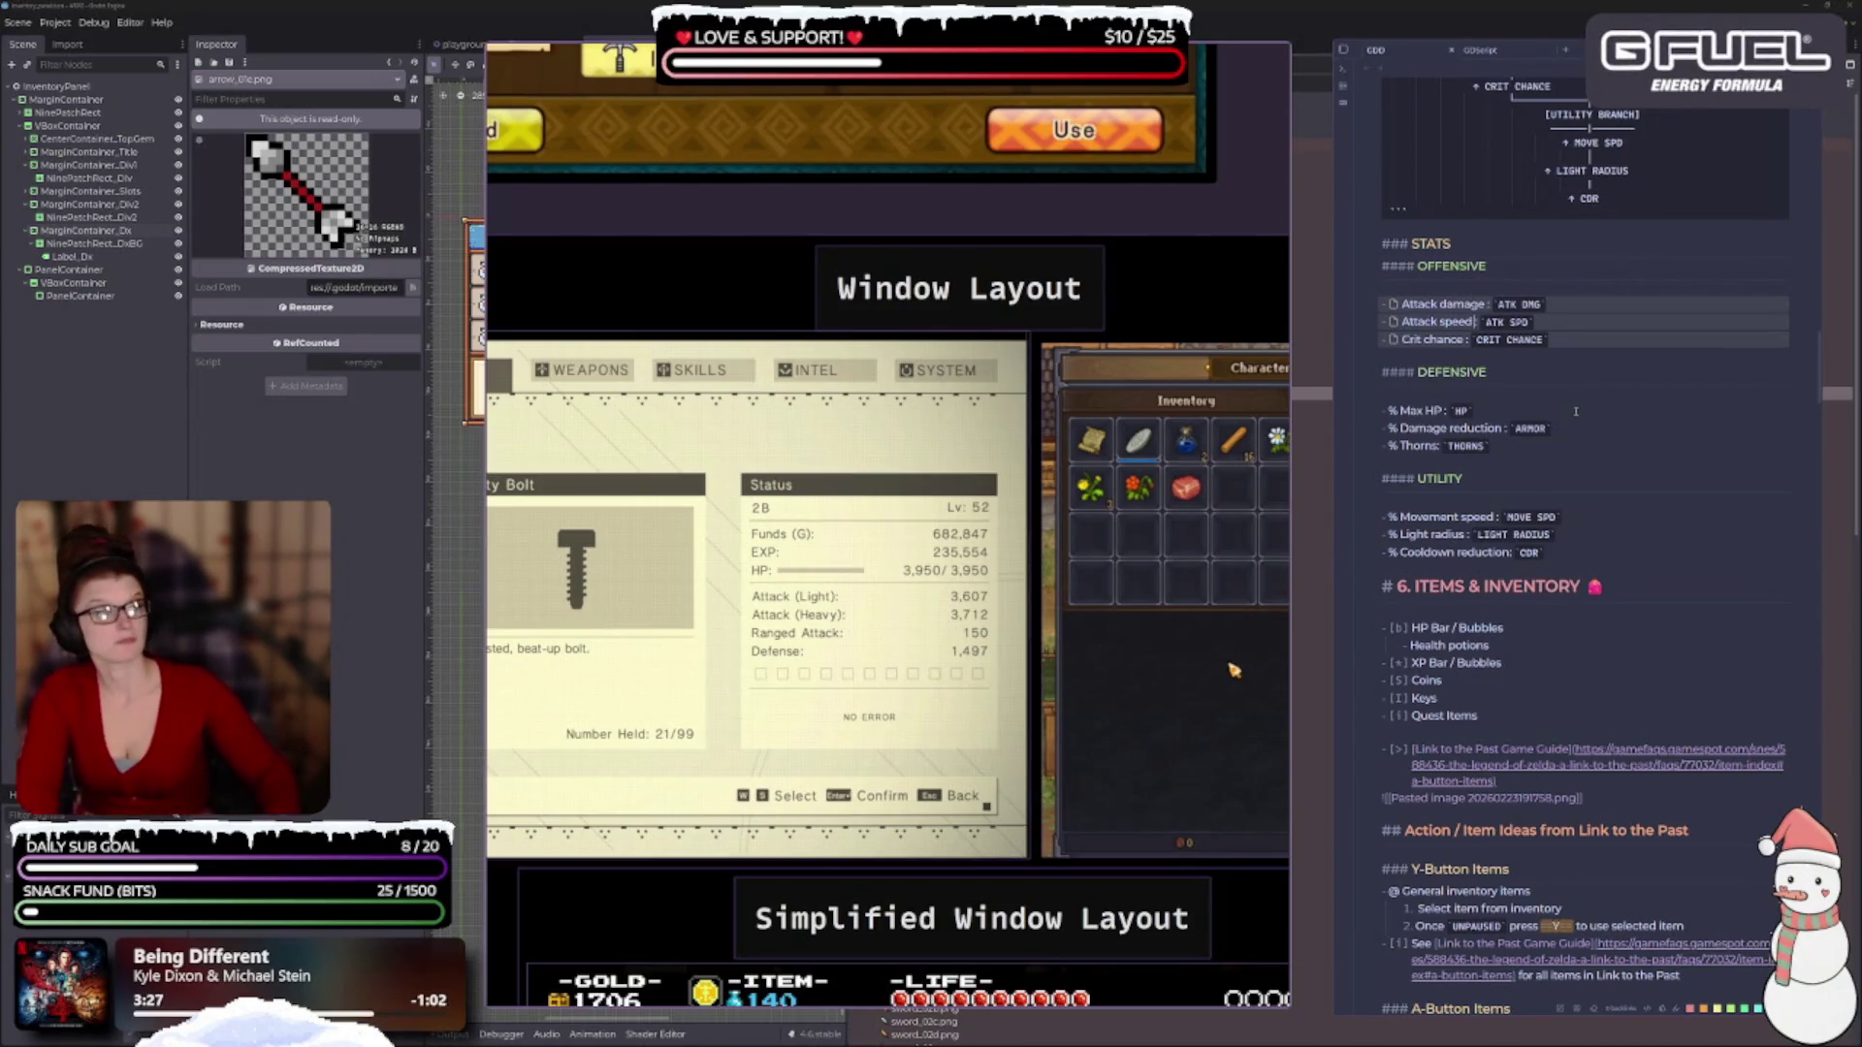
key("BackSpace")
key("BackSpace")
key("BackSpace")
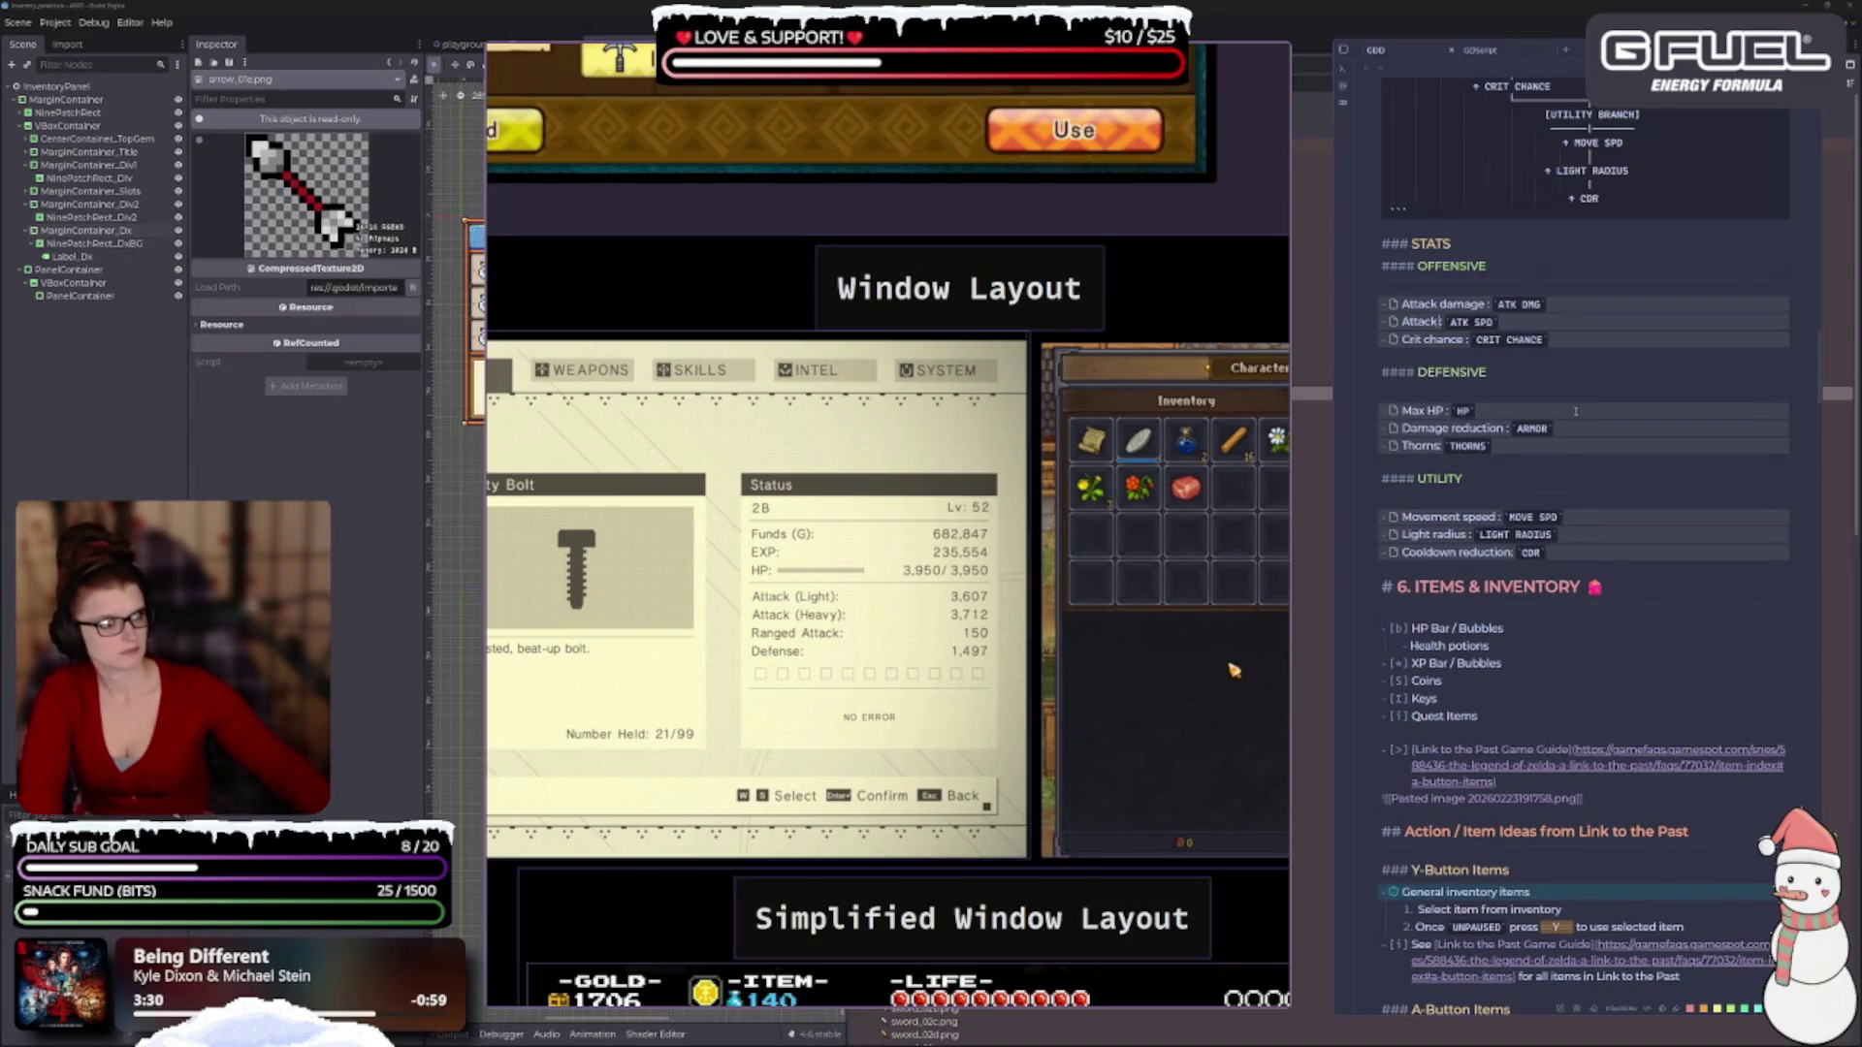
key("BackSpace")
key("BackSpace")
key("BackSpace")
type("Cri")
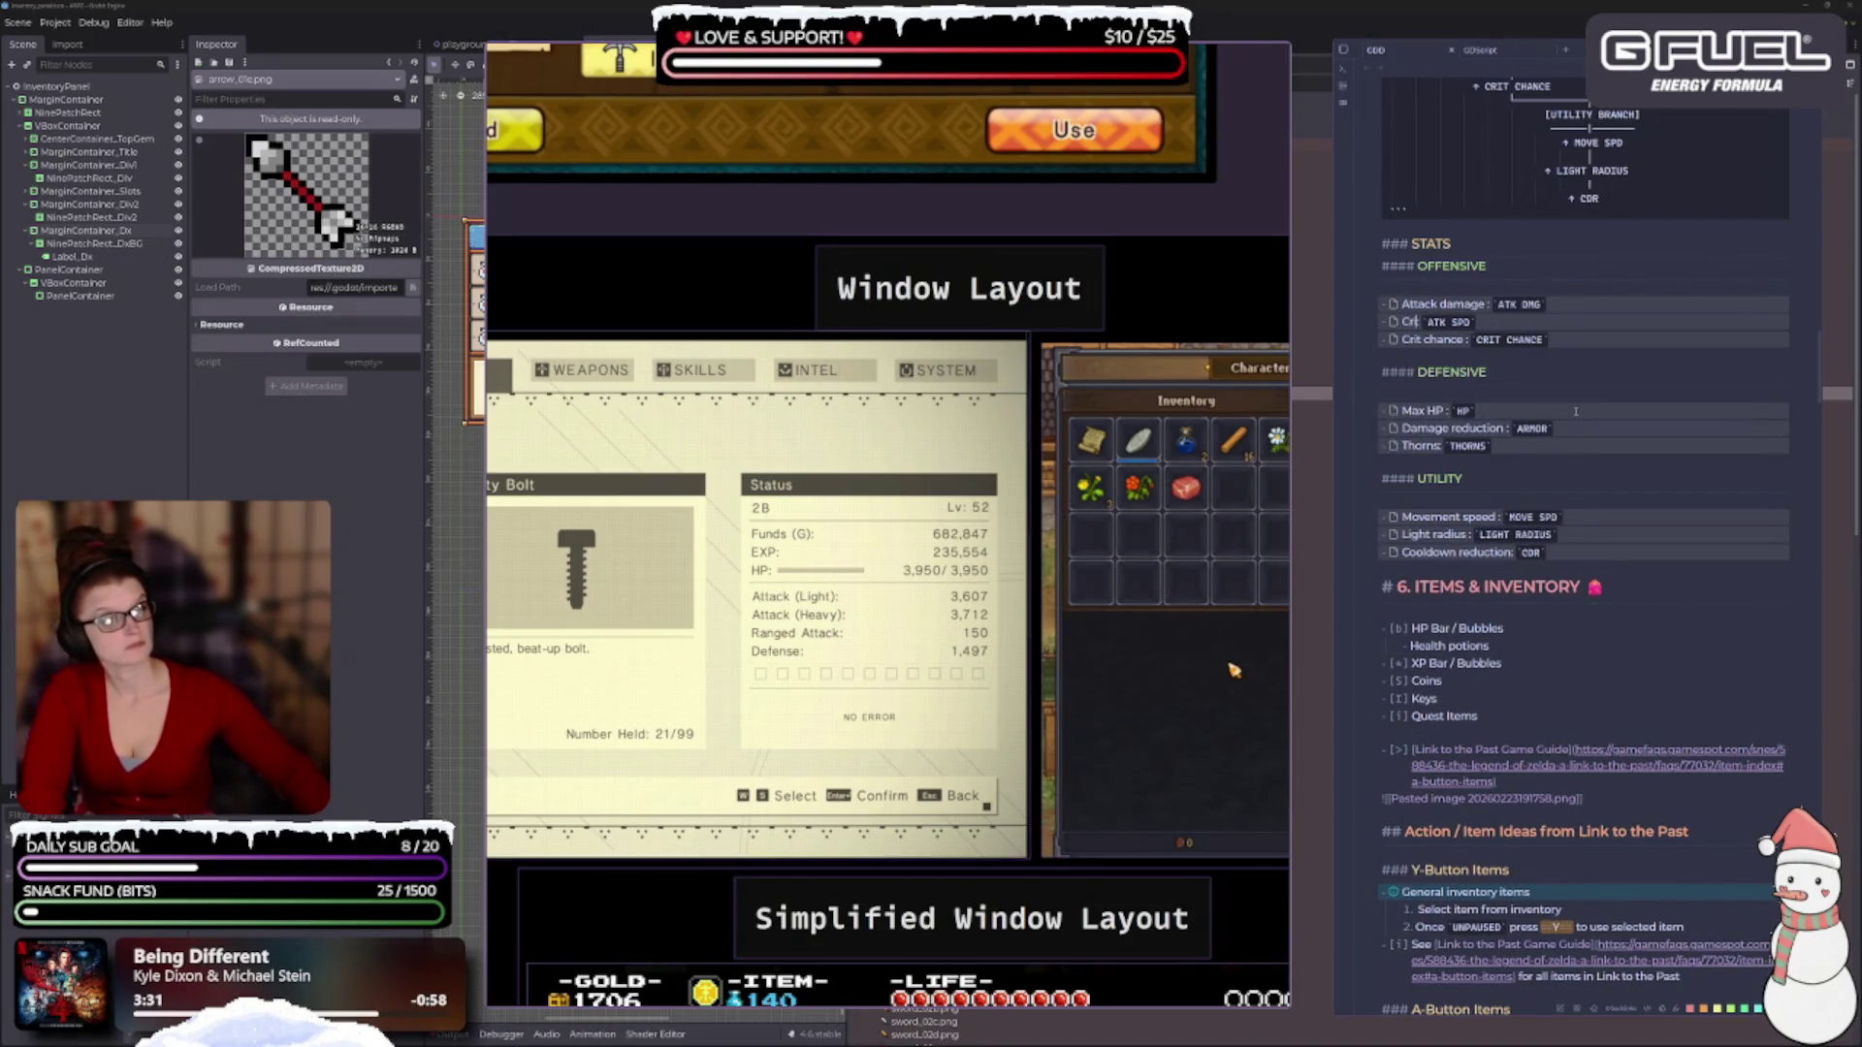
type("t da")
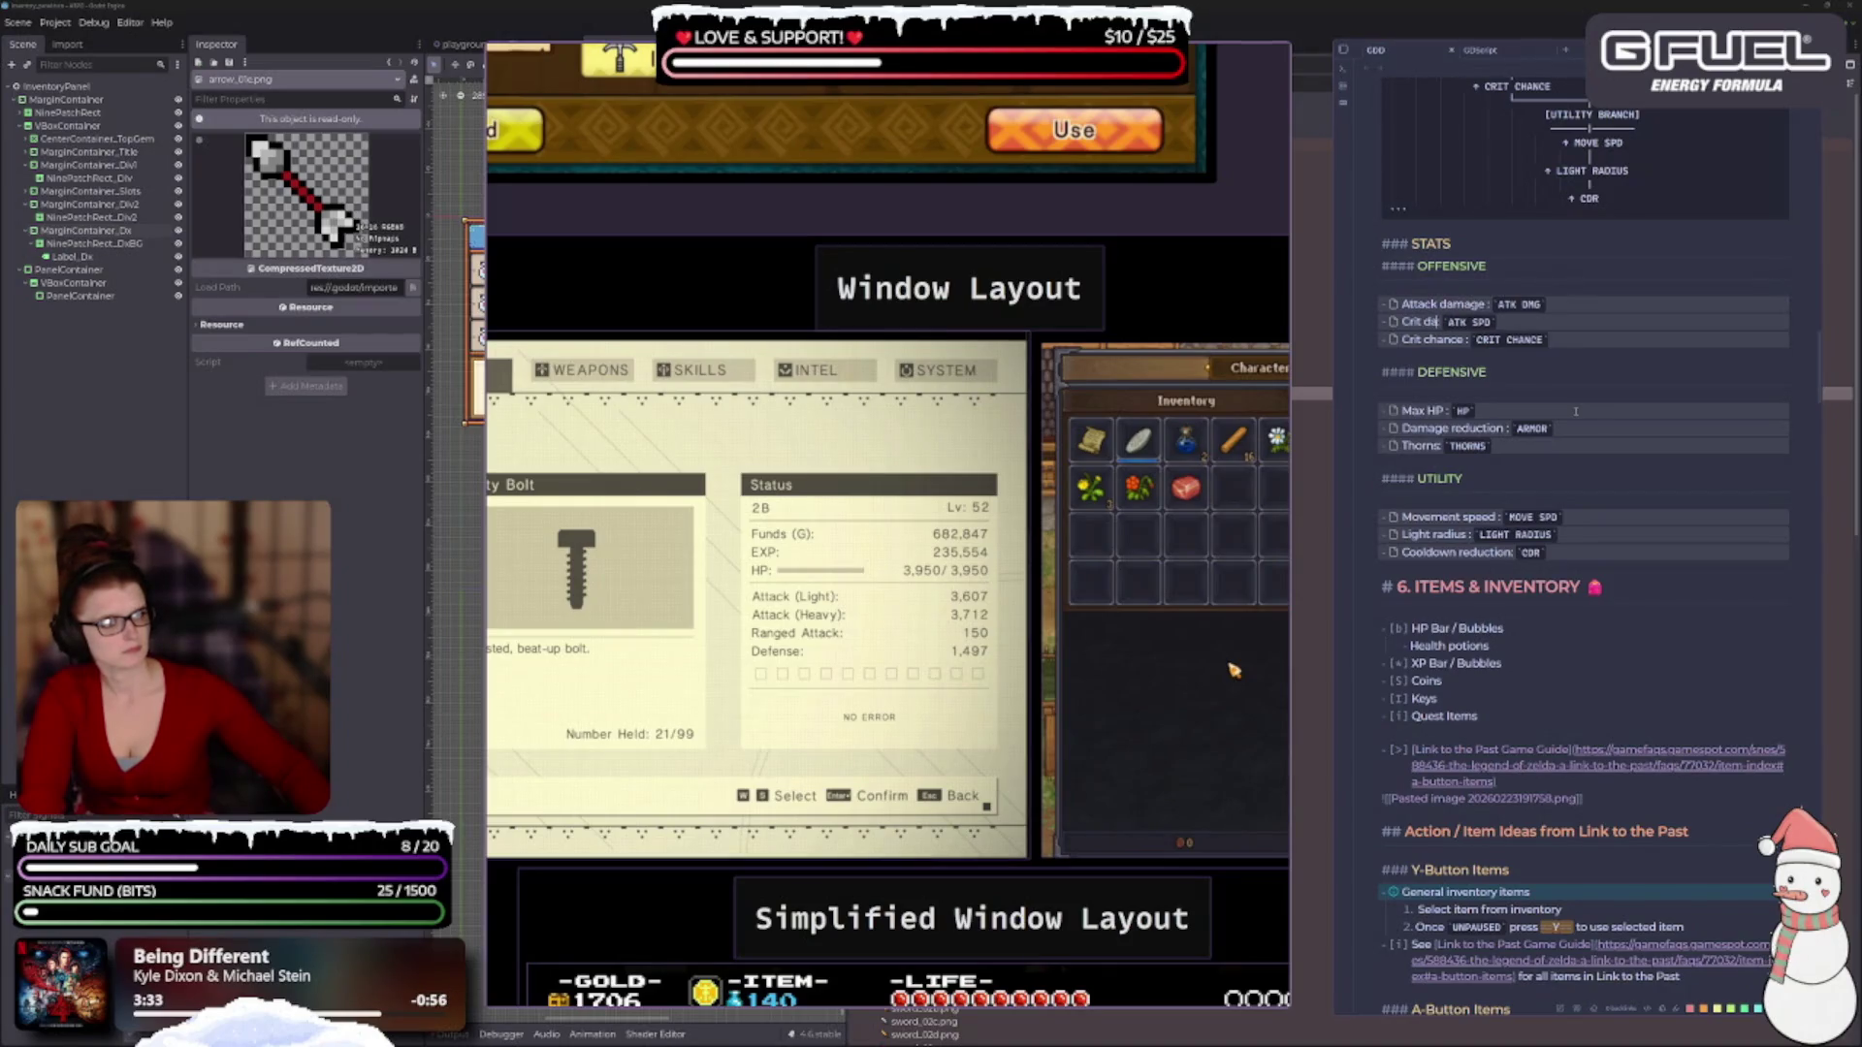
type("mage:")
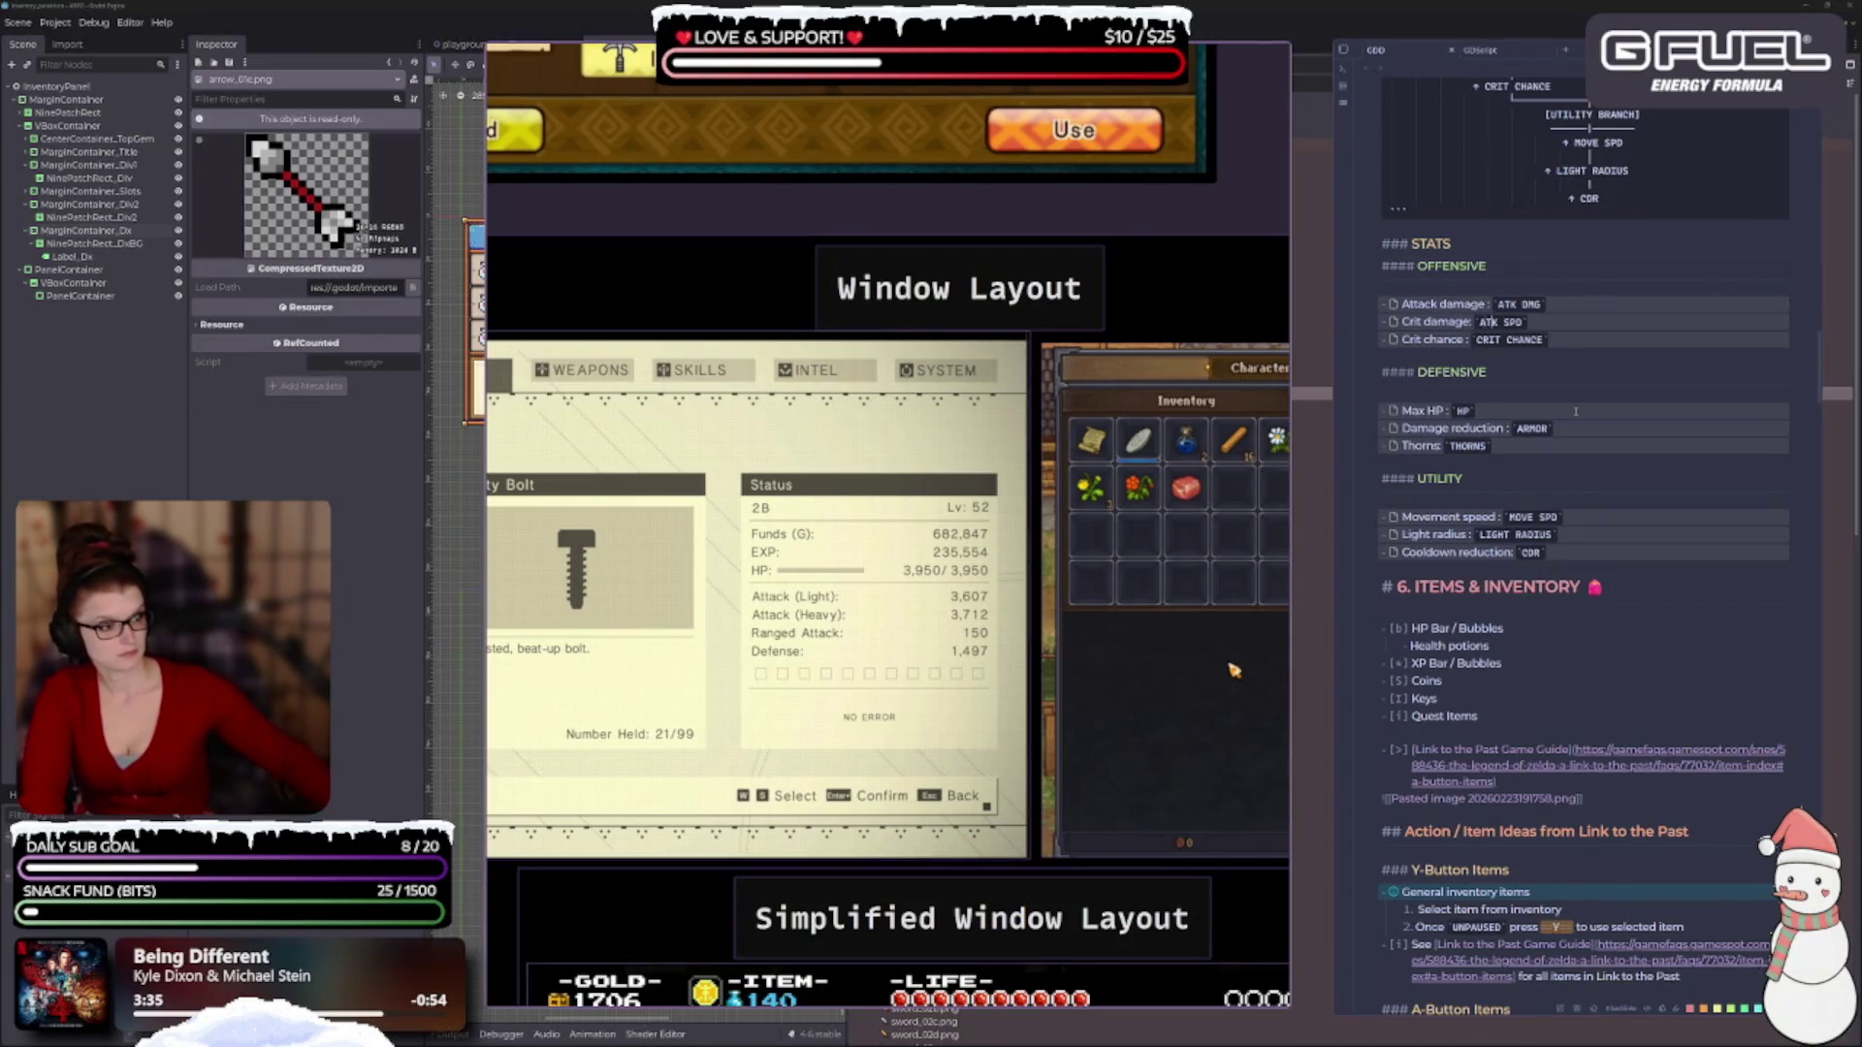
key("BackSpace")
key("BackSpace")
key("BackSpace")
type("CRI")
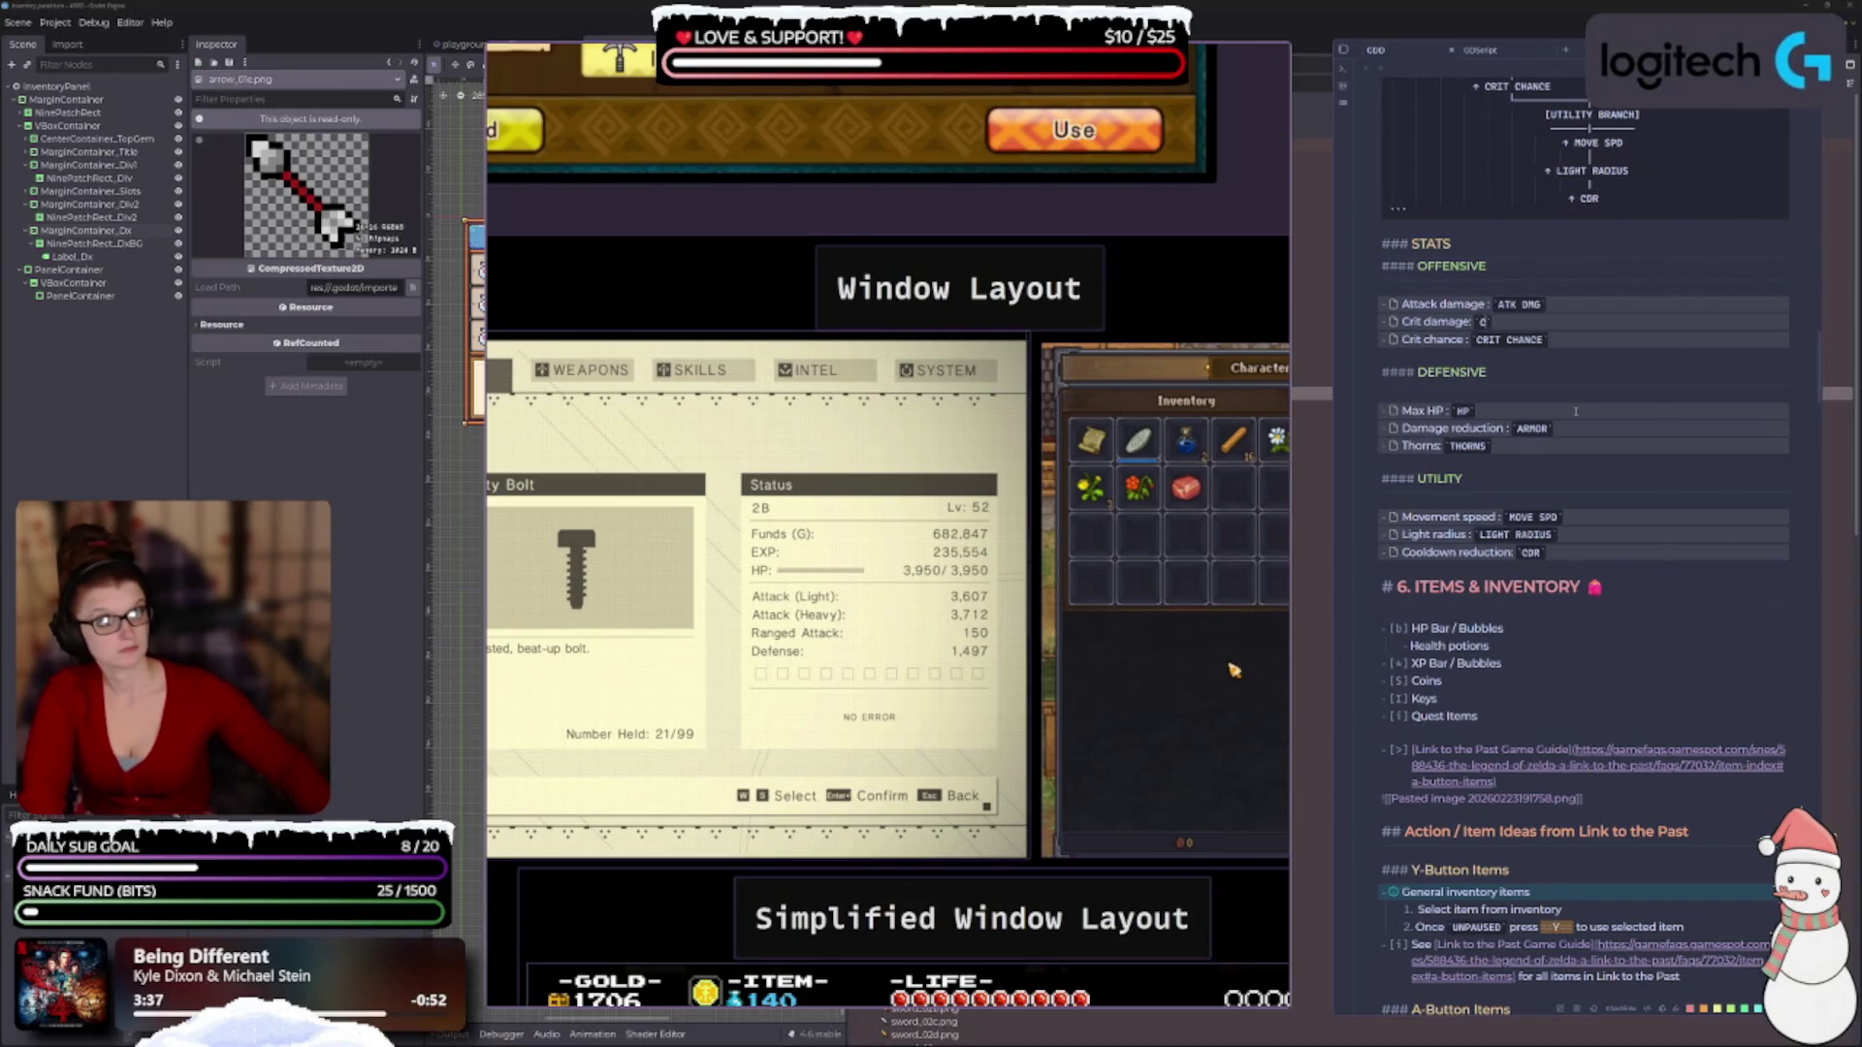
type("T DMG")
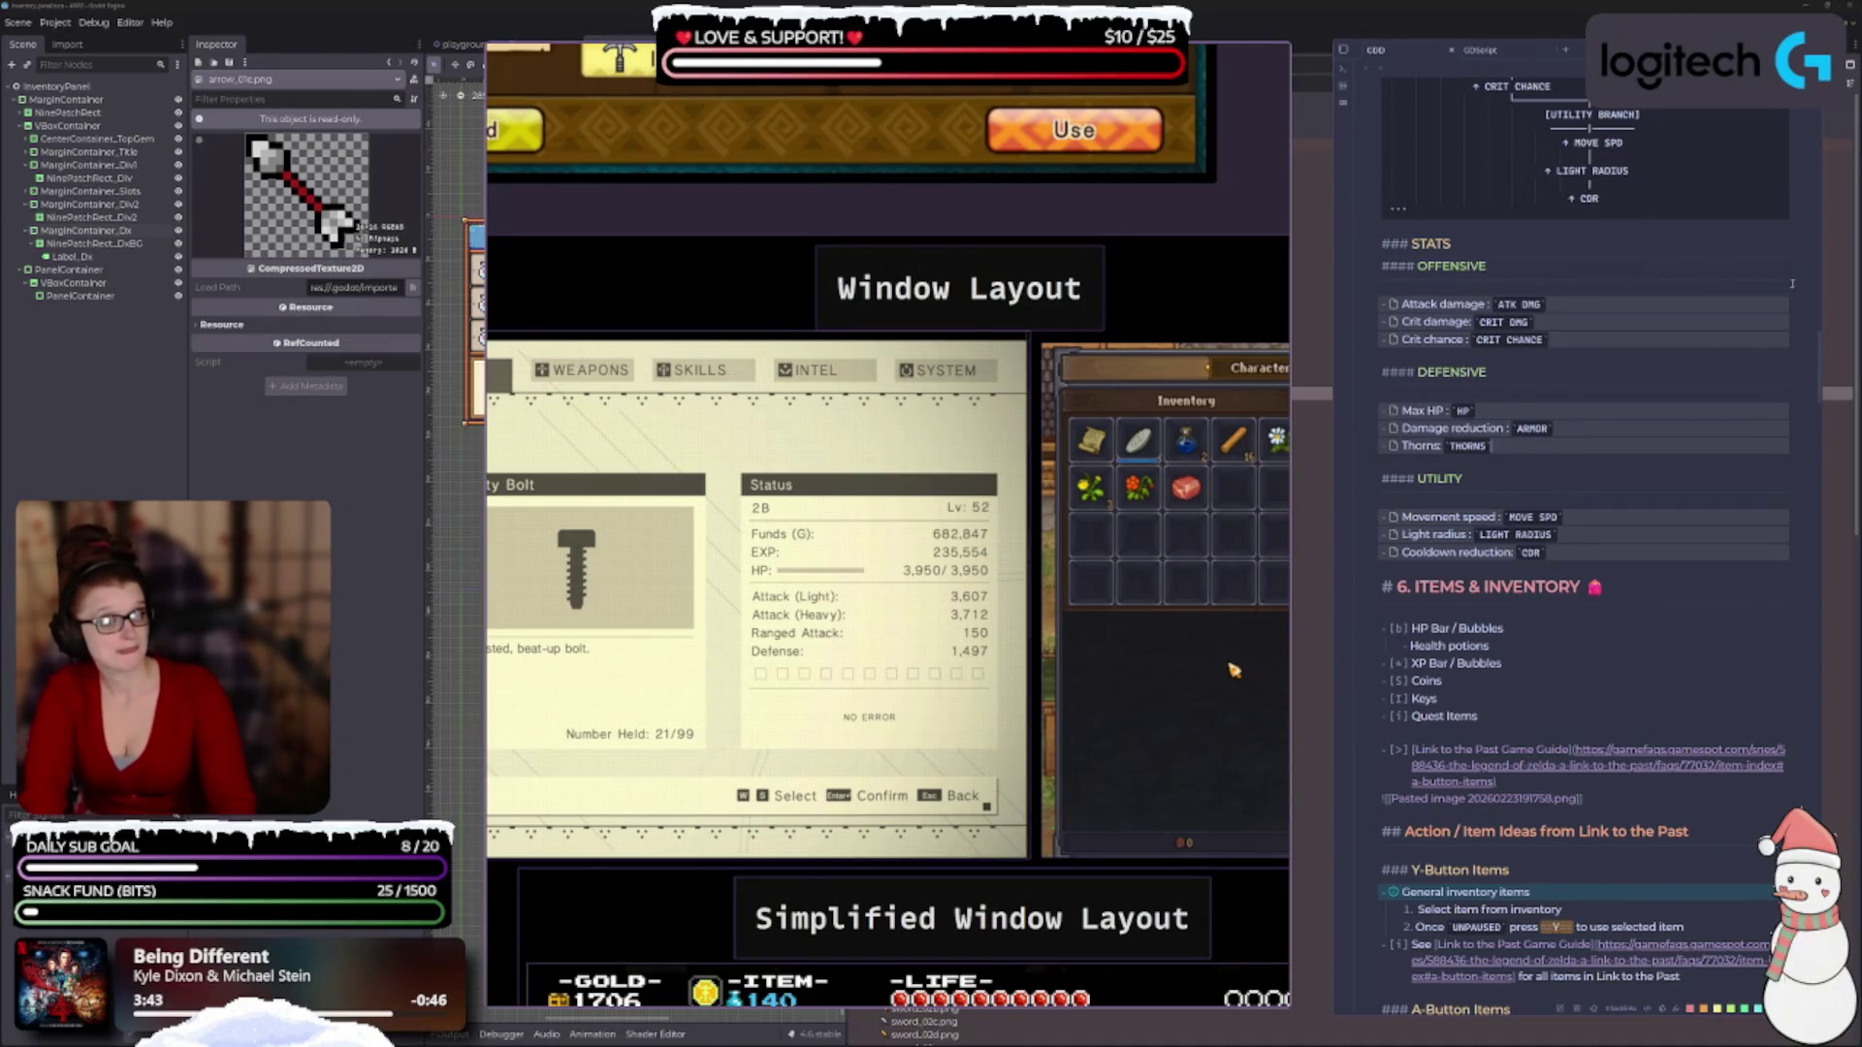
key("ctrl+e")
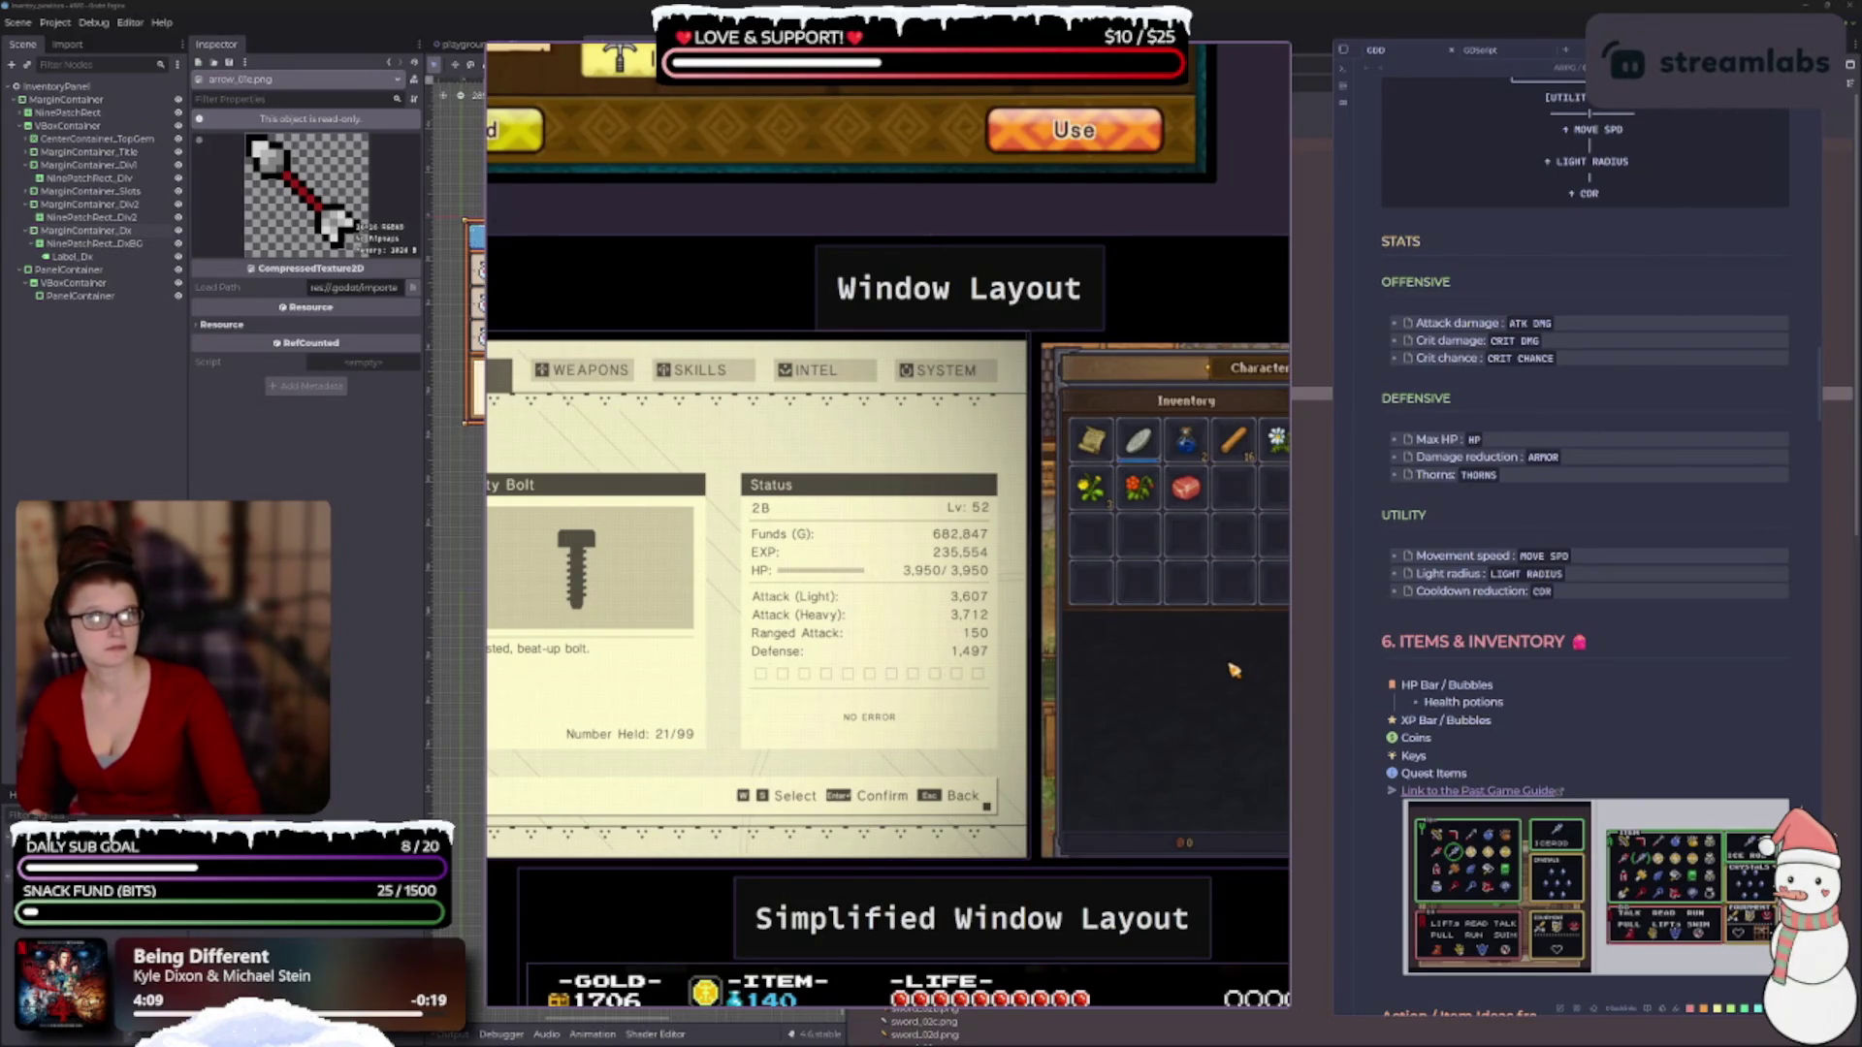
key("ctrl+e")
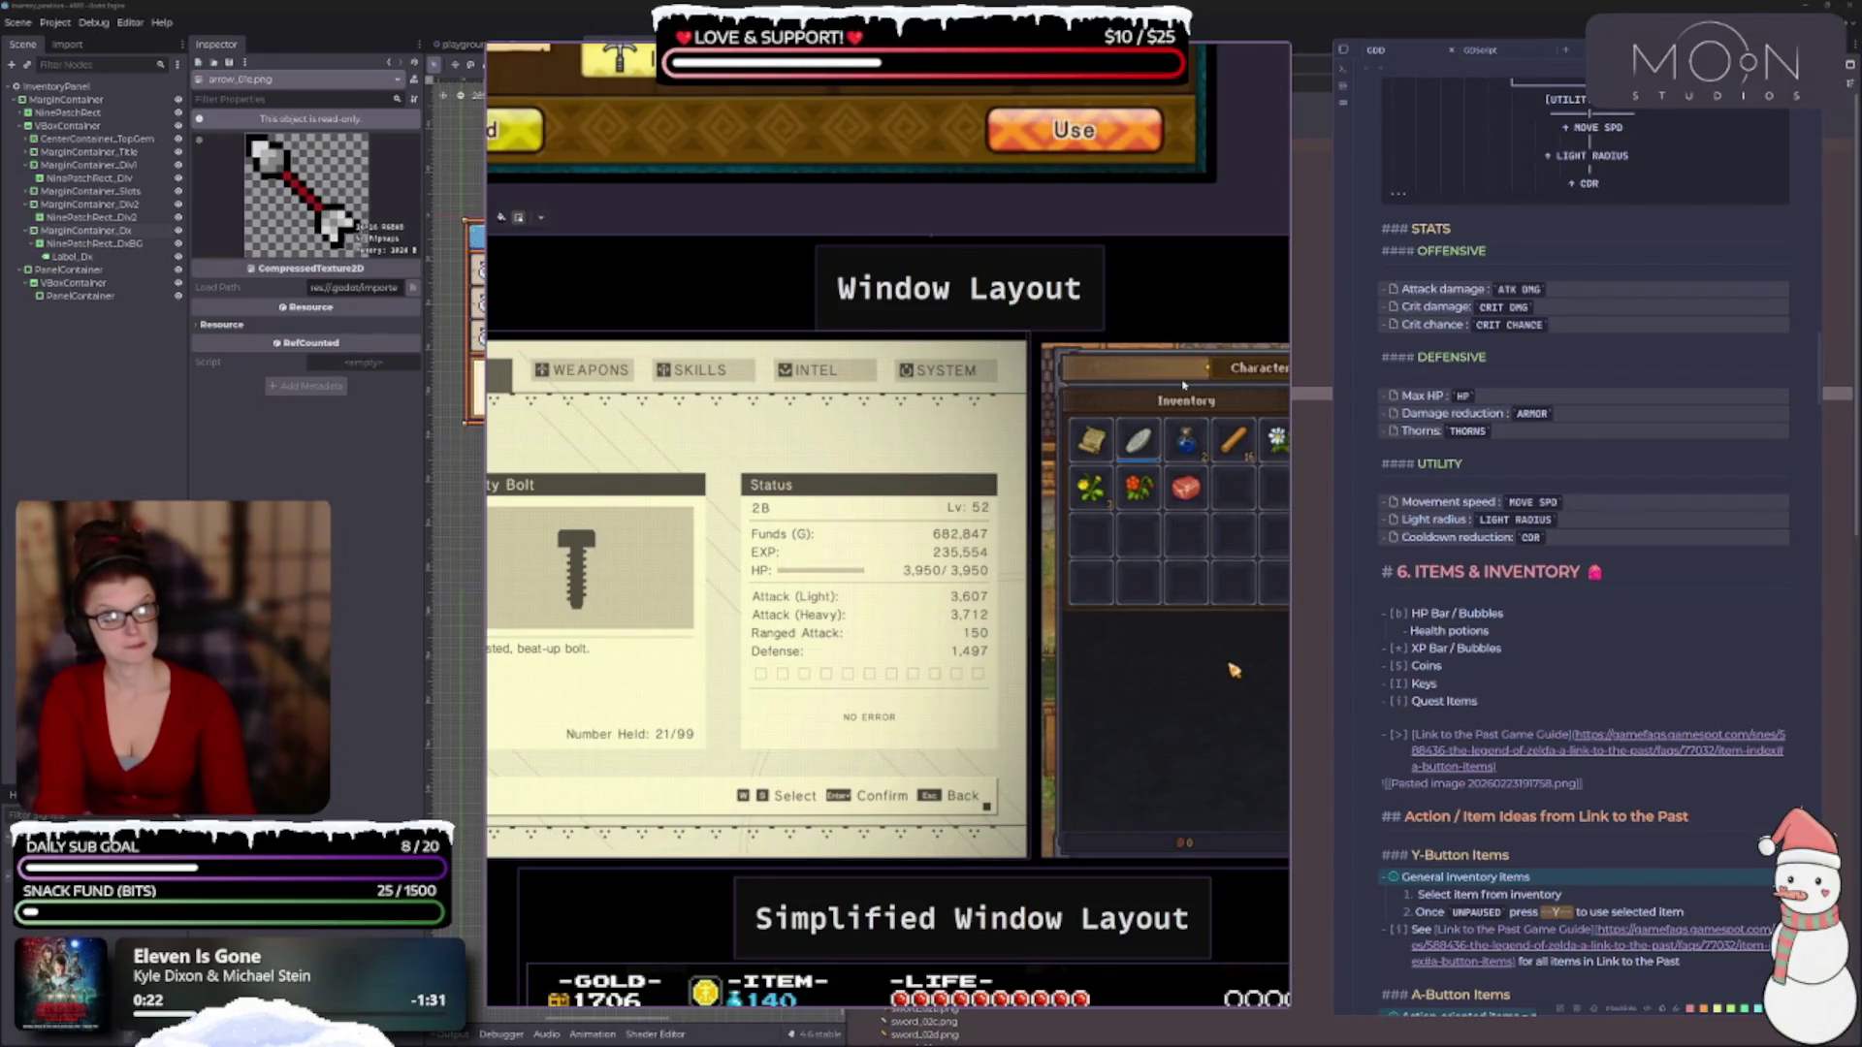
Erase the 'HP' part of the 'Max HP' label under Defensive stats.
key("BackSpace")
key("BackSpace")
key("BackSpace")
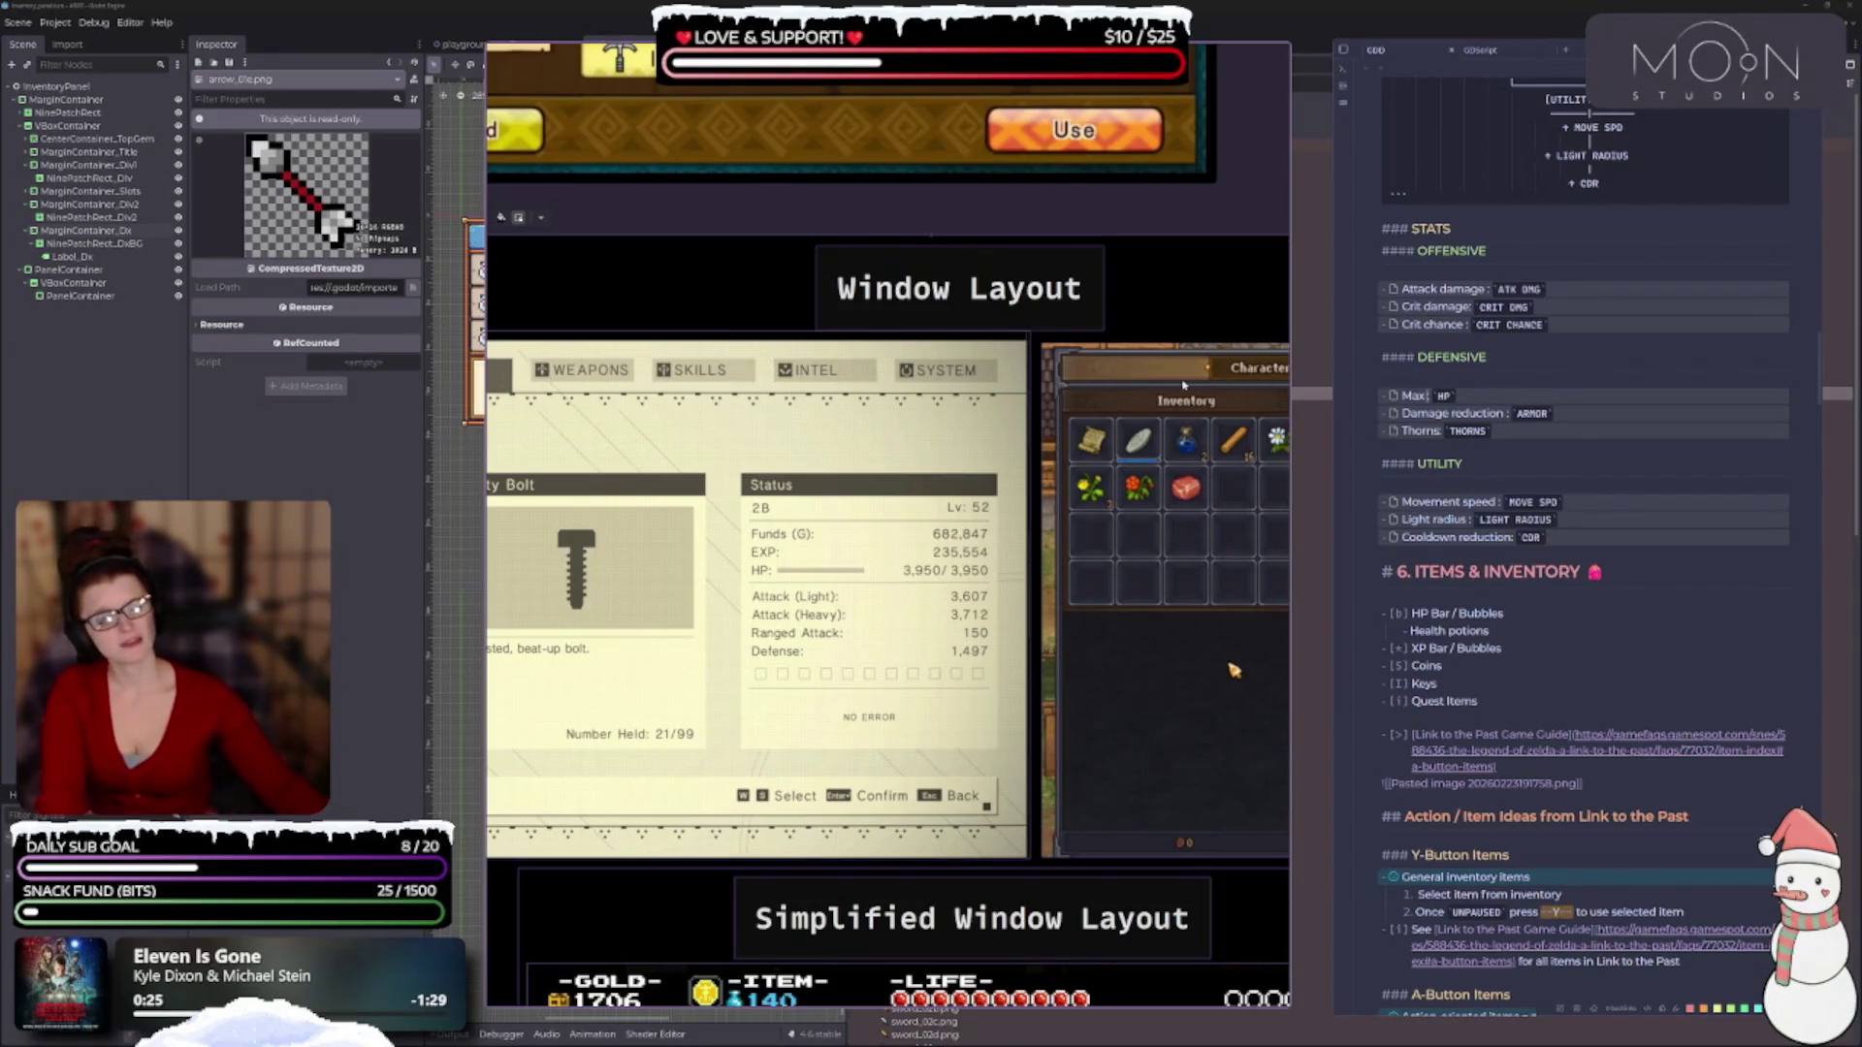
Relabel the first Defensive stat 'Stun duration' with a STUN DURATION tag.
key("BackSpace")
type("Stun")
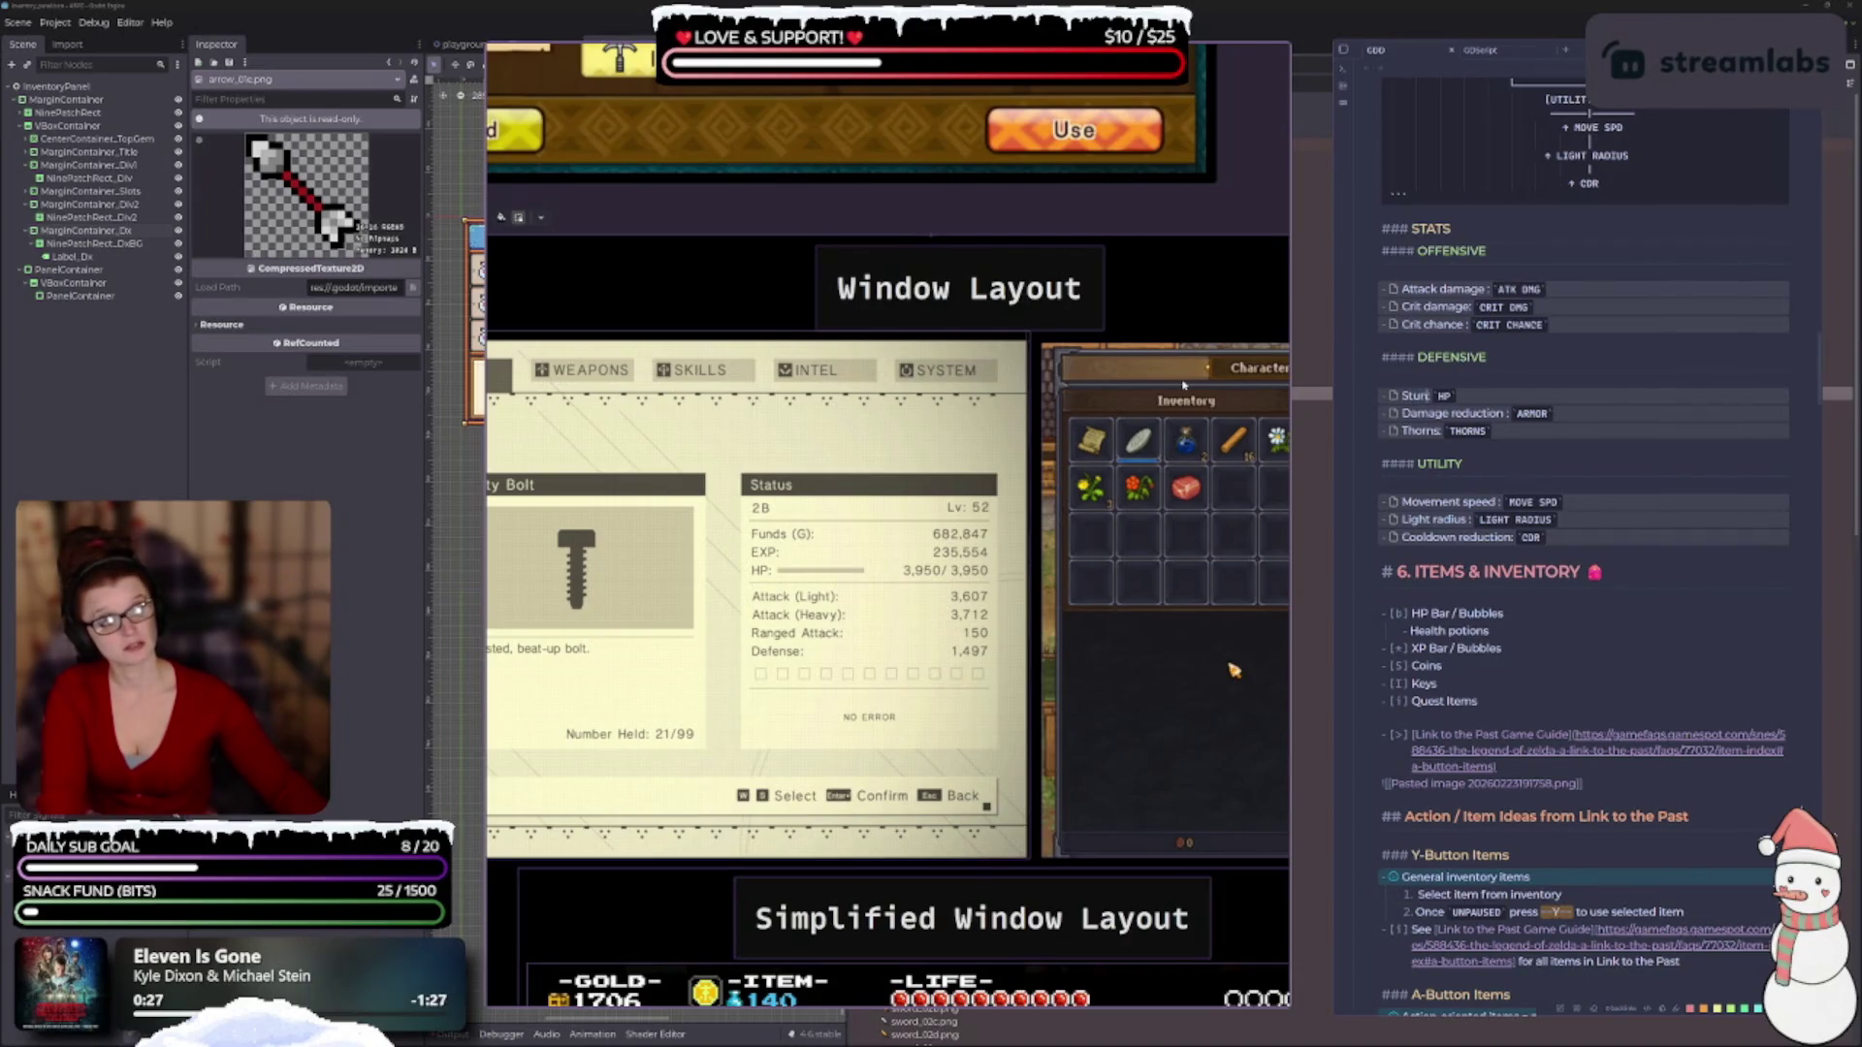
type(" durat")
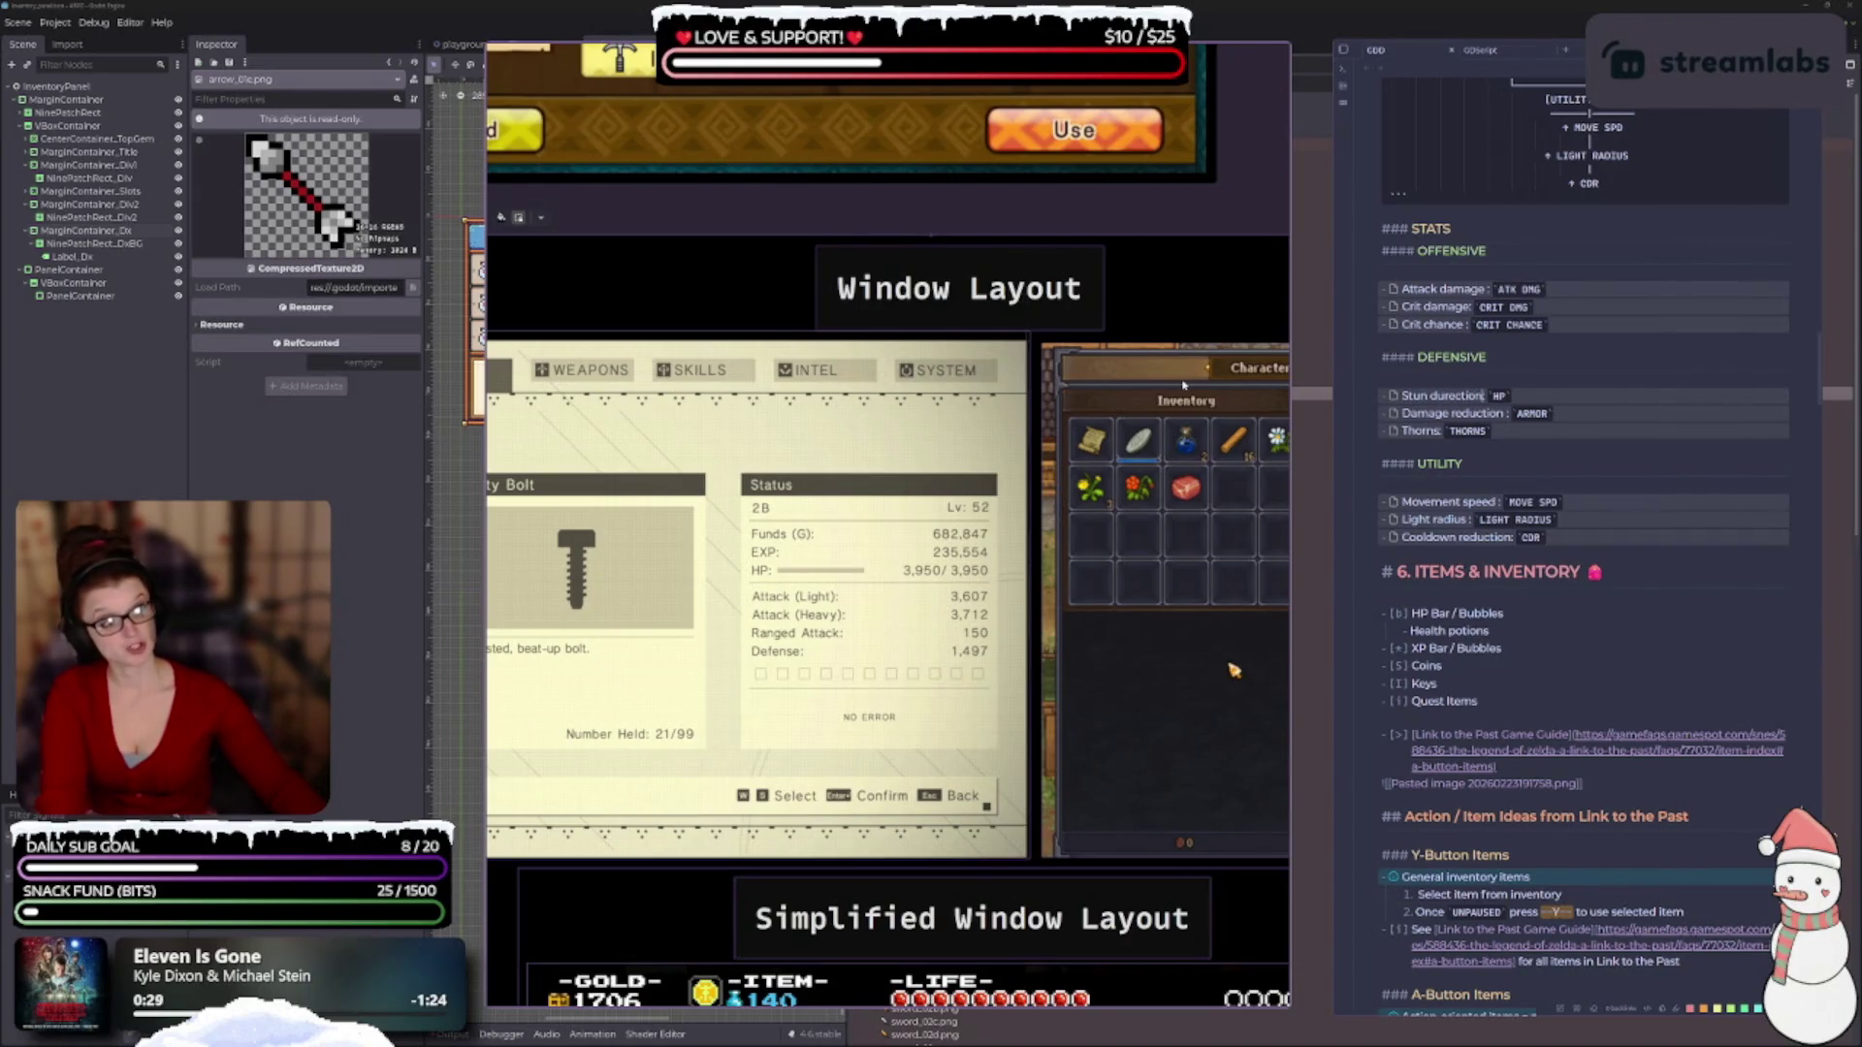
type("ion")
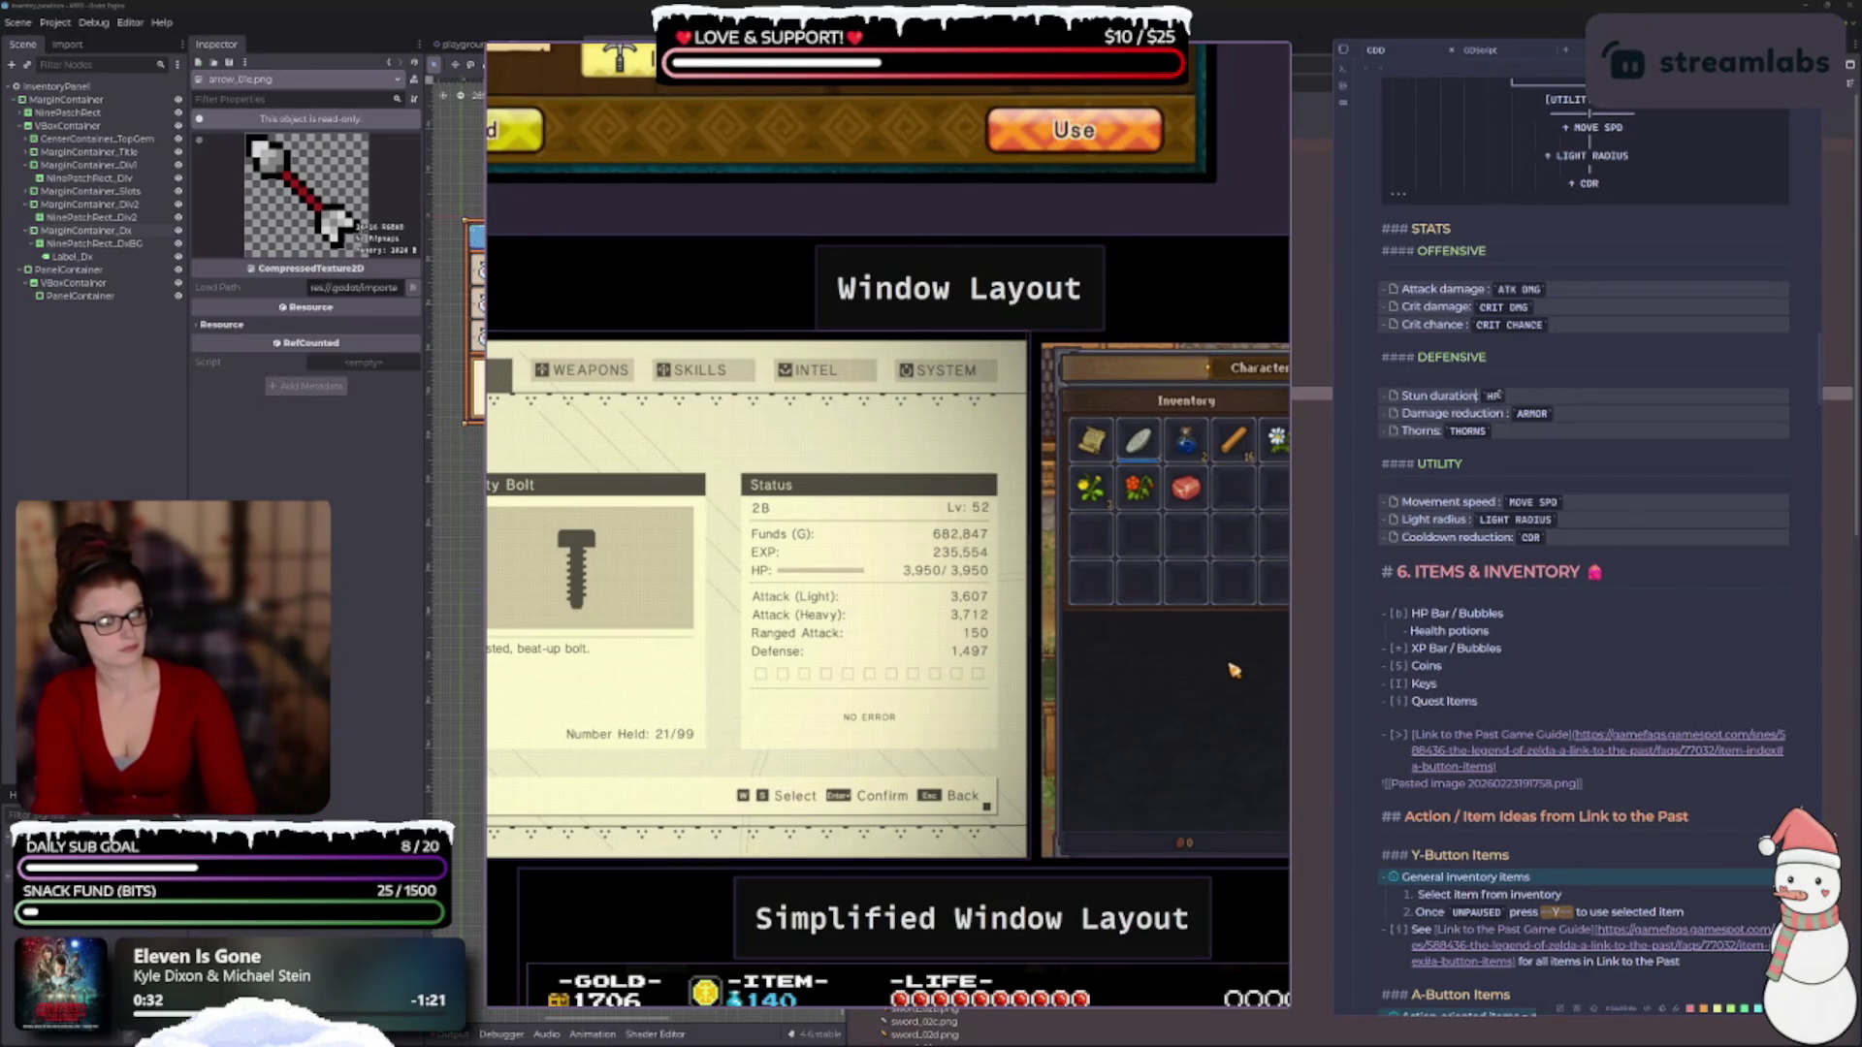
double_click(1493, 396)
type("s")
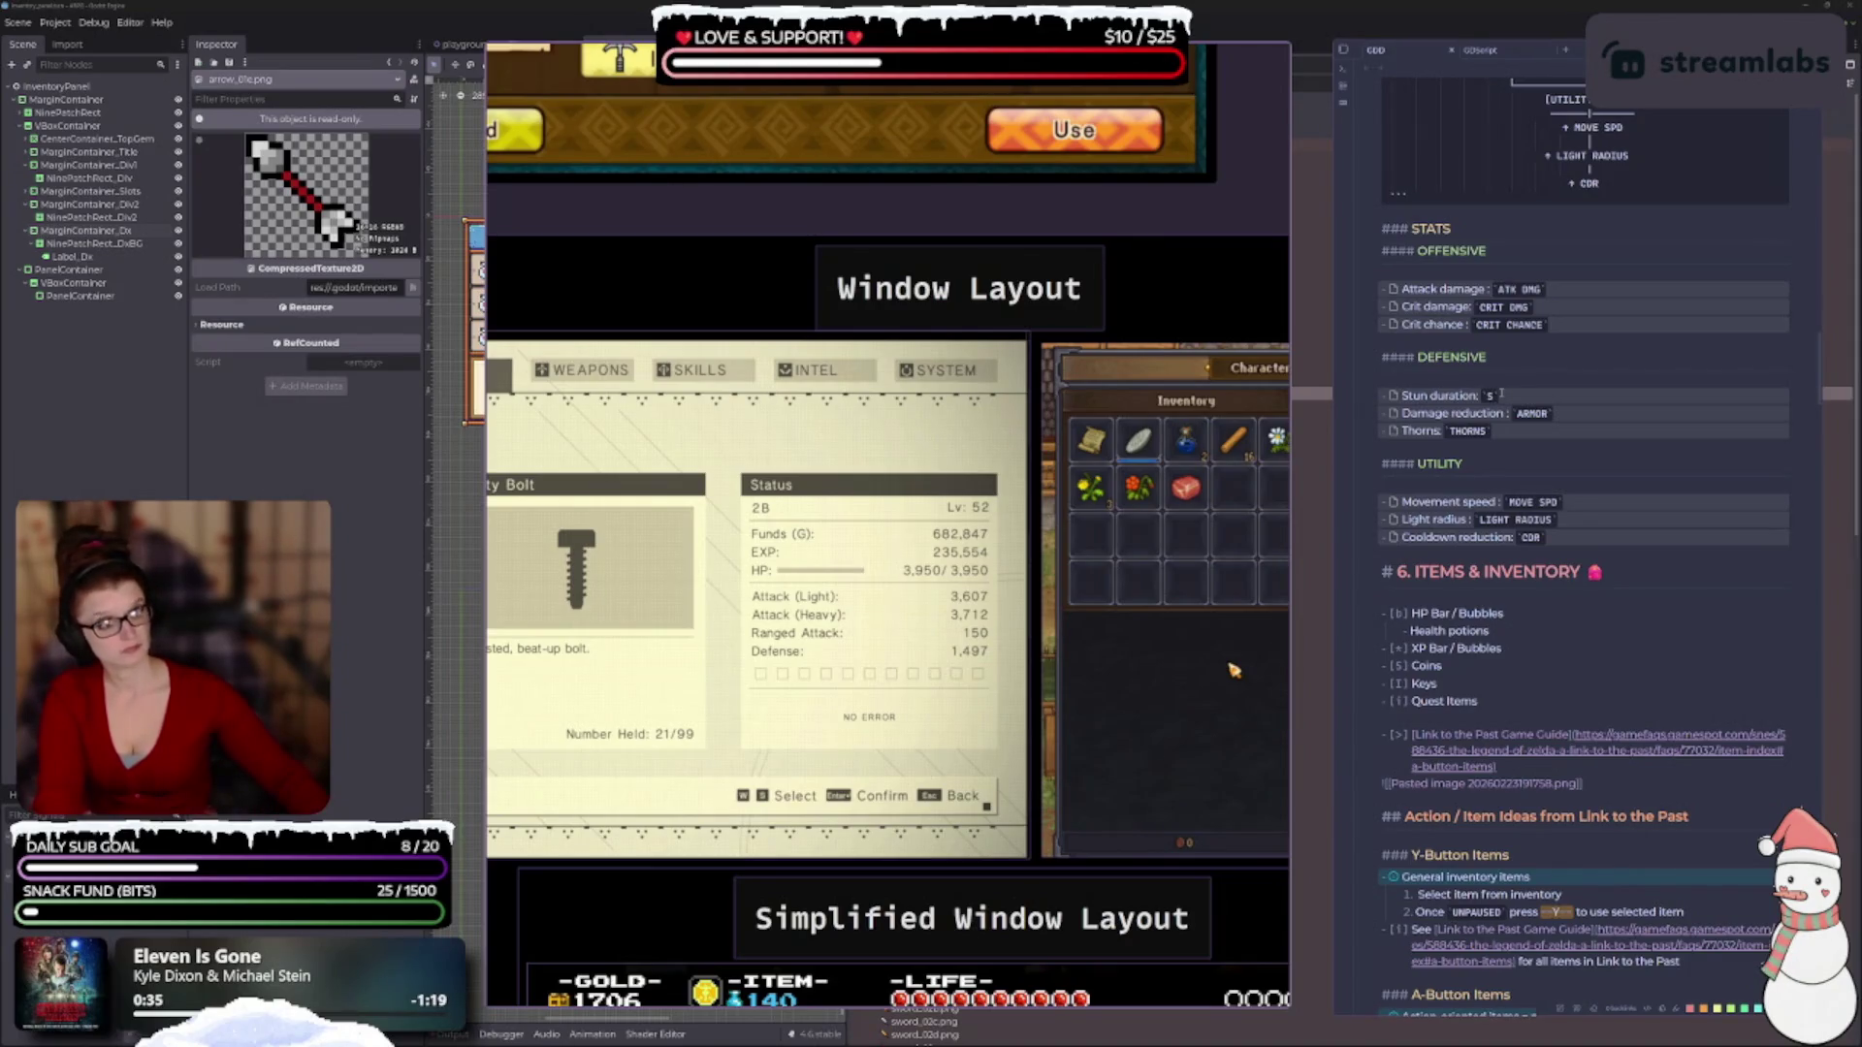
type("TUN")
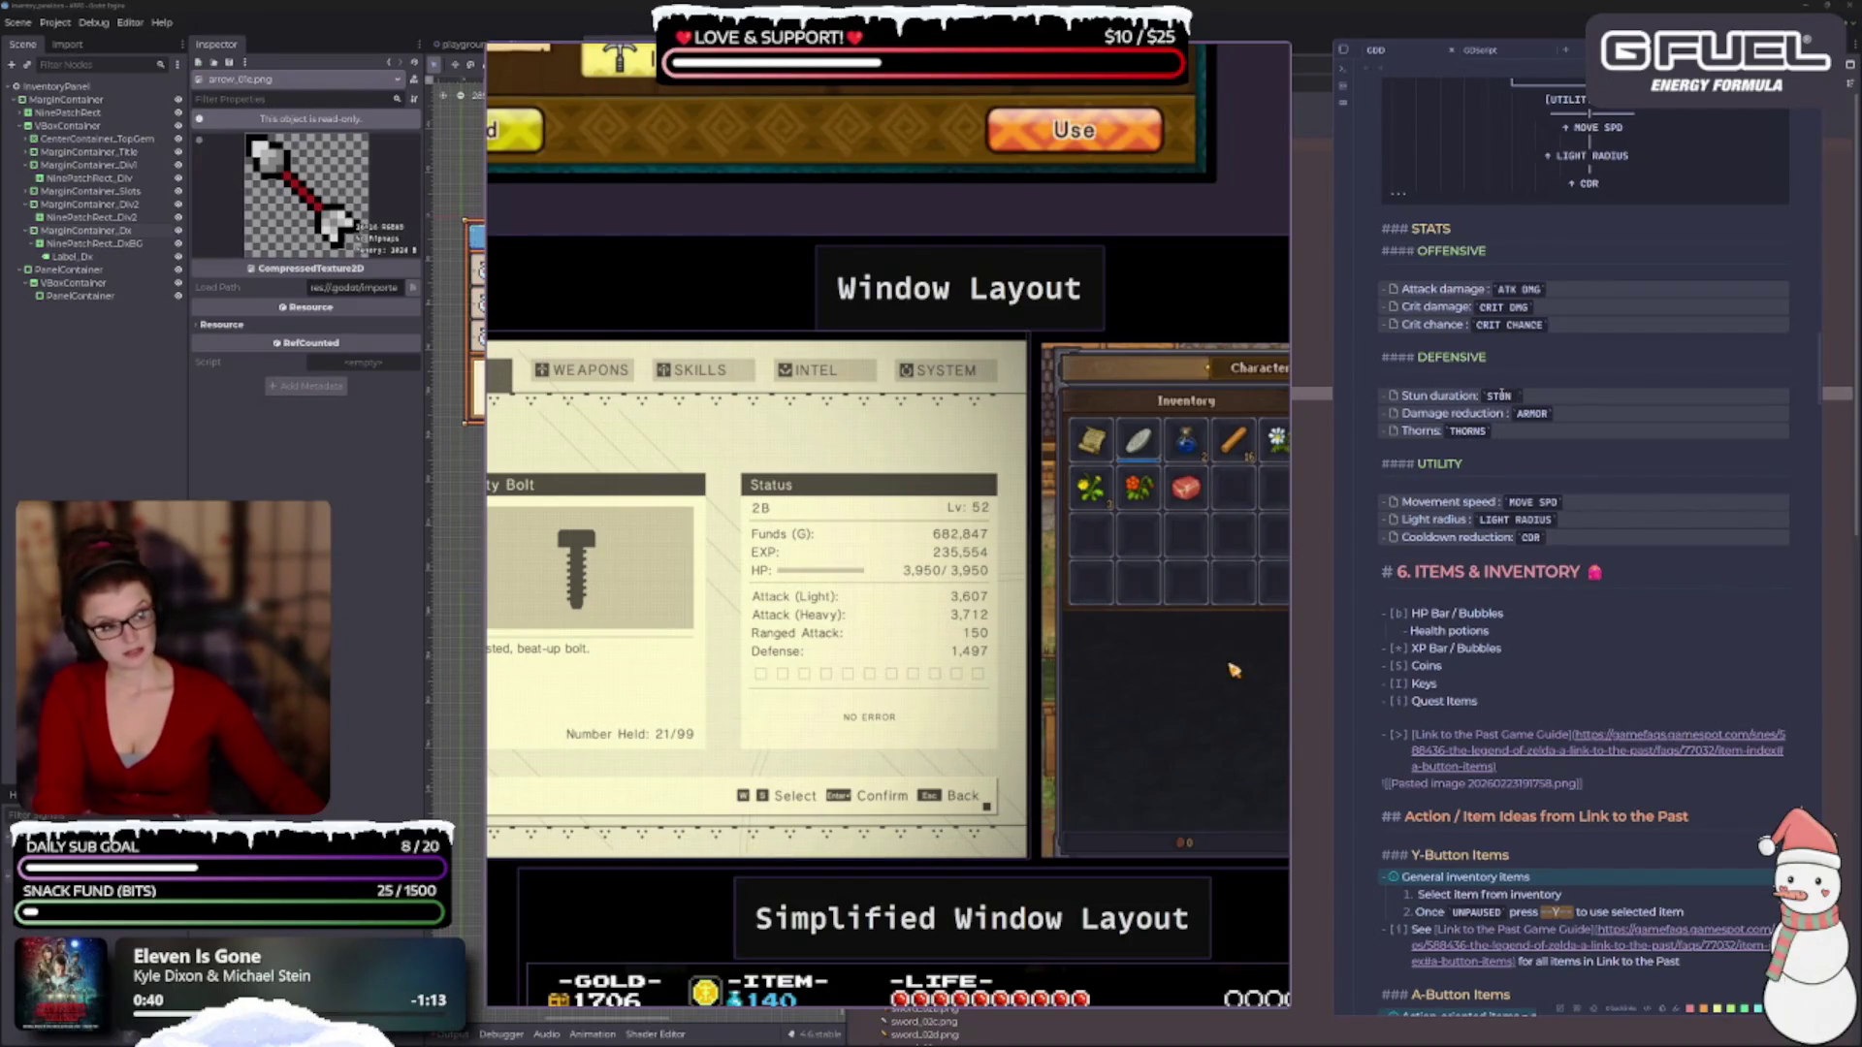
type(" DURA")
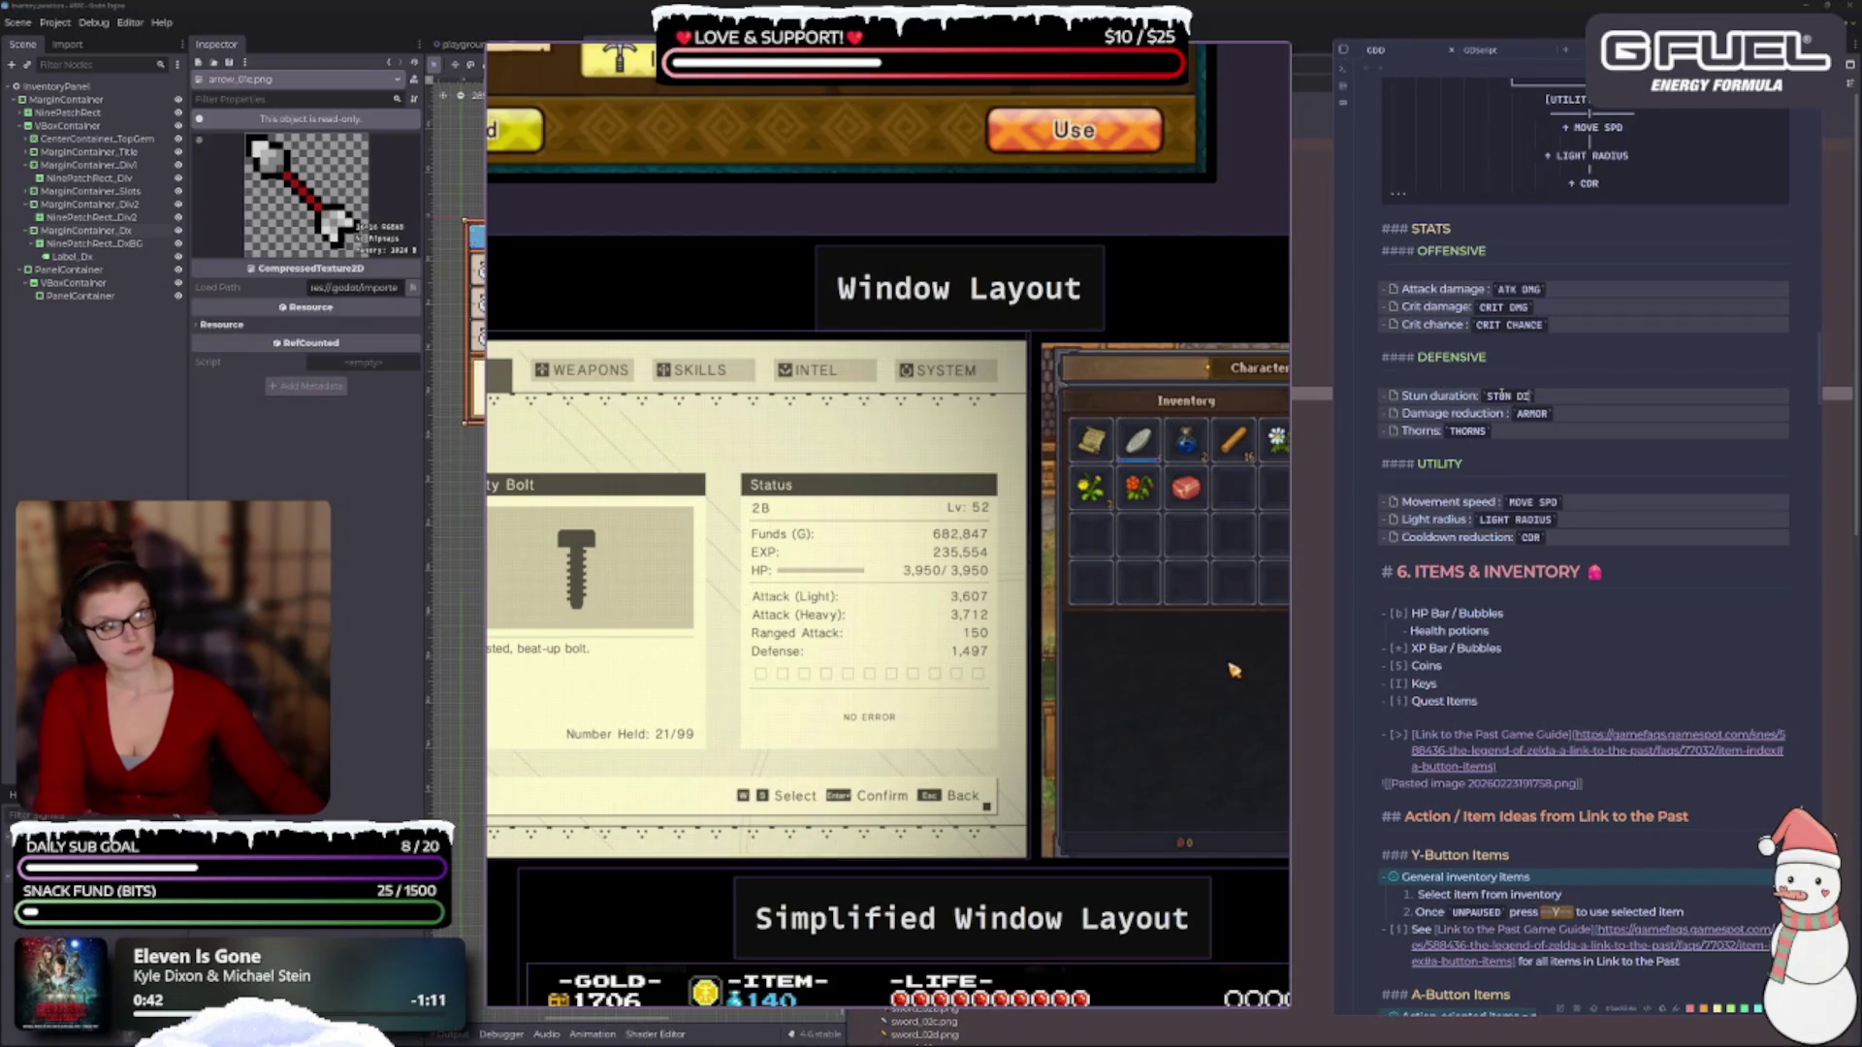
key("BackSpace")
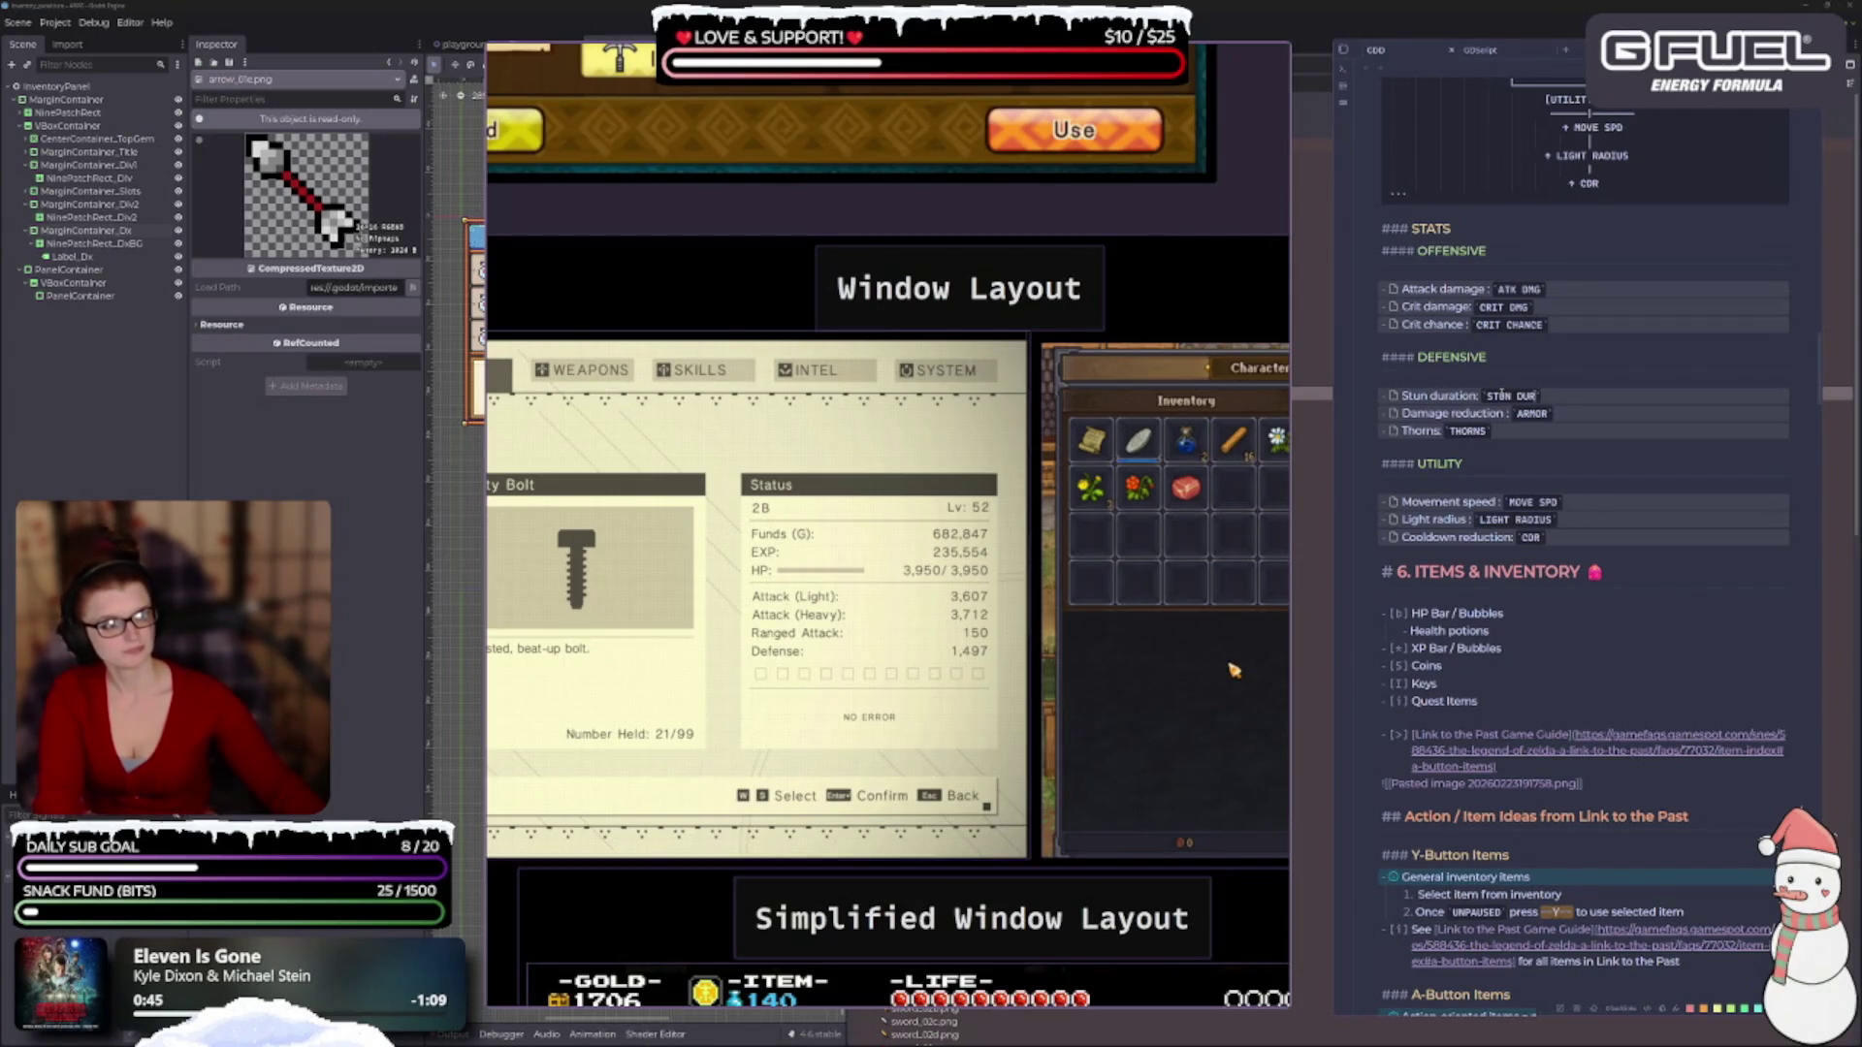
type("ATION")
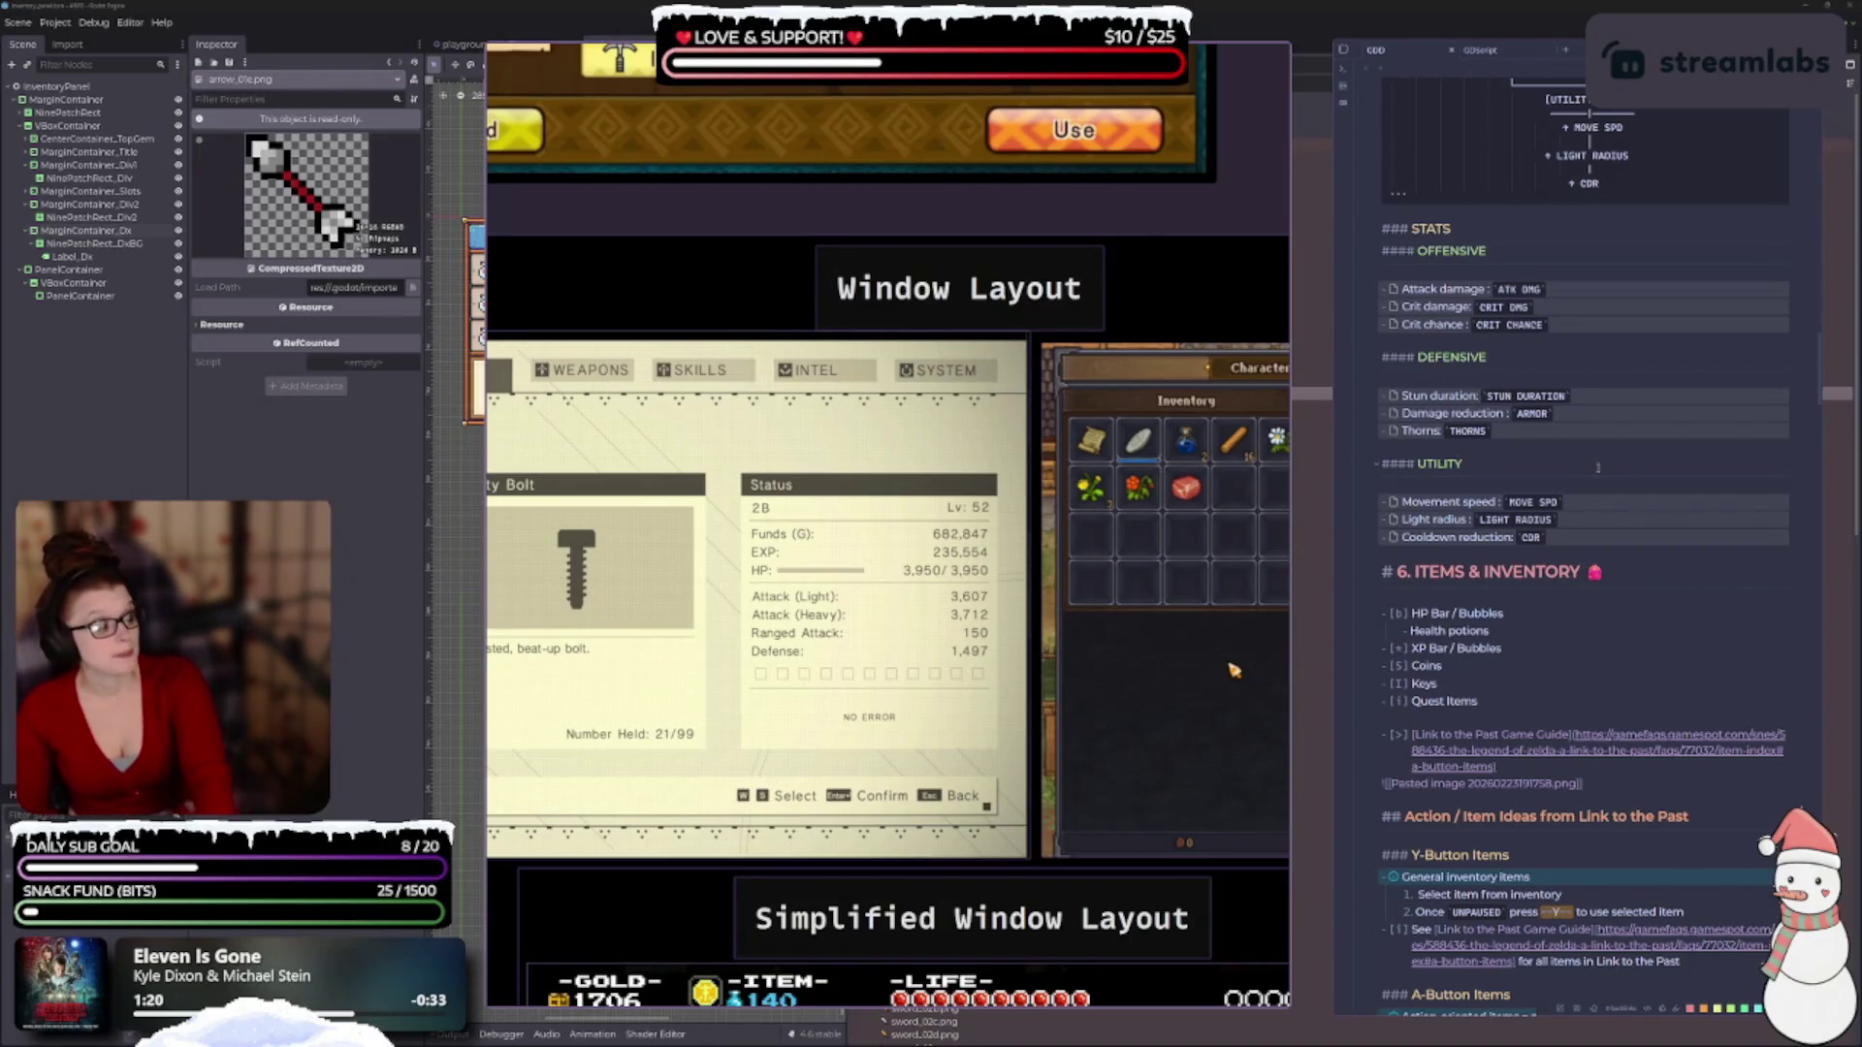
Change that stat to 'Dodge chance' with a DODGE CHANCE tag and view it rendered.
key("BackSpace")
key("BackSpace")
key("BackSpace")
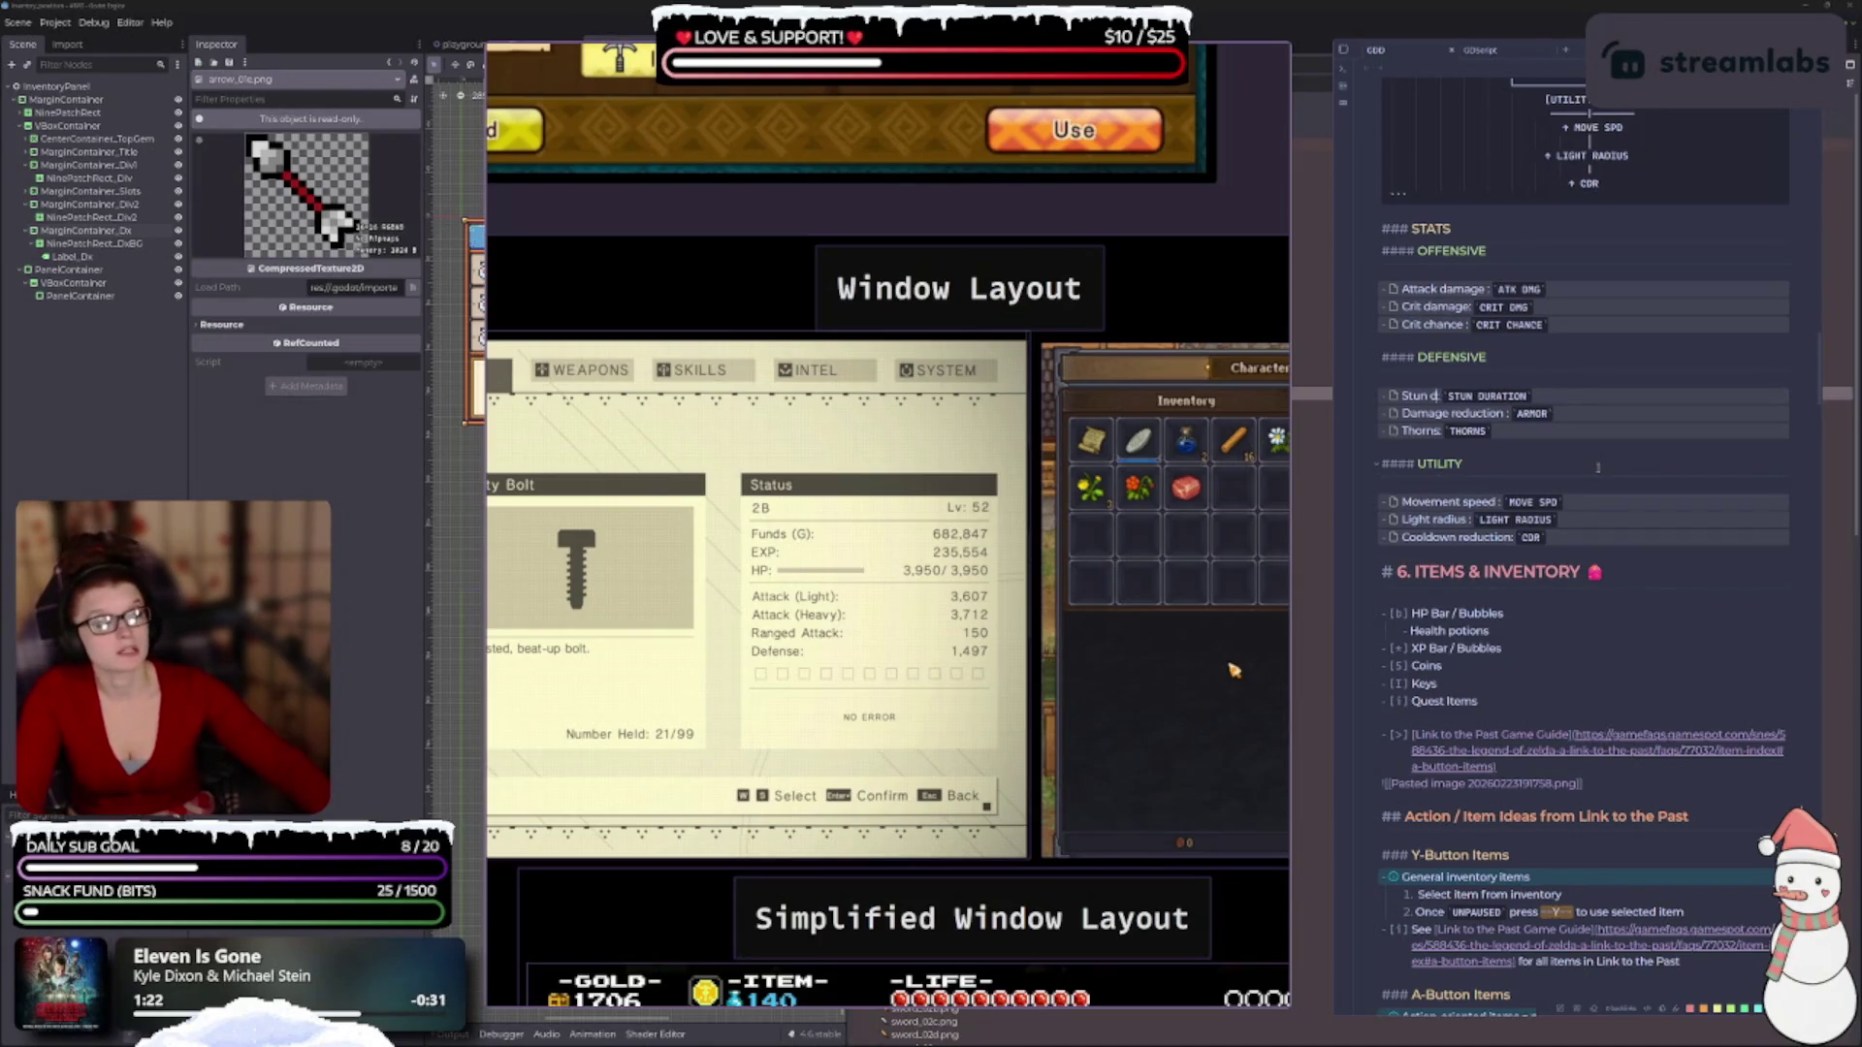
key("BackSpace")
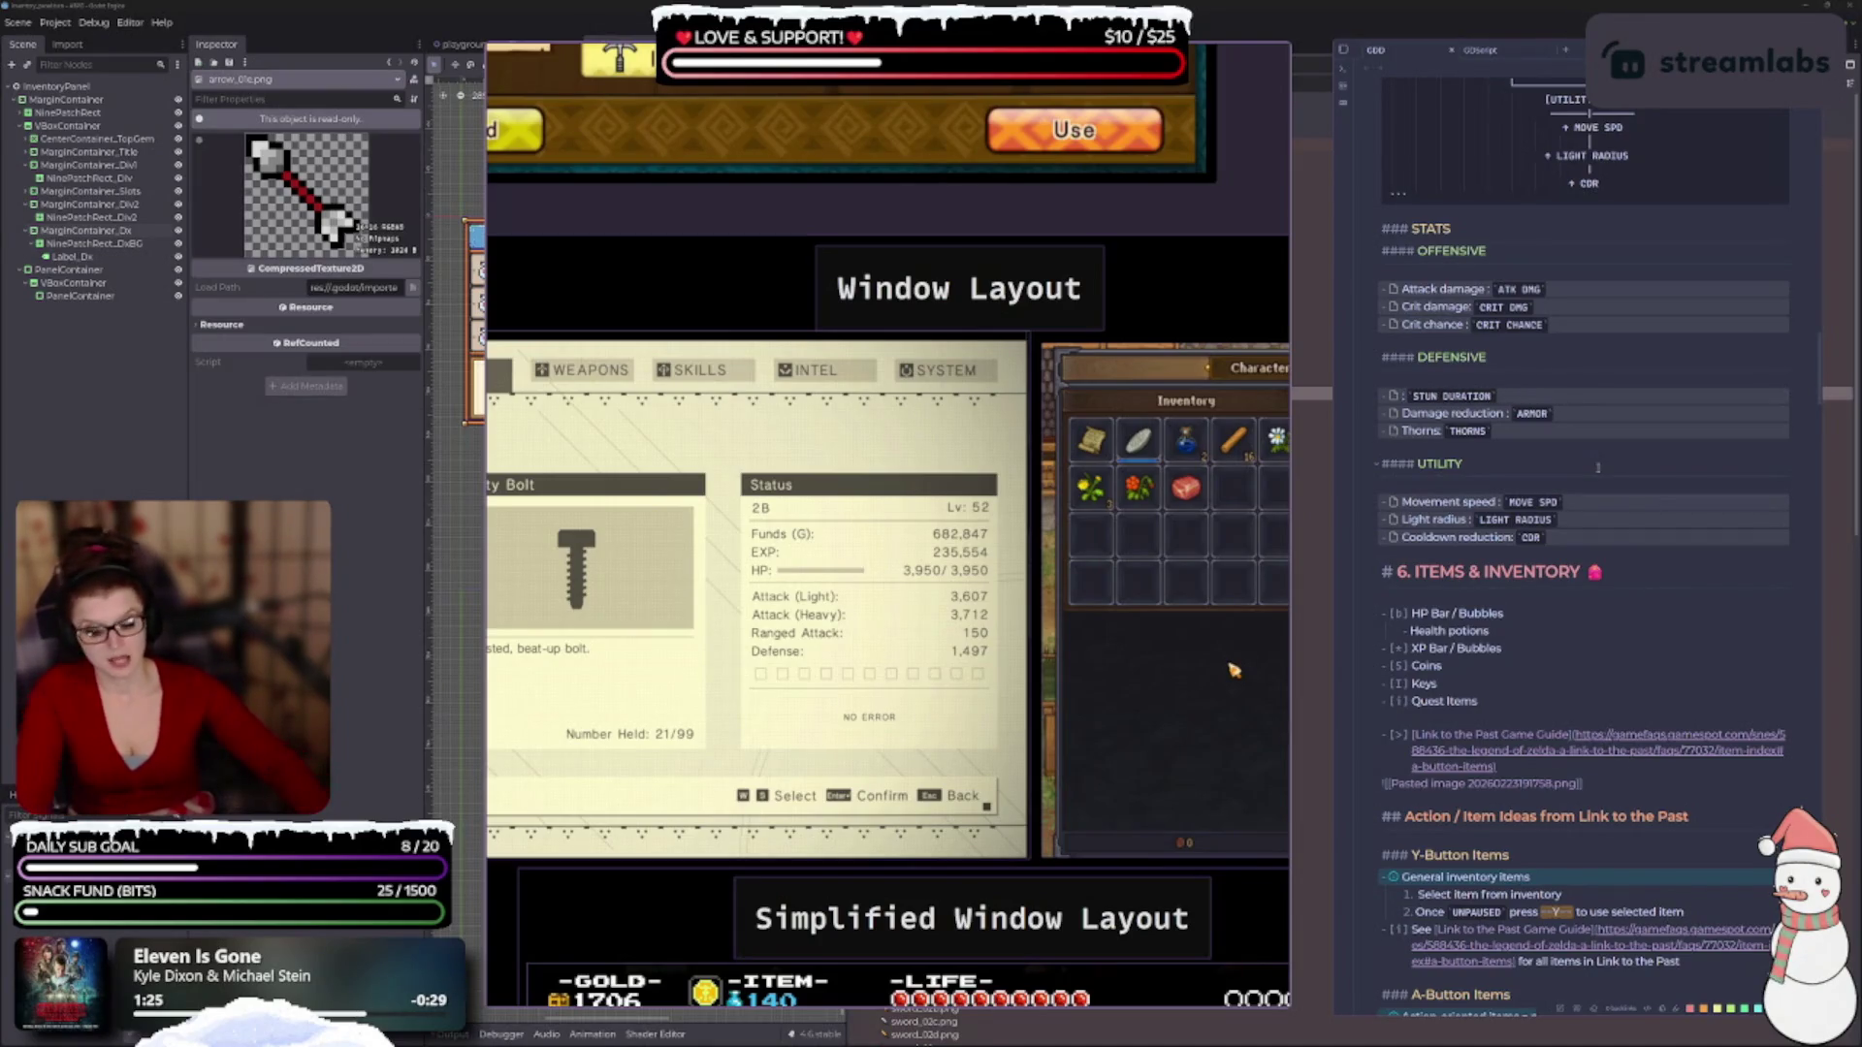
type("DOGER")
key("BackSpace")
key("BackSpace")
key("BackSpace")
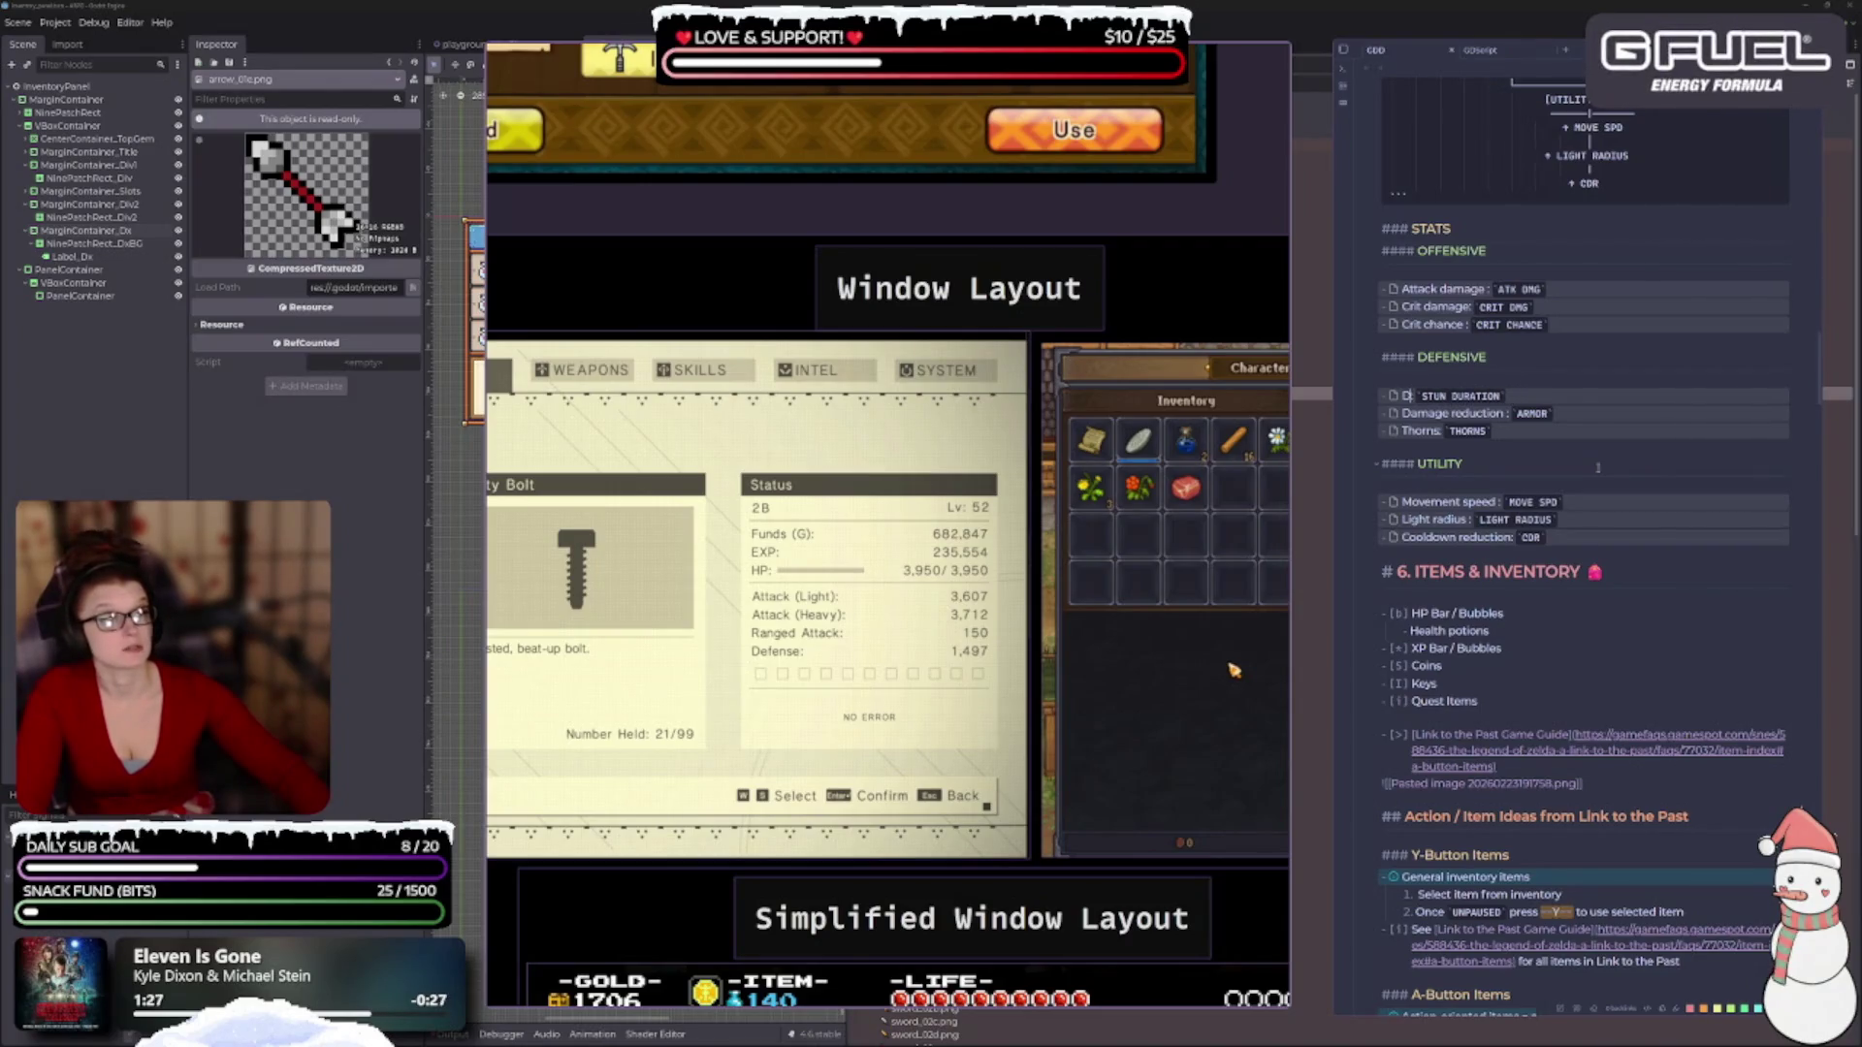
type("odge")
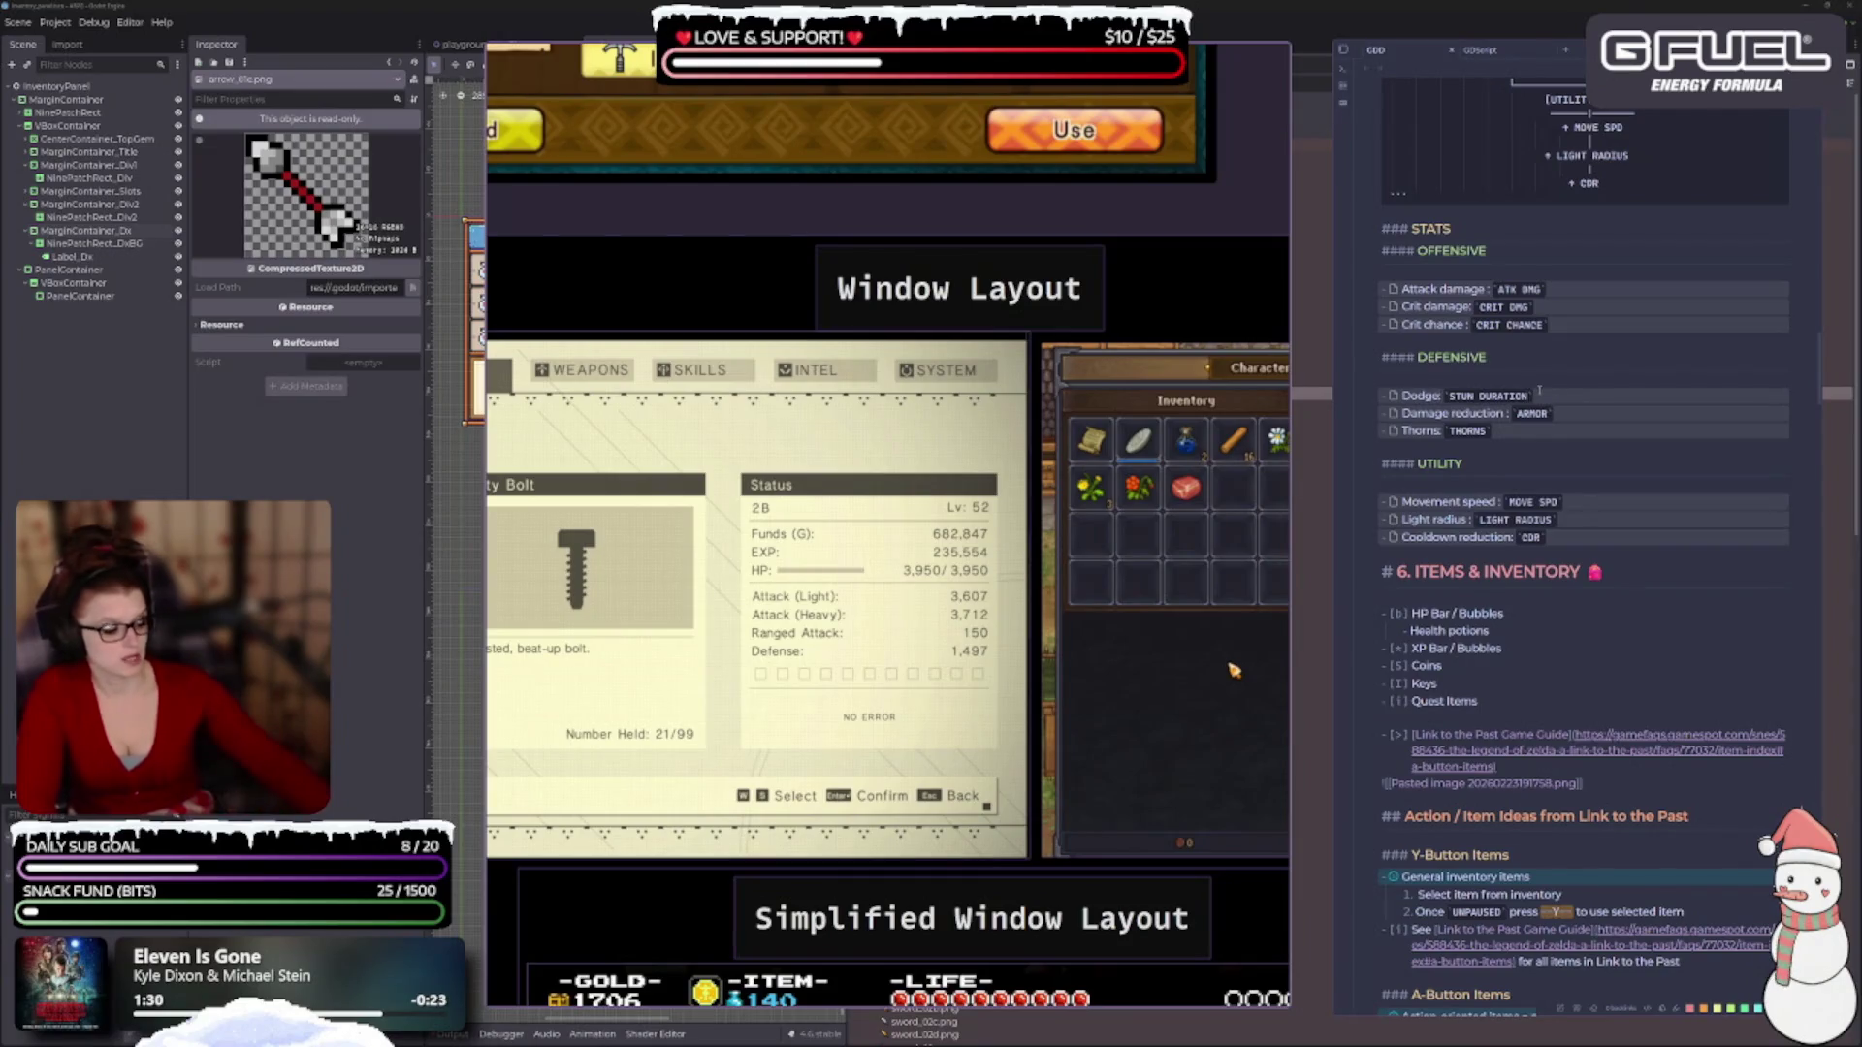
key("BackSpace")
key("BackSpace")
key("BackSpace")
type("ODGE")
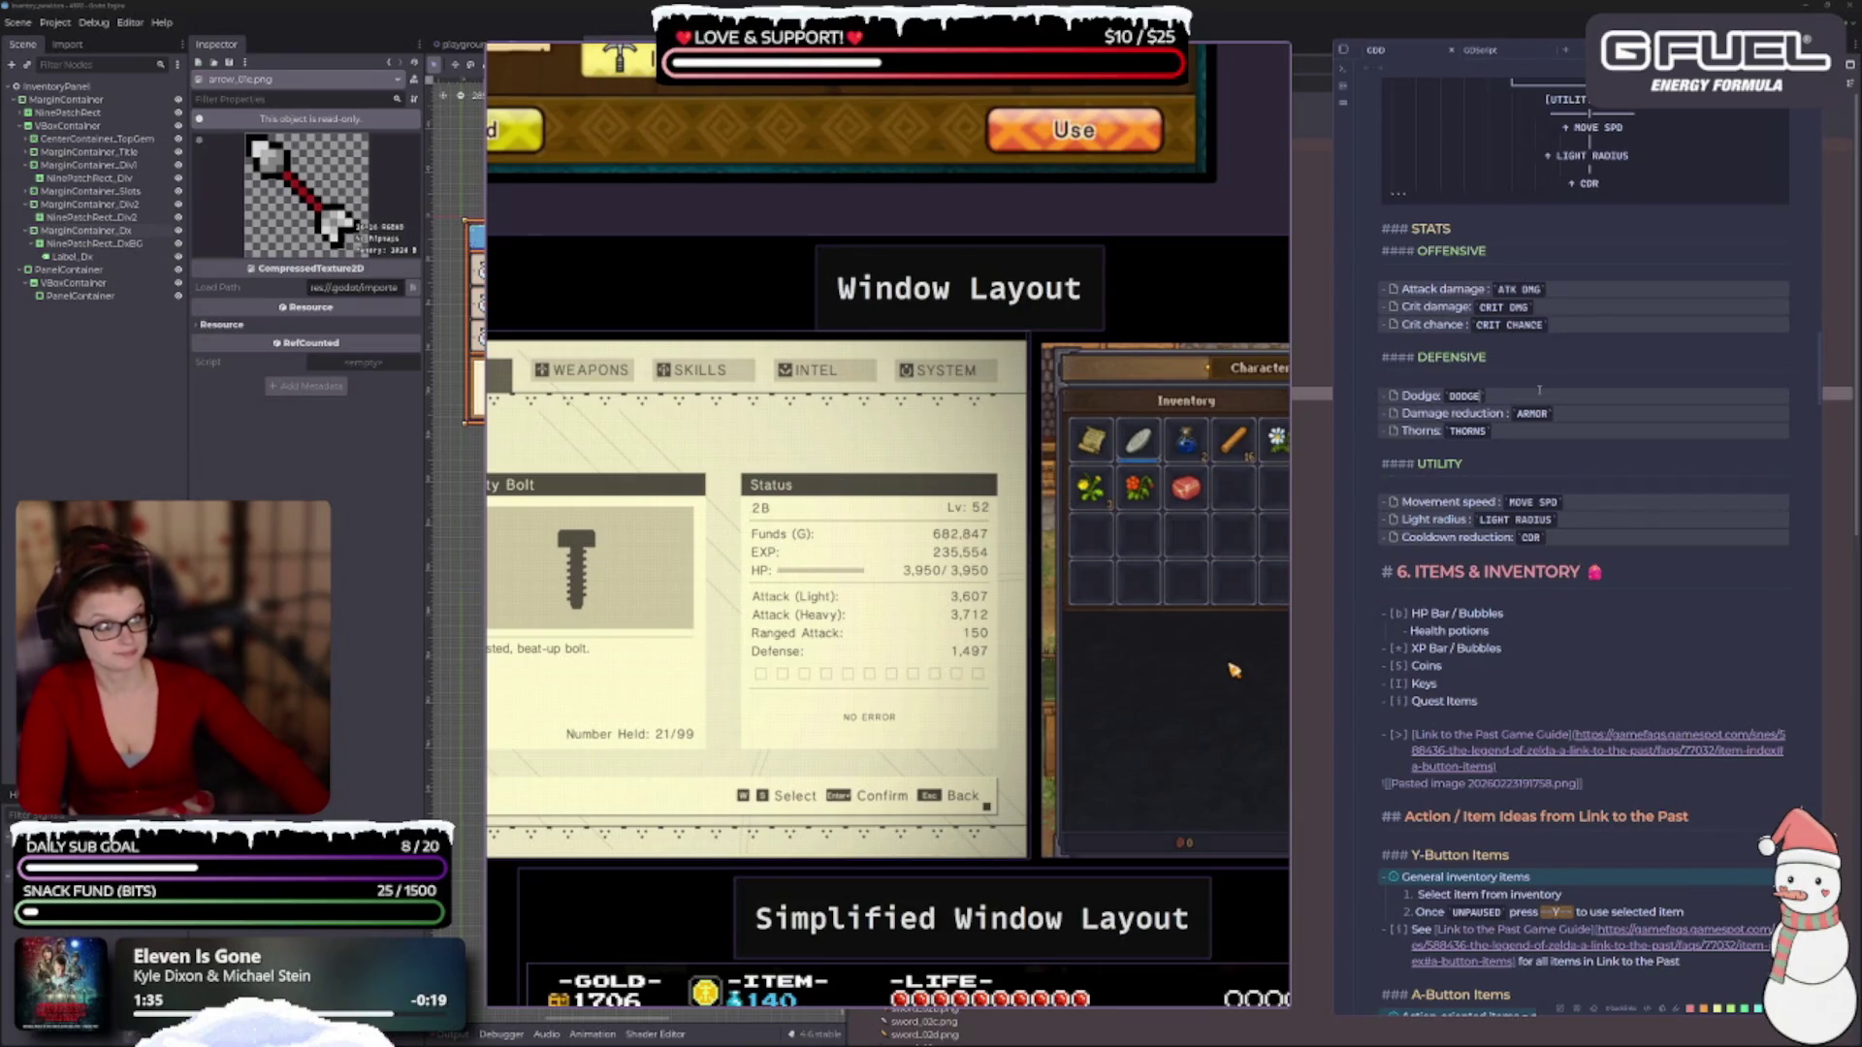
type("` CHANCE")
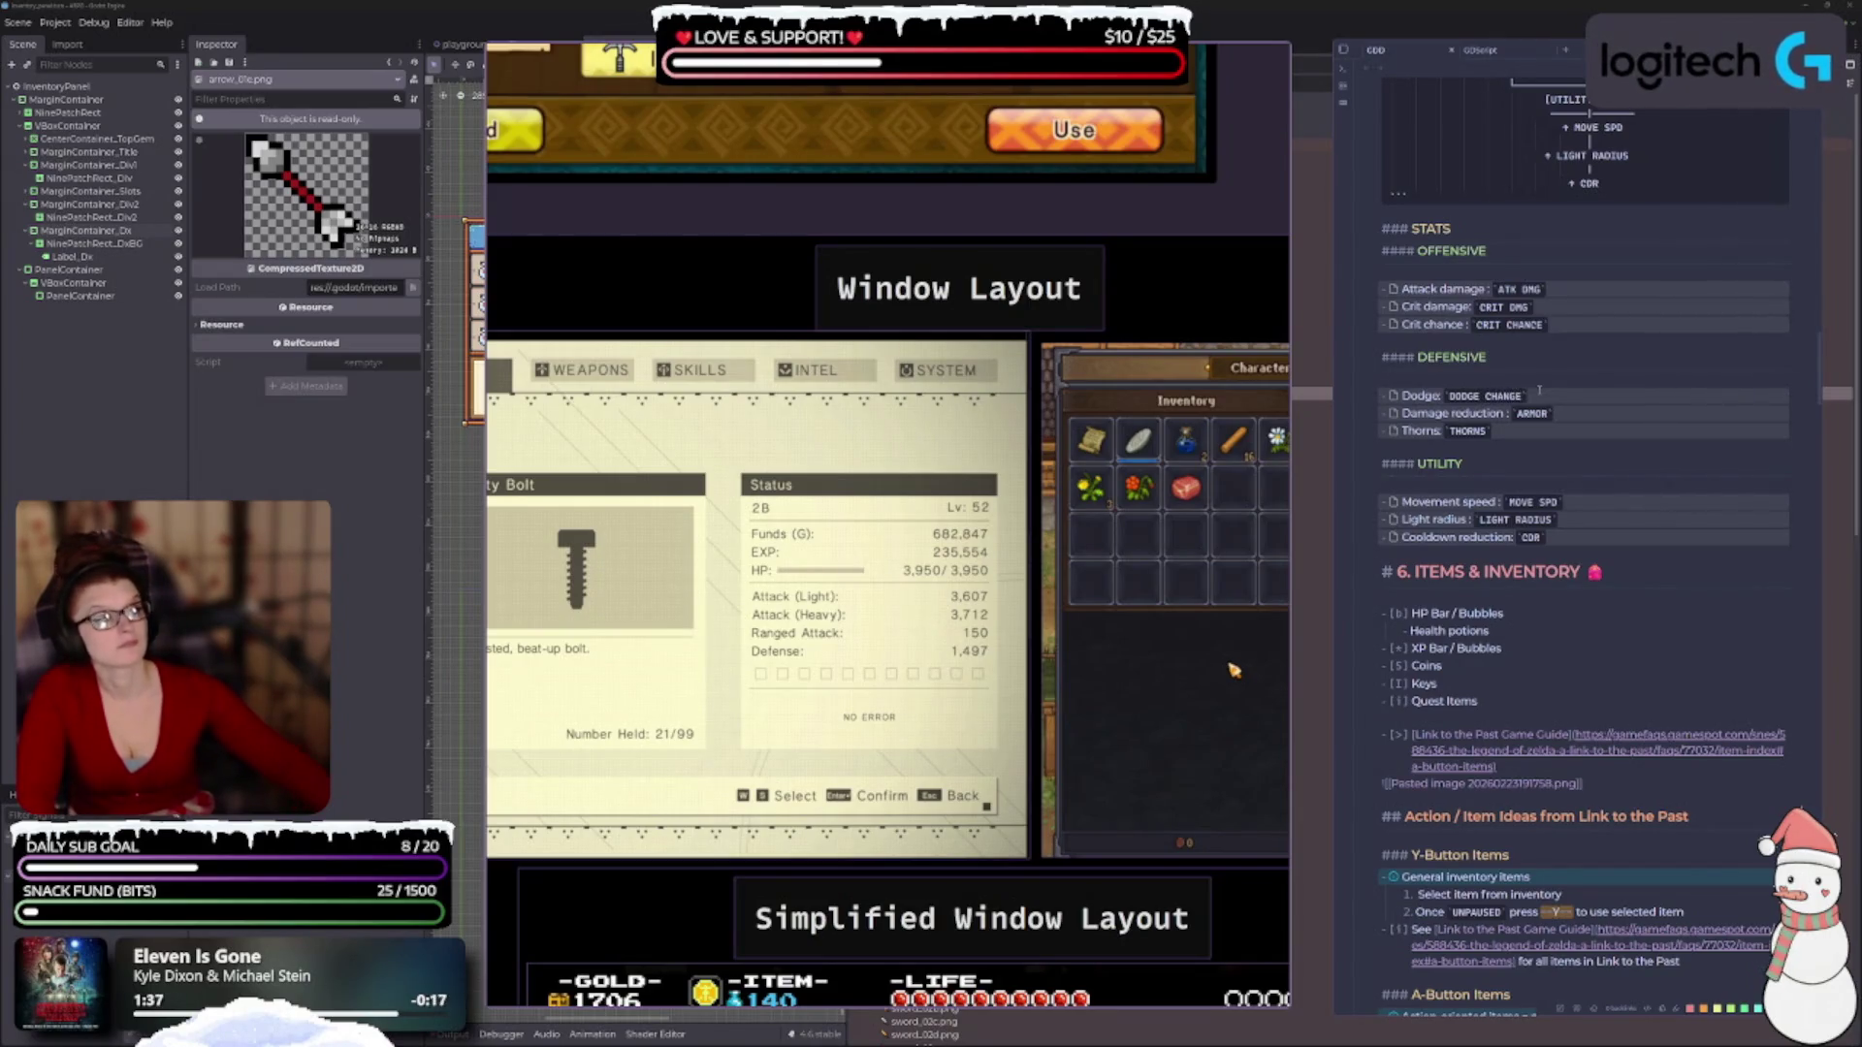
key("Left")
key("Left")
key("Left")
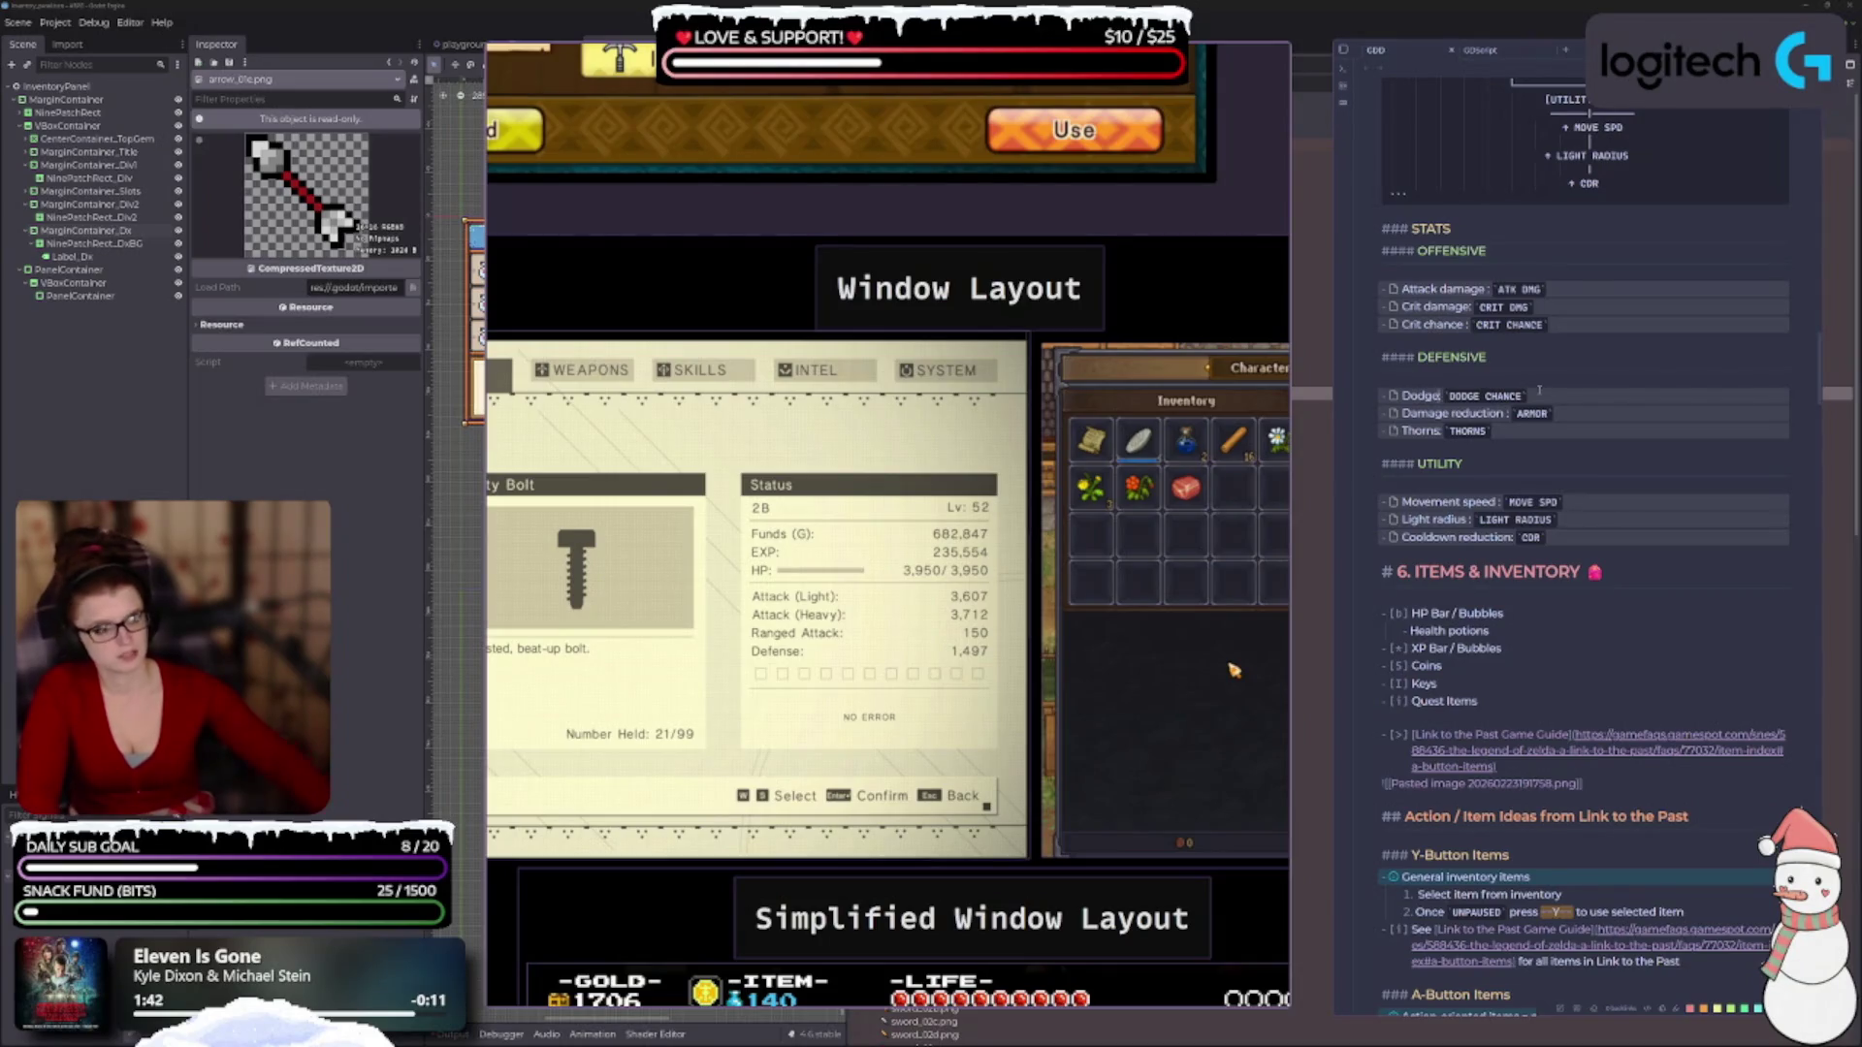
type("chance")
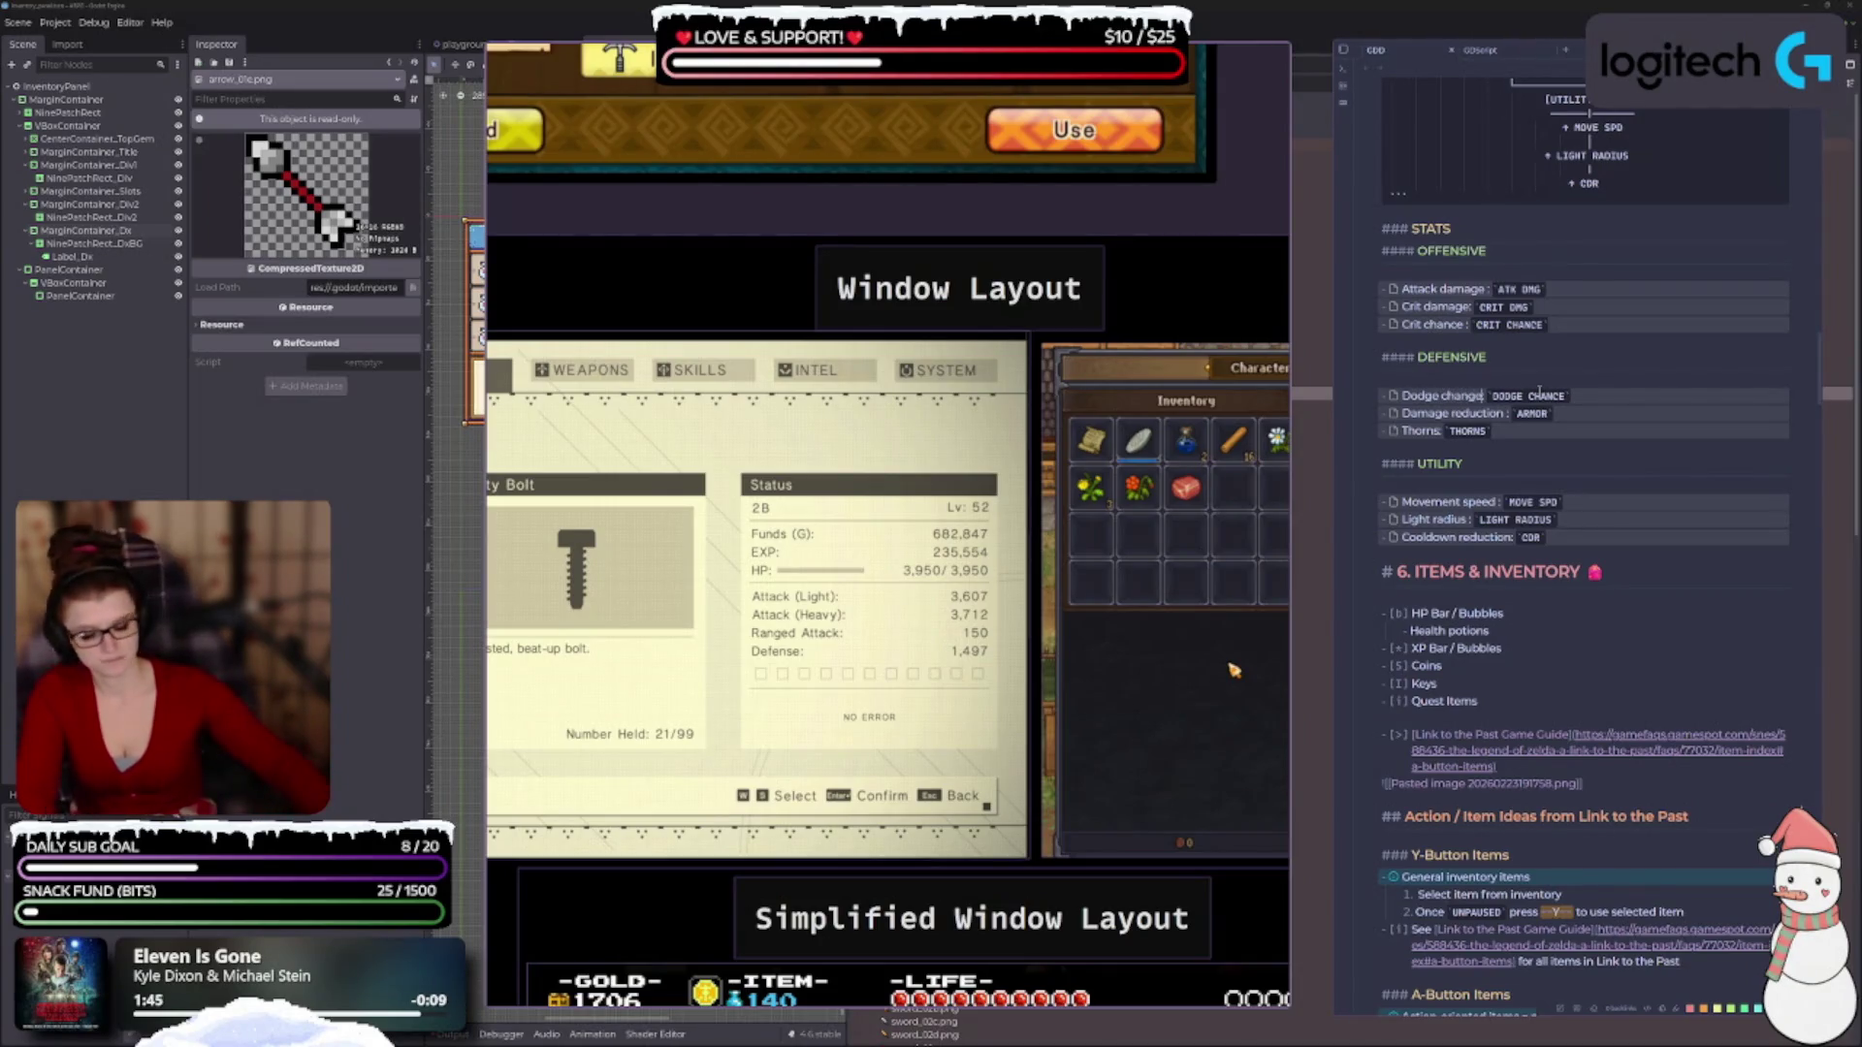
key("BackSpace")
key("BackSpace")
type("ce")
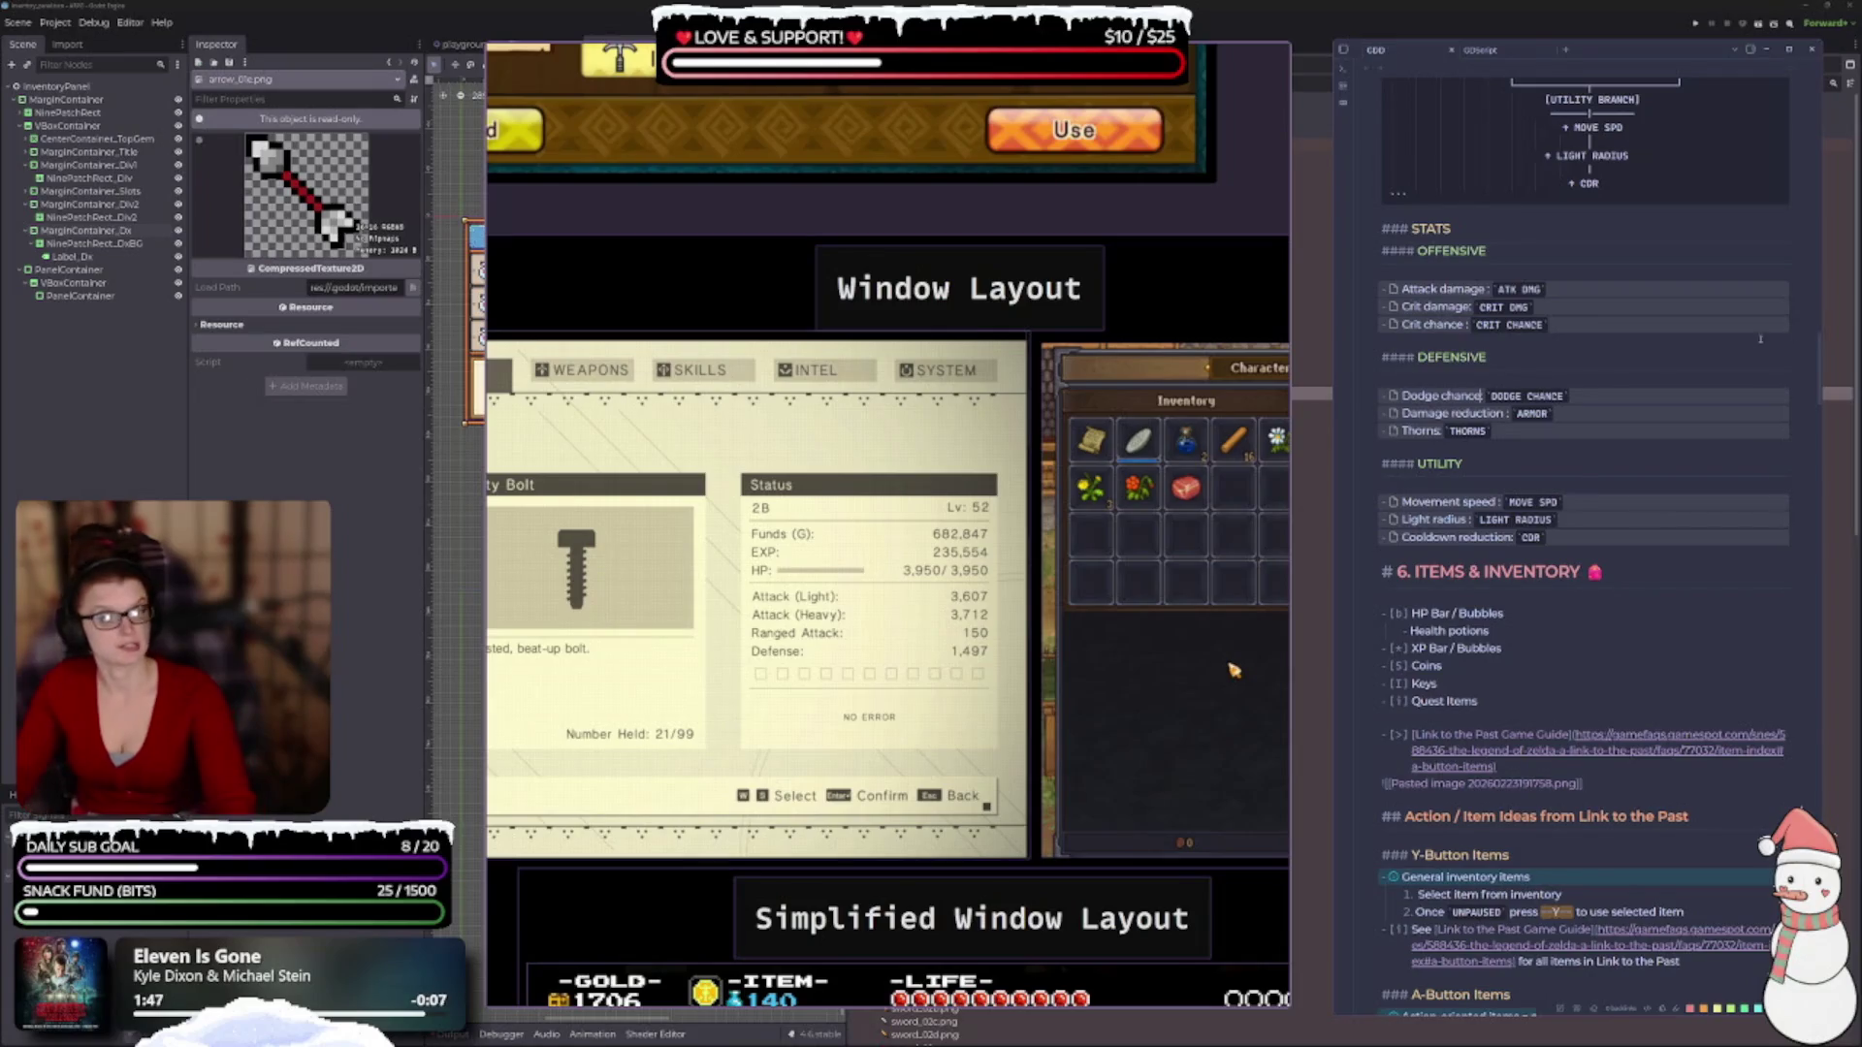
left_click(1768, 76)
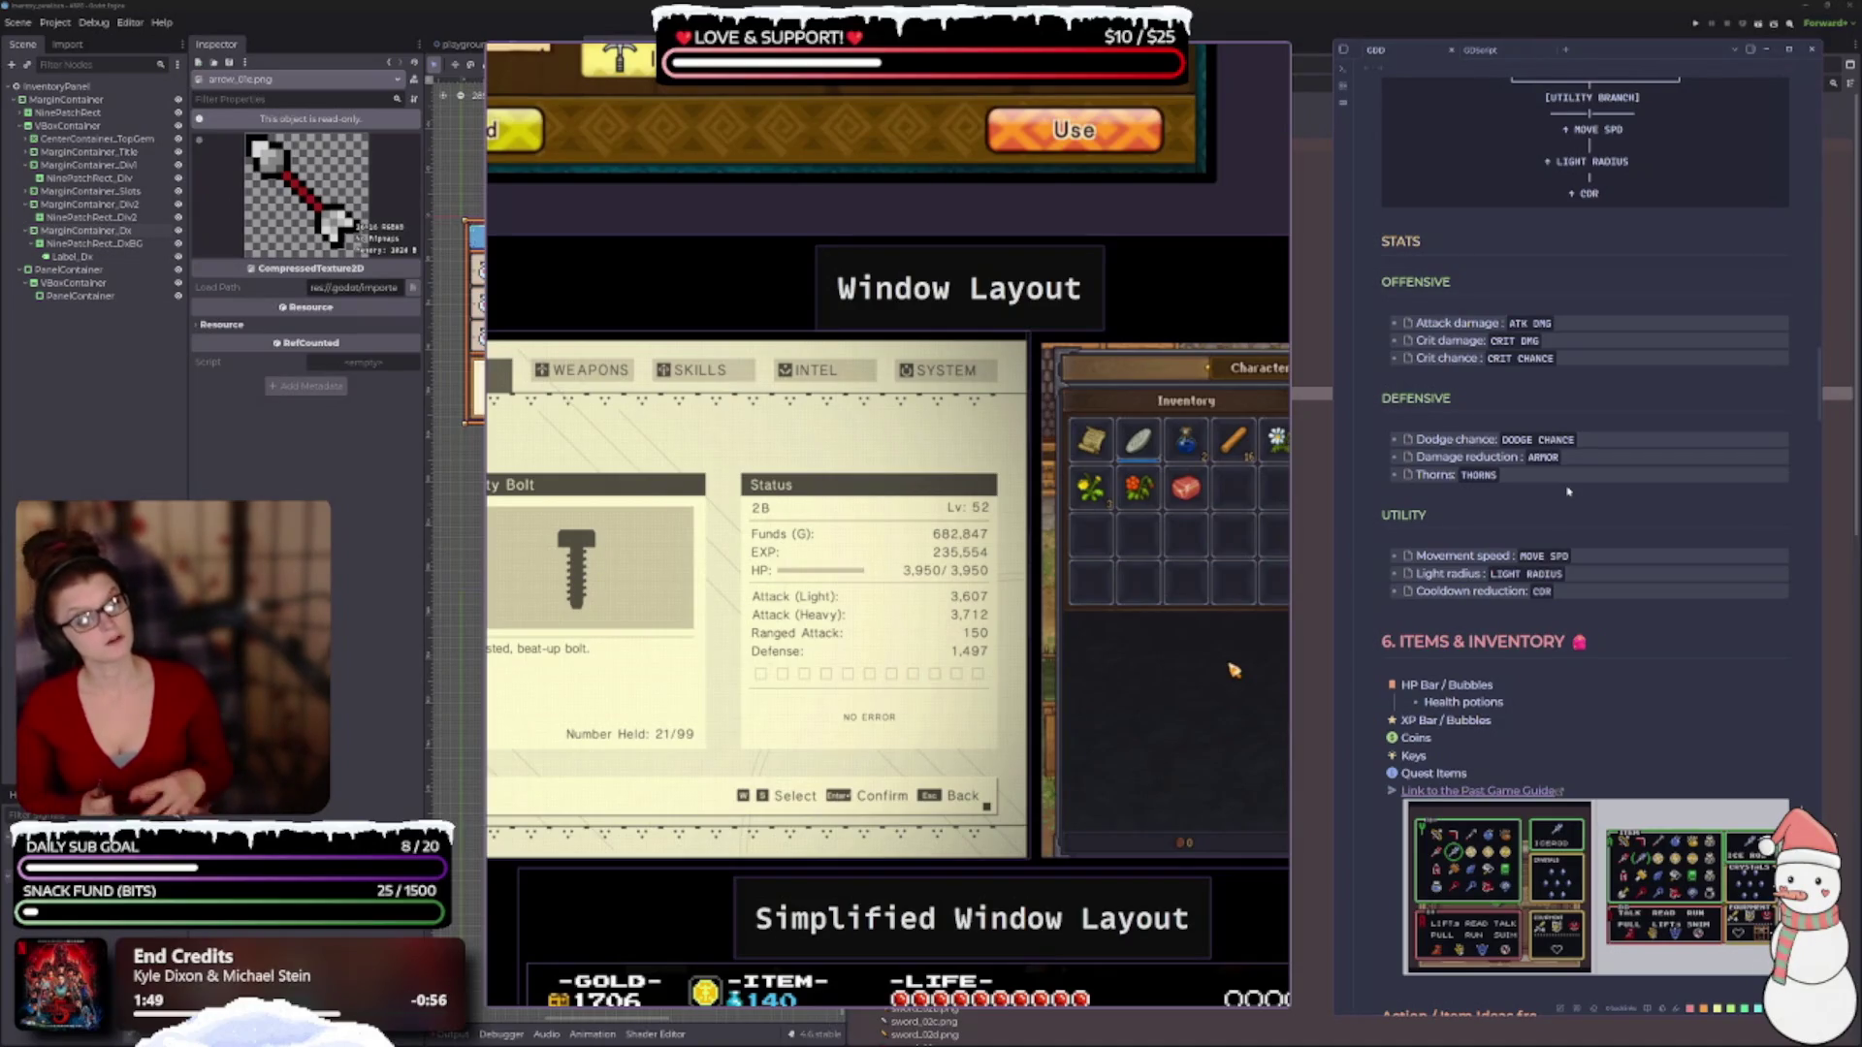
scroll(1567, 492, "up", 5)
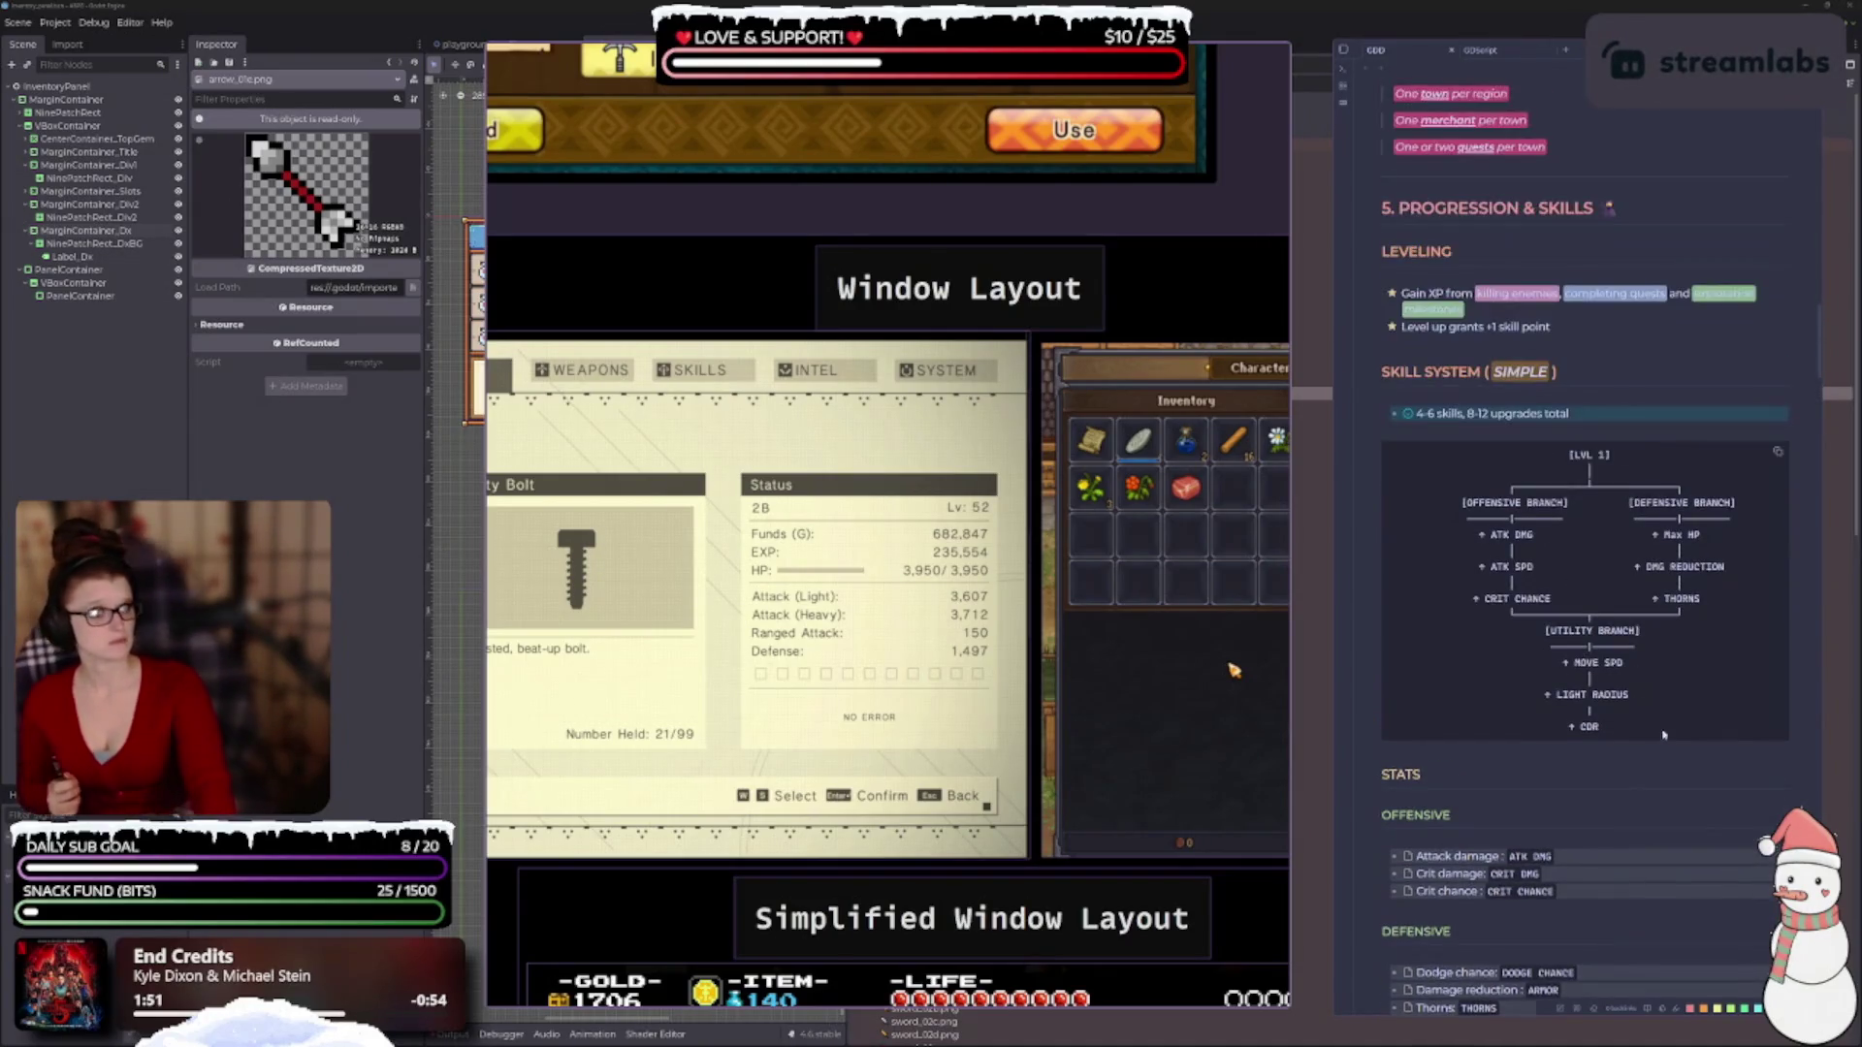
scroll(1629, 763, "down", 3)
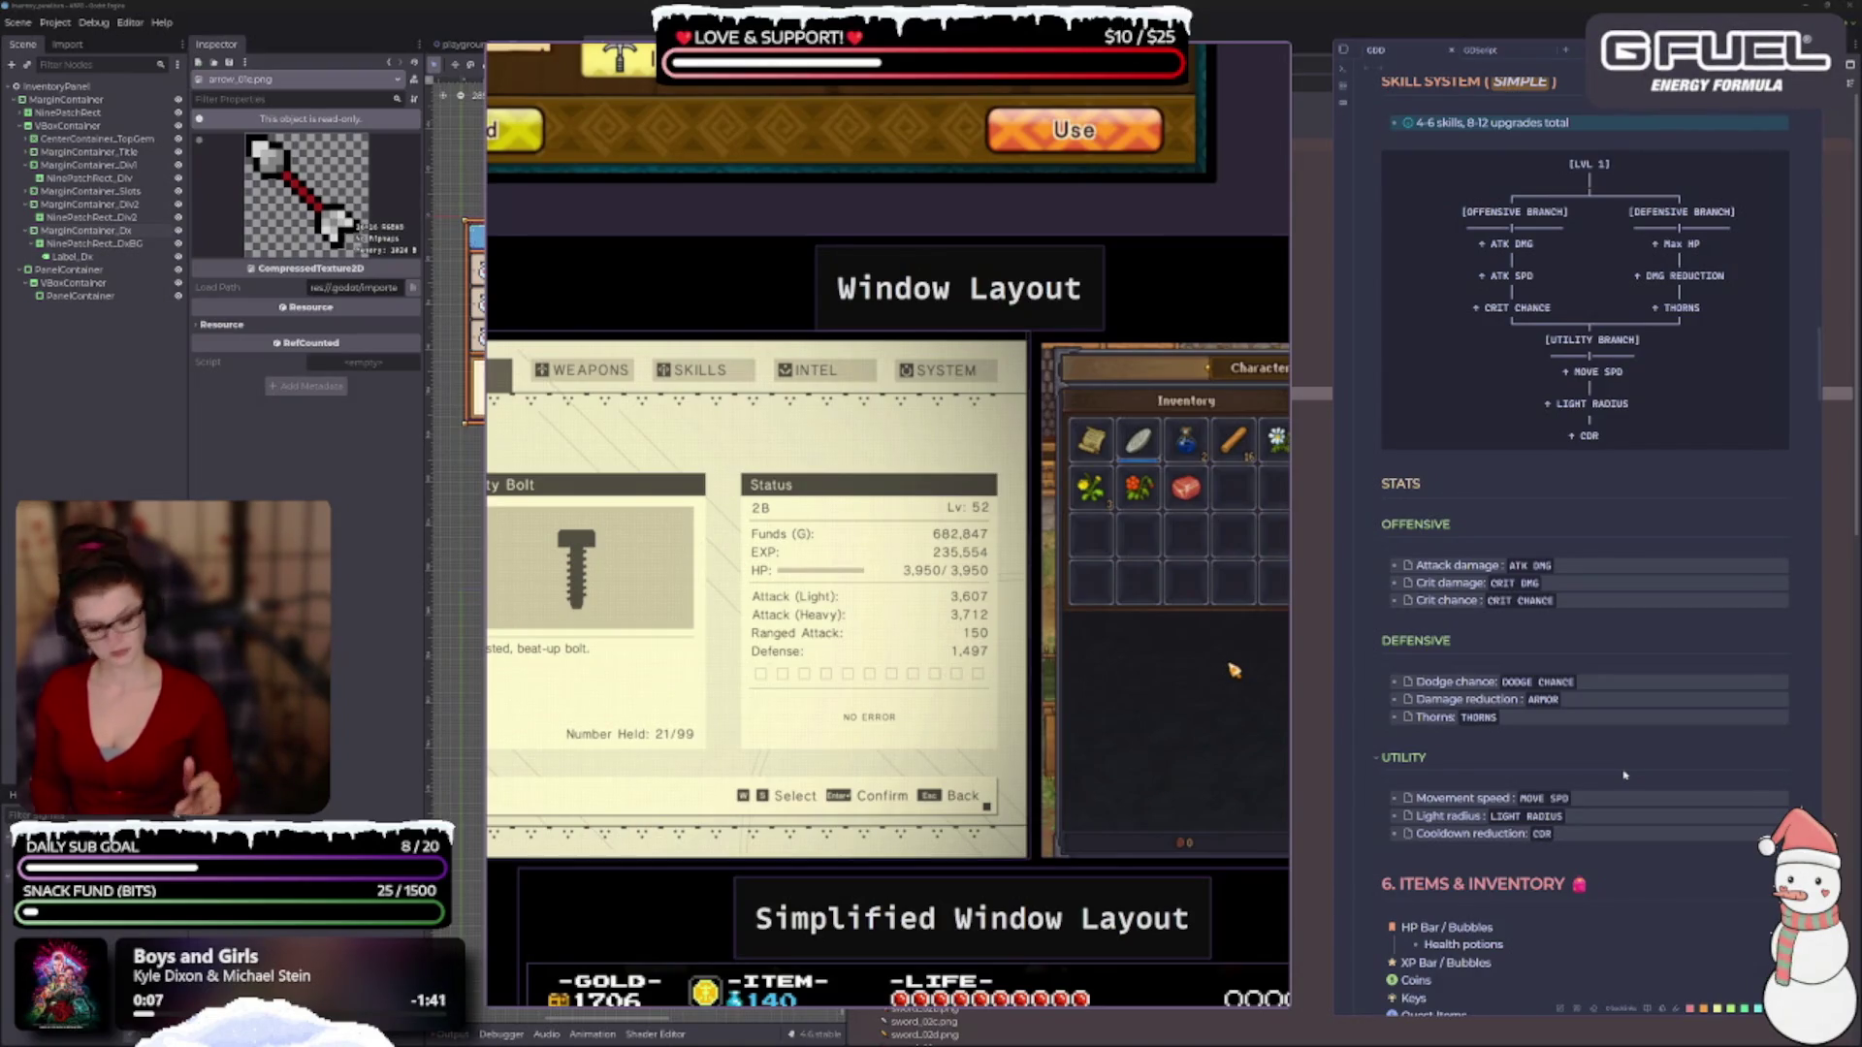
Scroll the GDD back to High-Level Concept, then switch to Game UI Database's Map Screens page.
scroll(1653, 769, "down", 2)
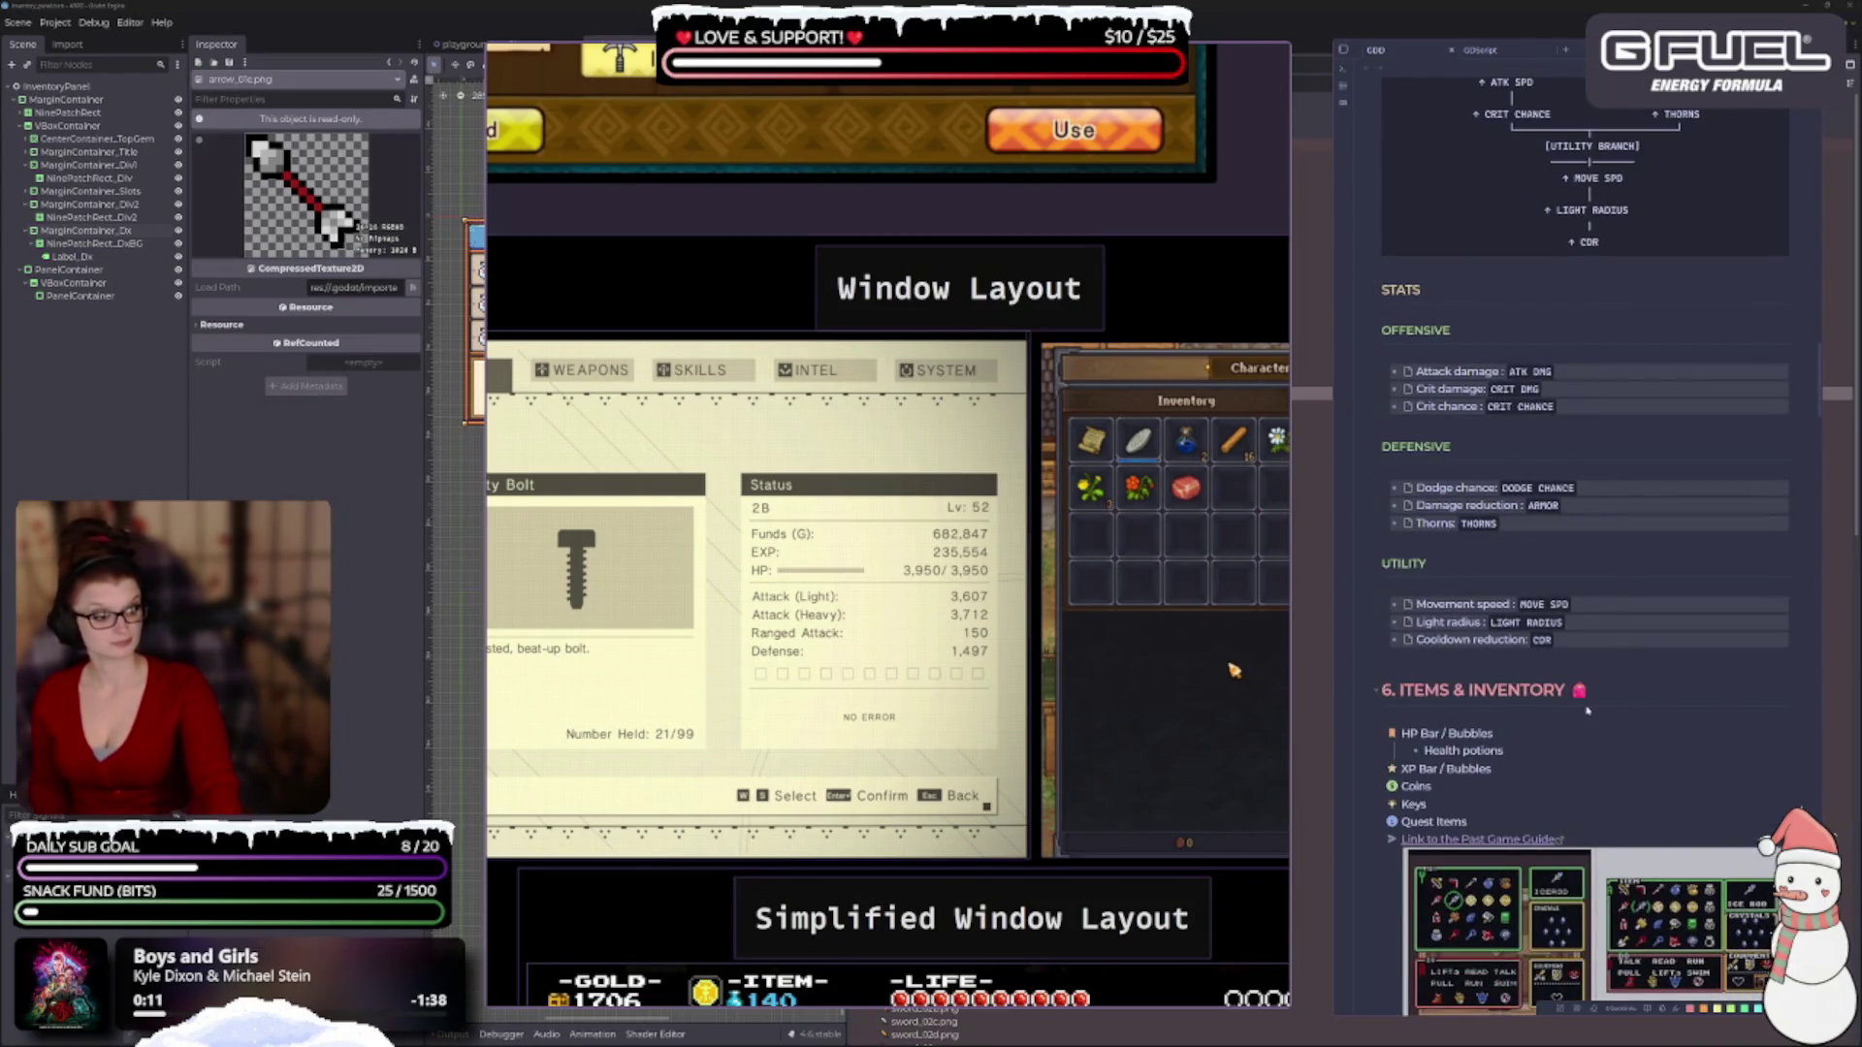
scroll(1600, 747, "down", 4)
scroll(1586, 739, "up", 15)
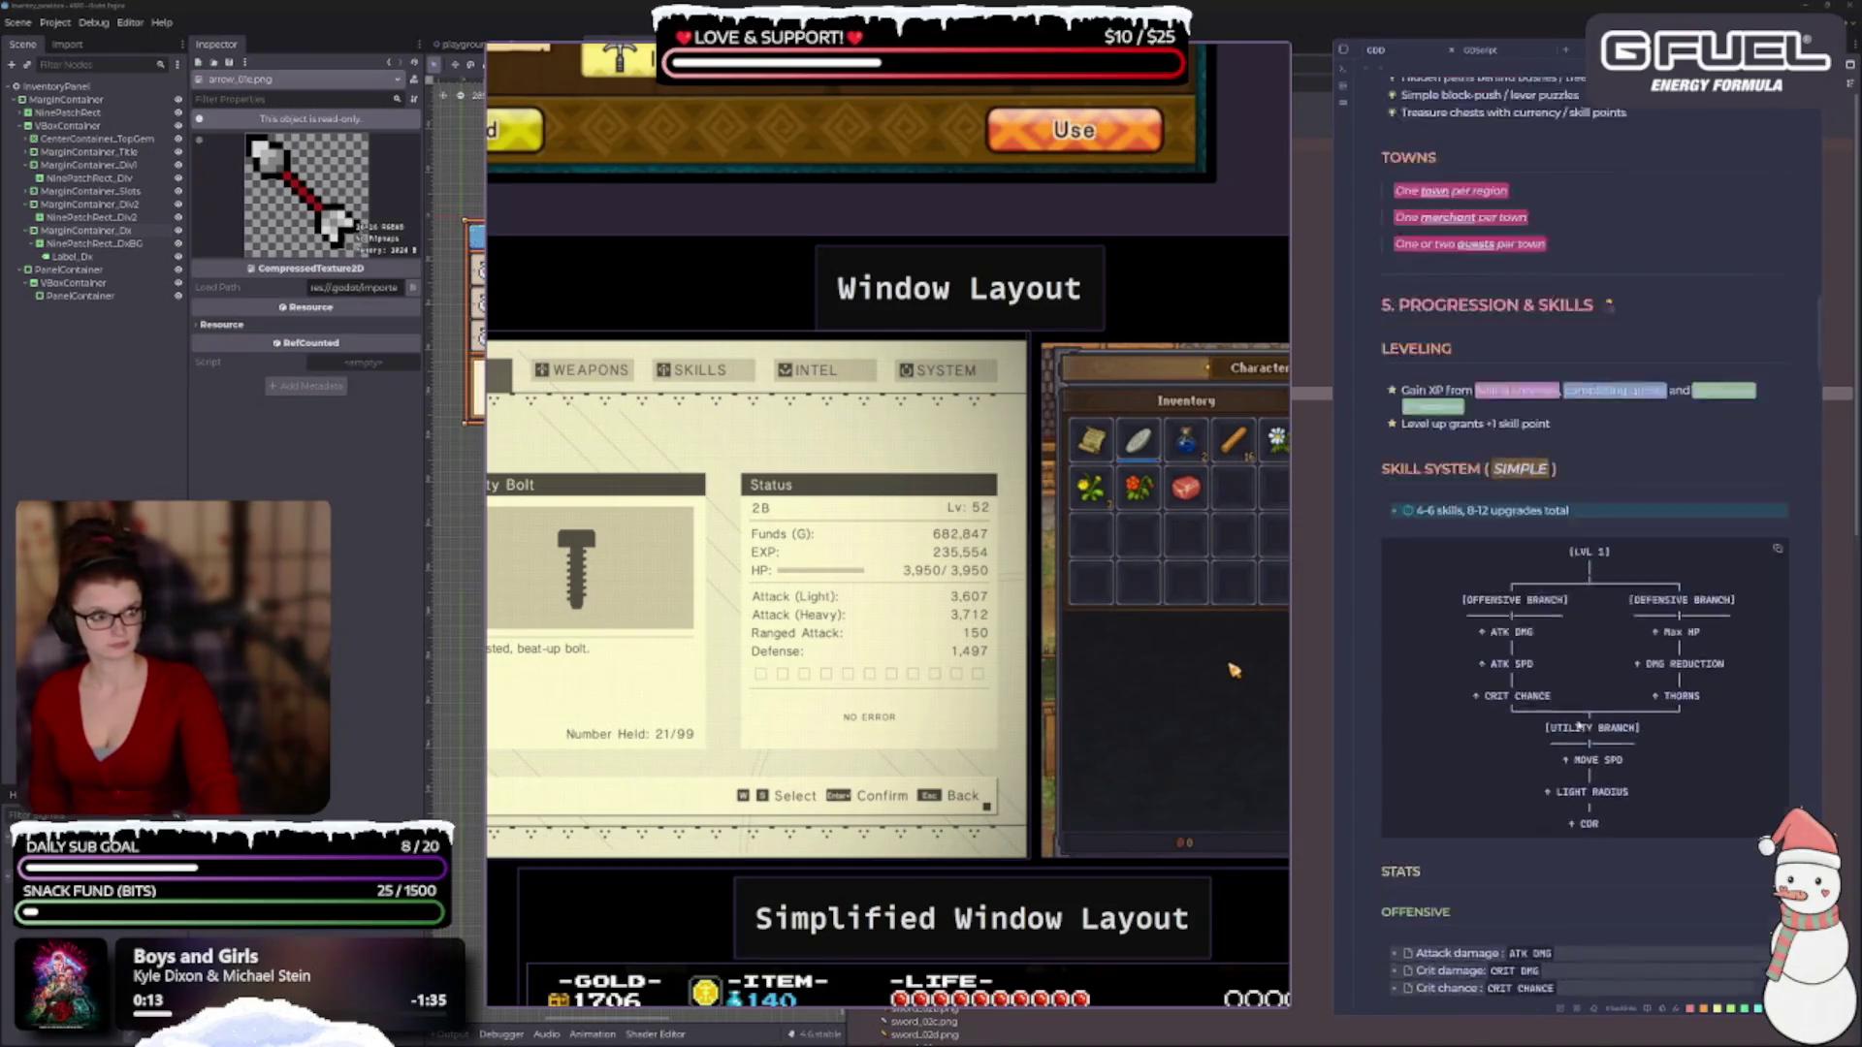
scroll(1580, 721, "up", 6)
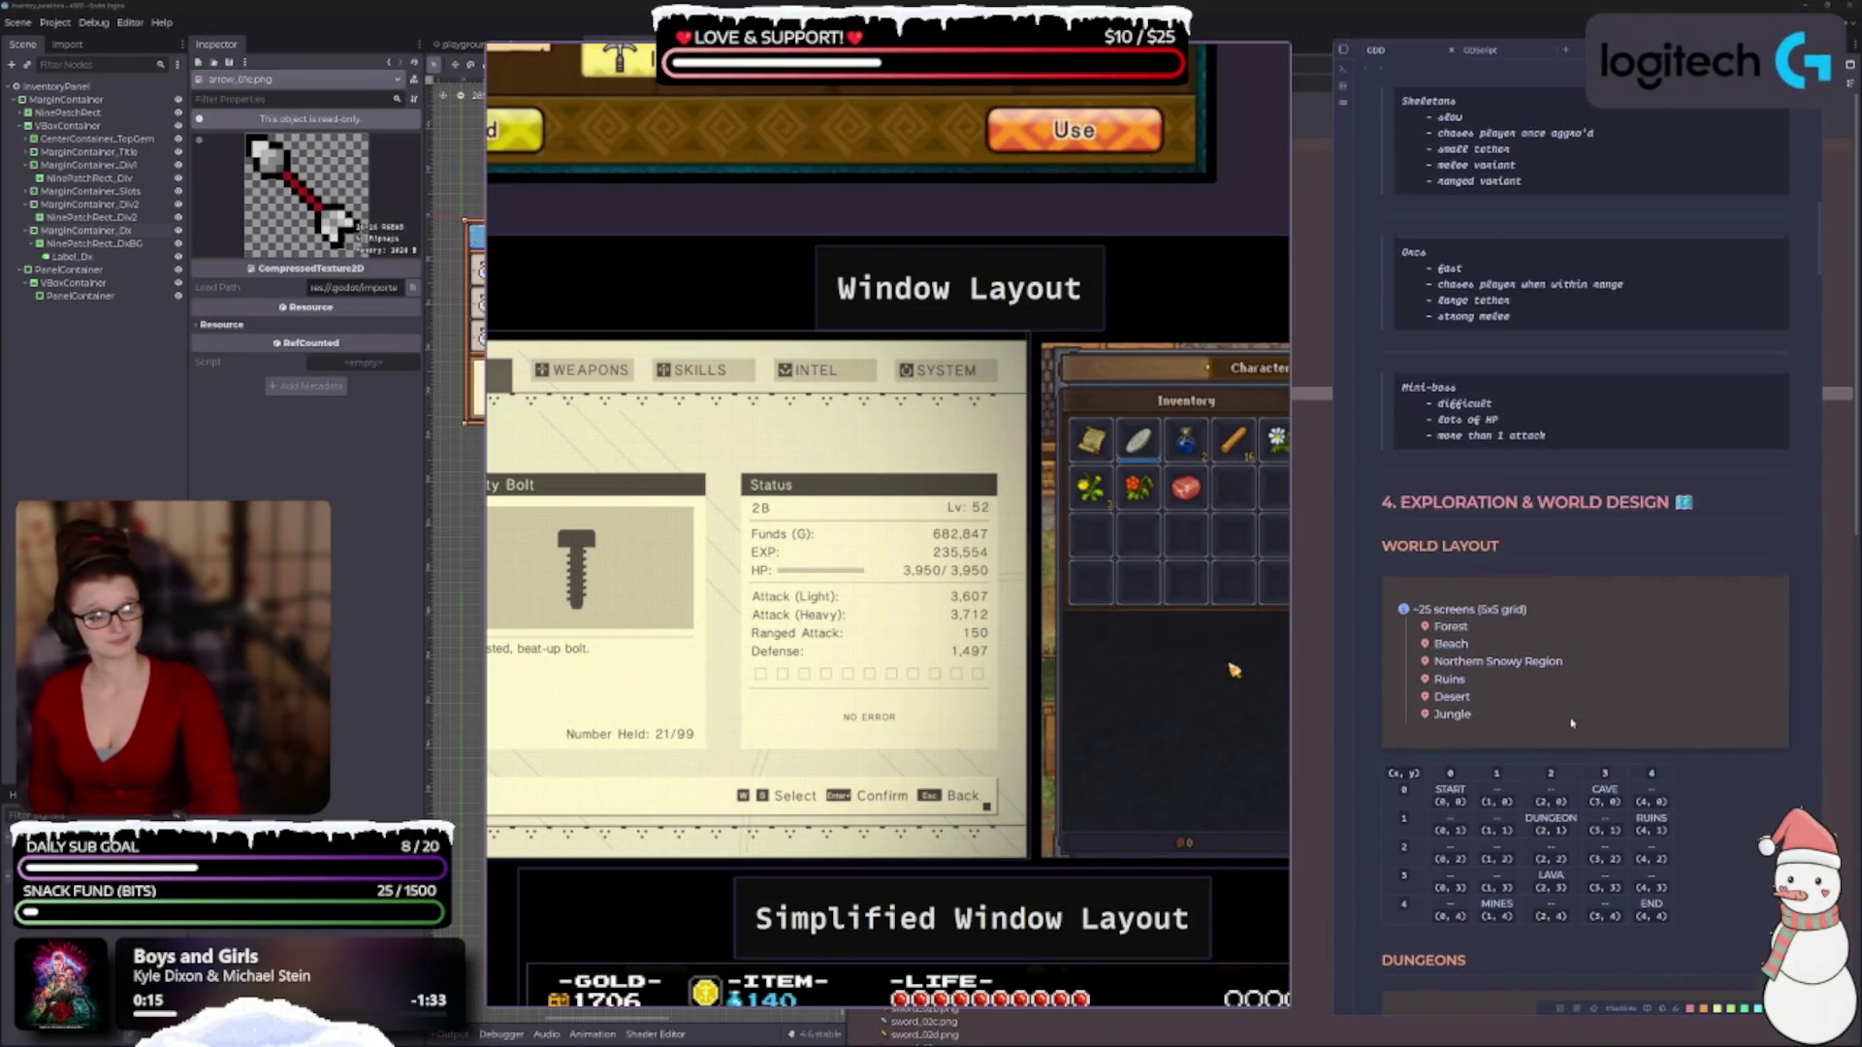
scroll(1570, 722, "up", 5)
scroll(1561, 722, "up", 9)
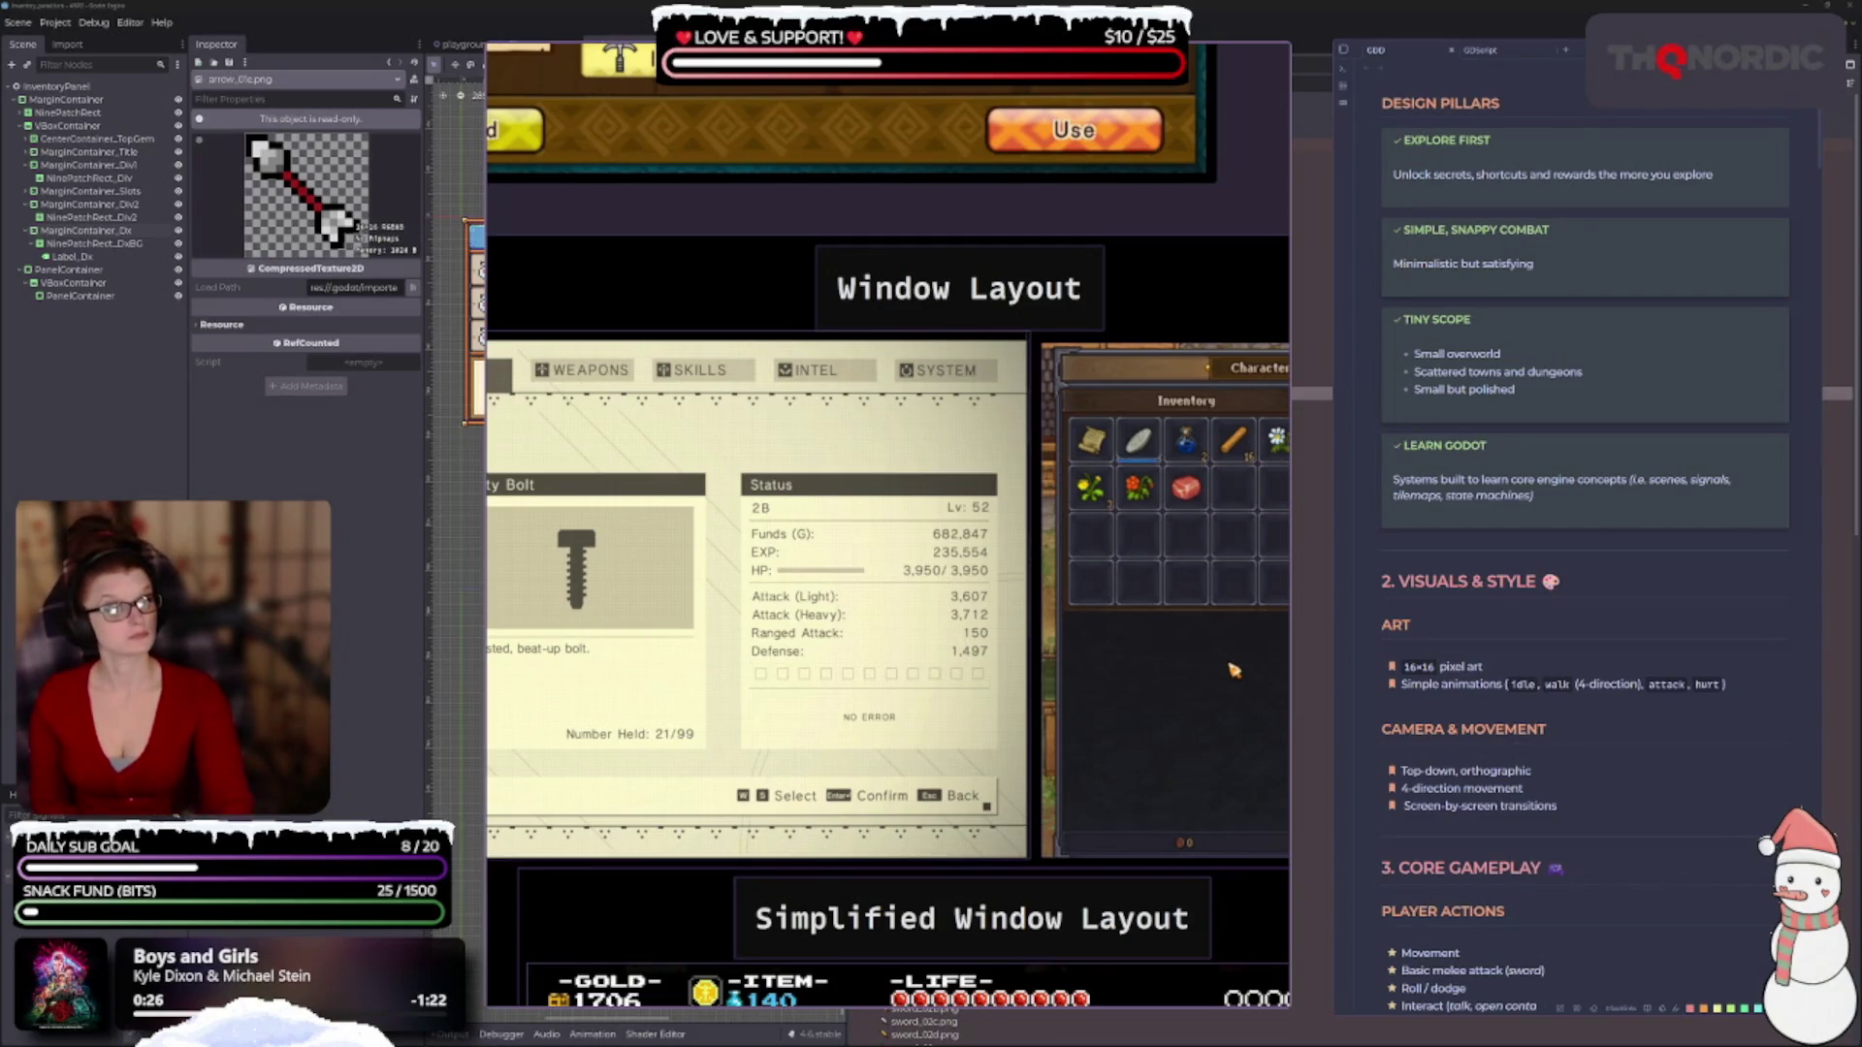
scroll(1578, 546, "up", 4)
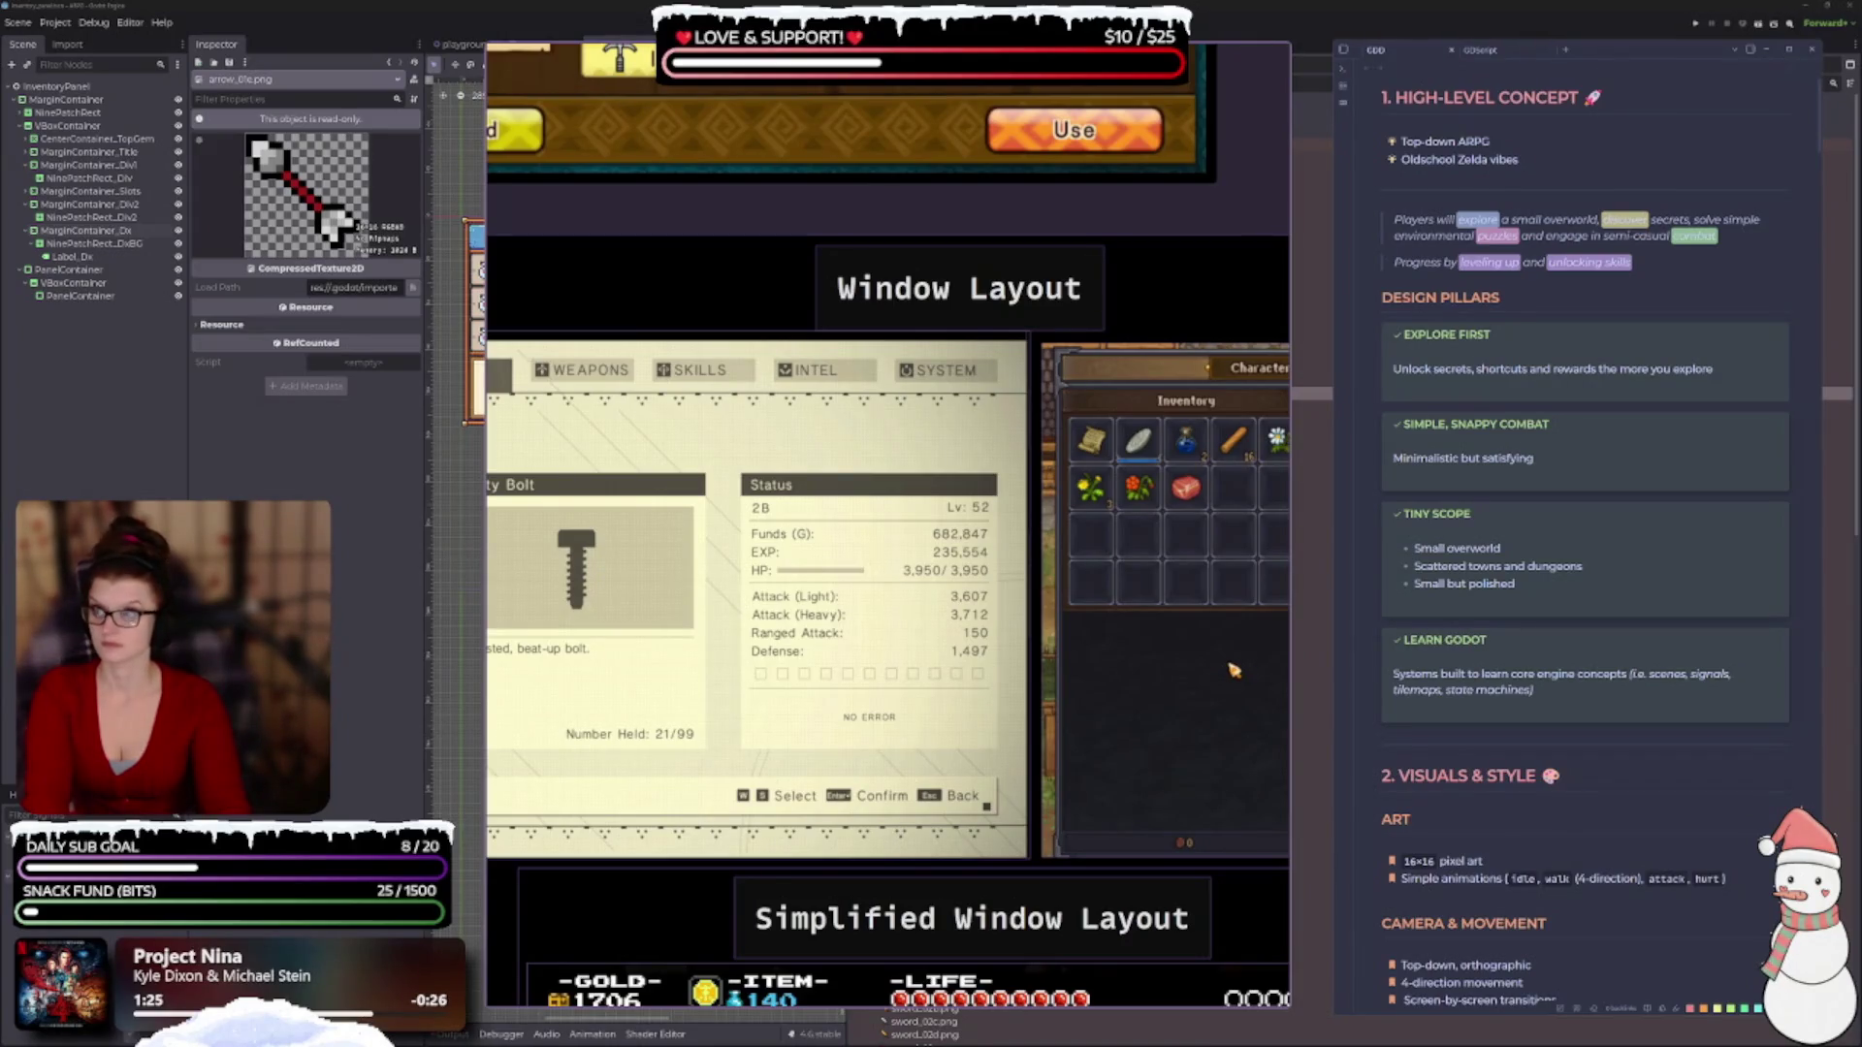
key("alt+Tab")
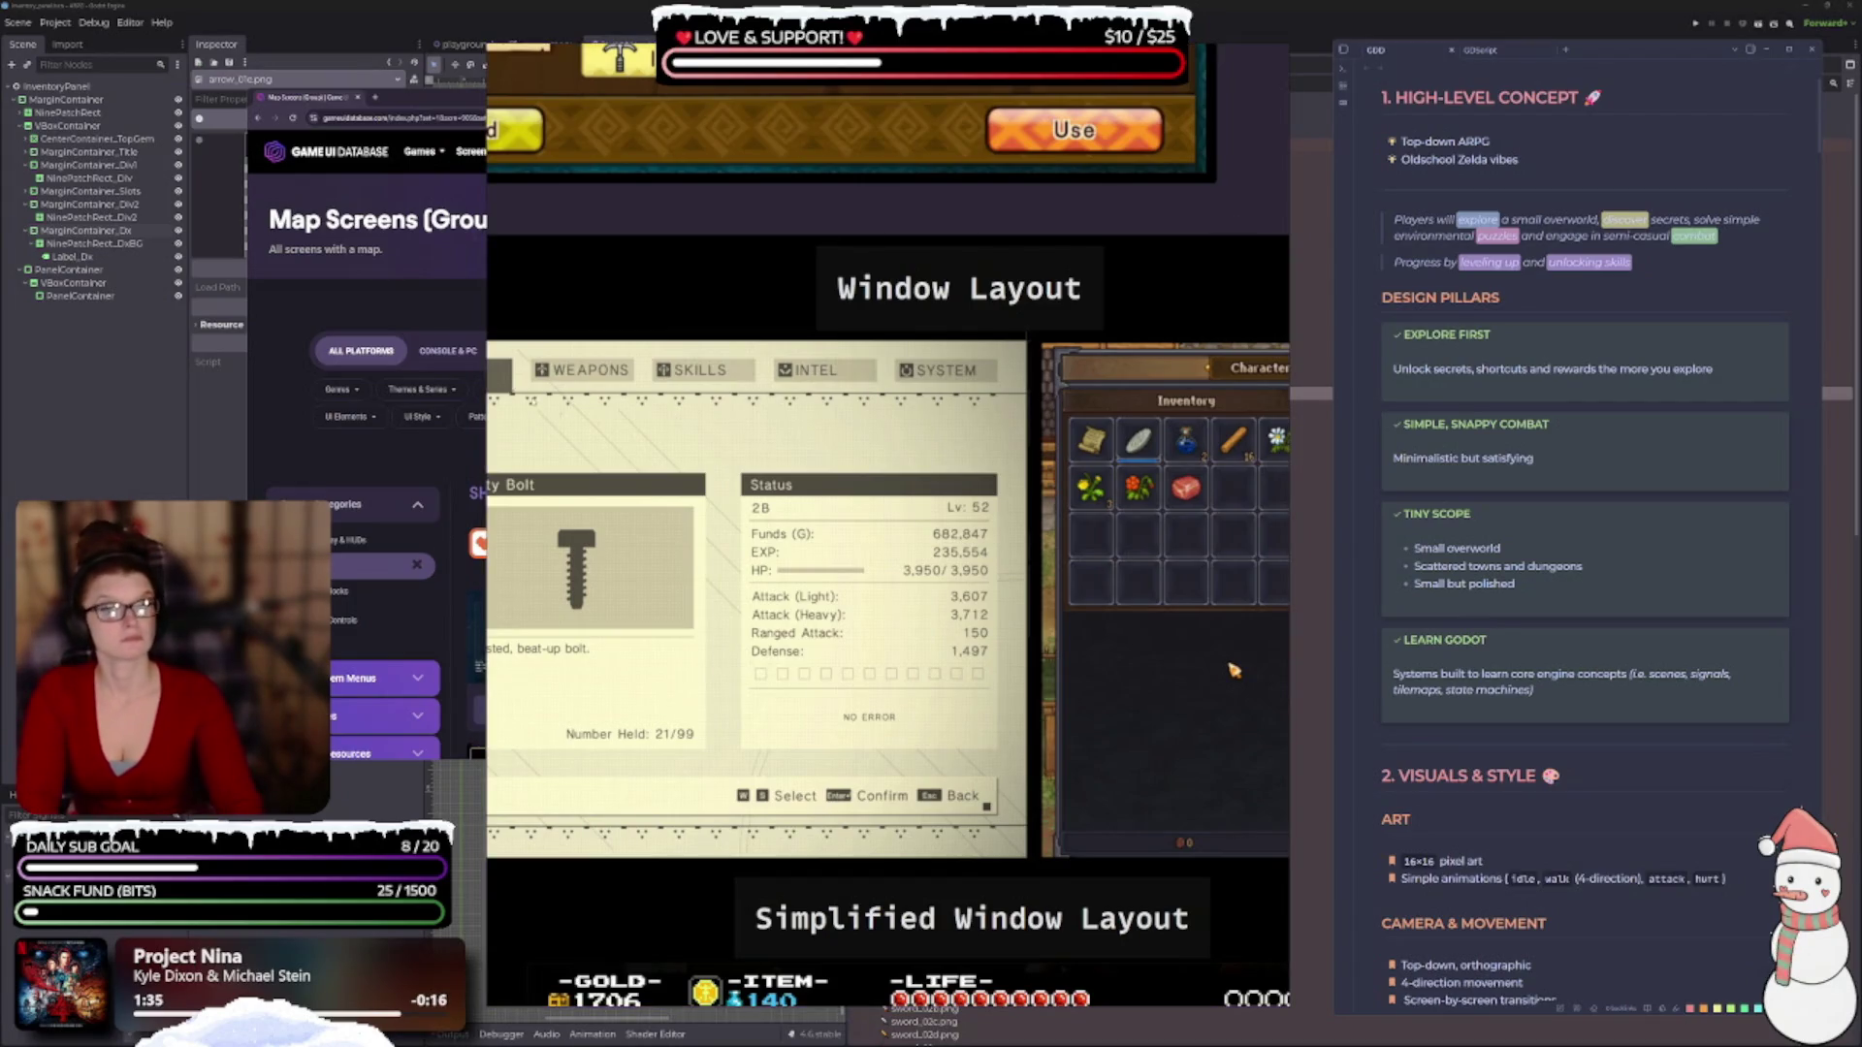
Bring the Map Screens browser window to the front and enlarge it.
left_click(423, 308)
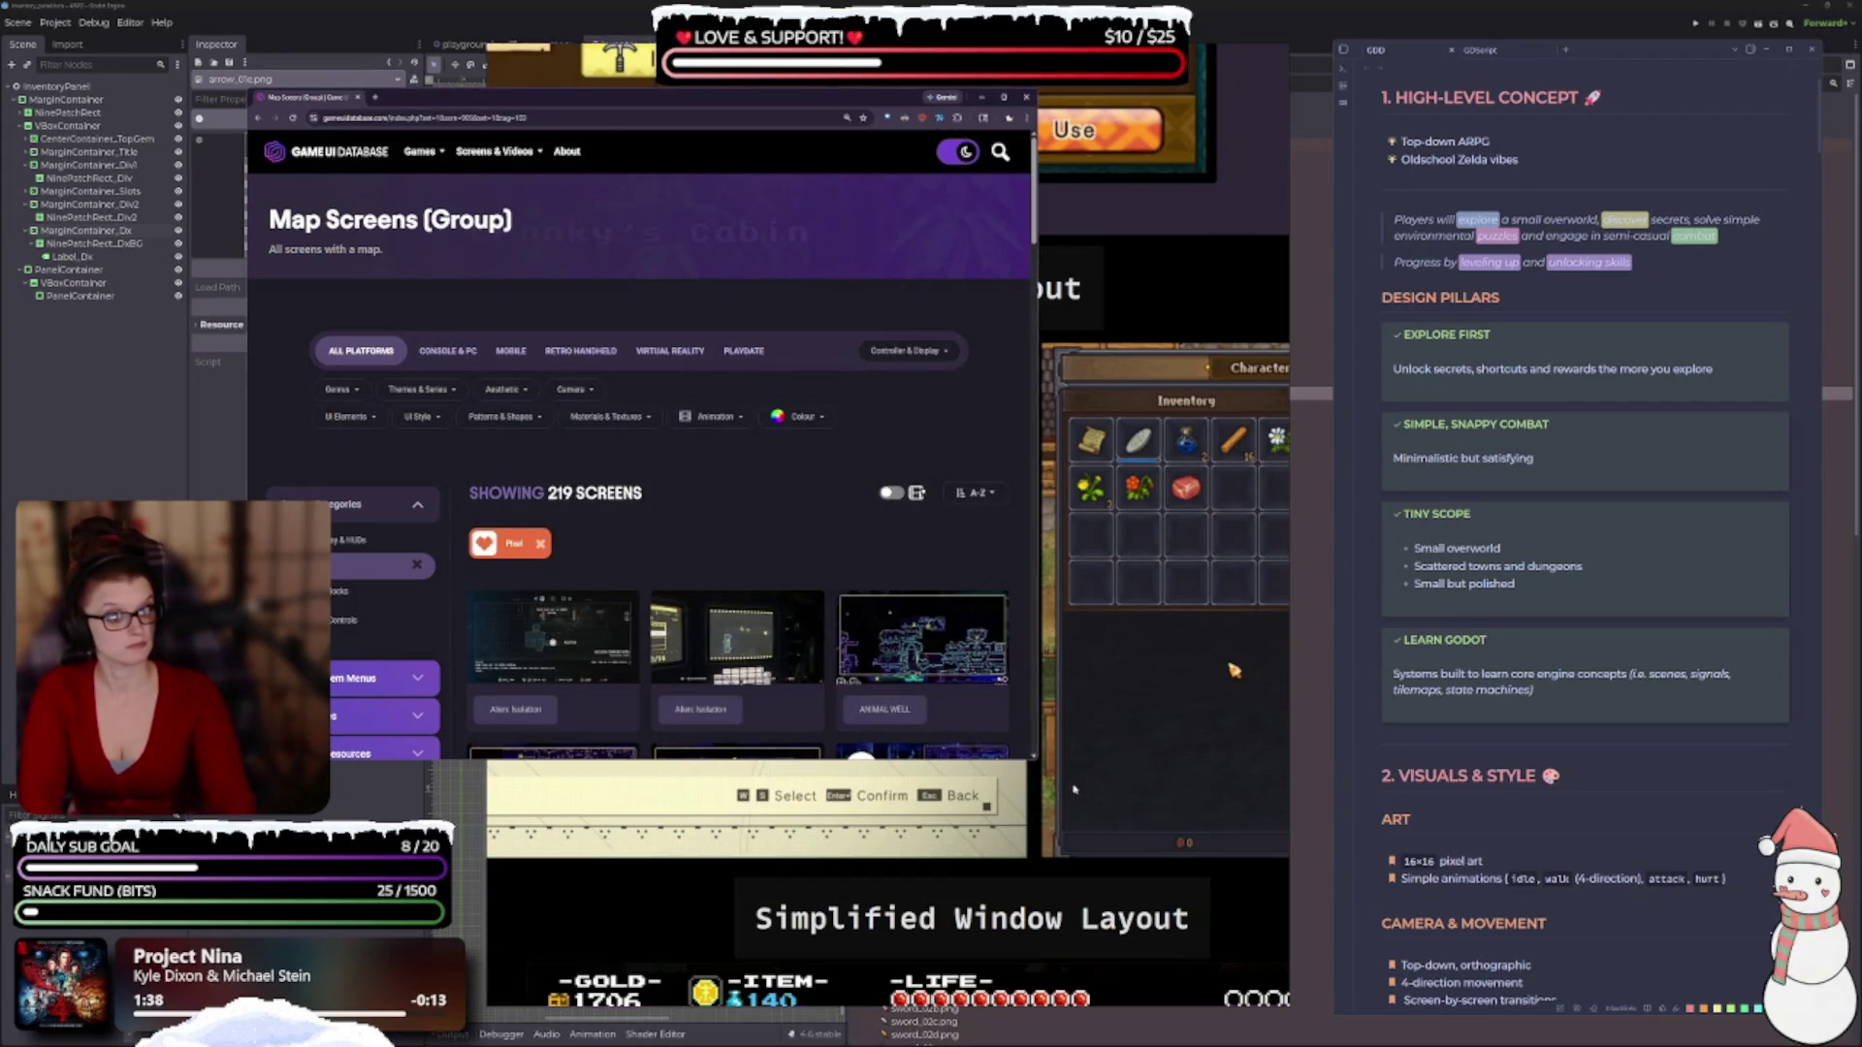
mouse_move(1036, 760)
left_mouse_down()
mouse_move(1580, 893)
mouse_move(1664, 943)
left_mouse_up()
scroll(1128, 552, "down", 3)
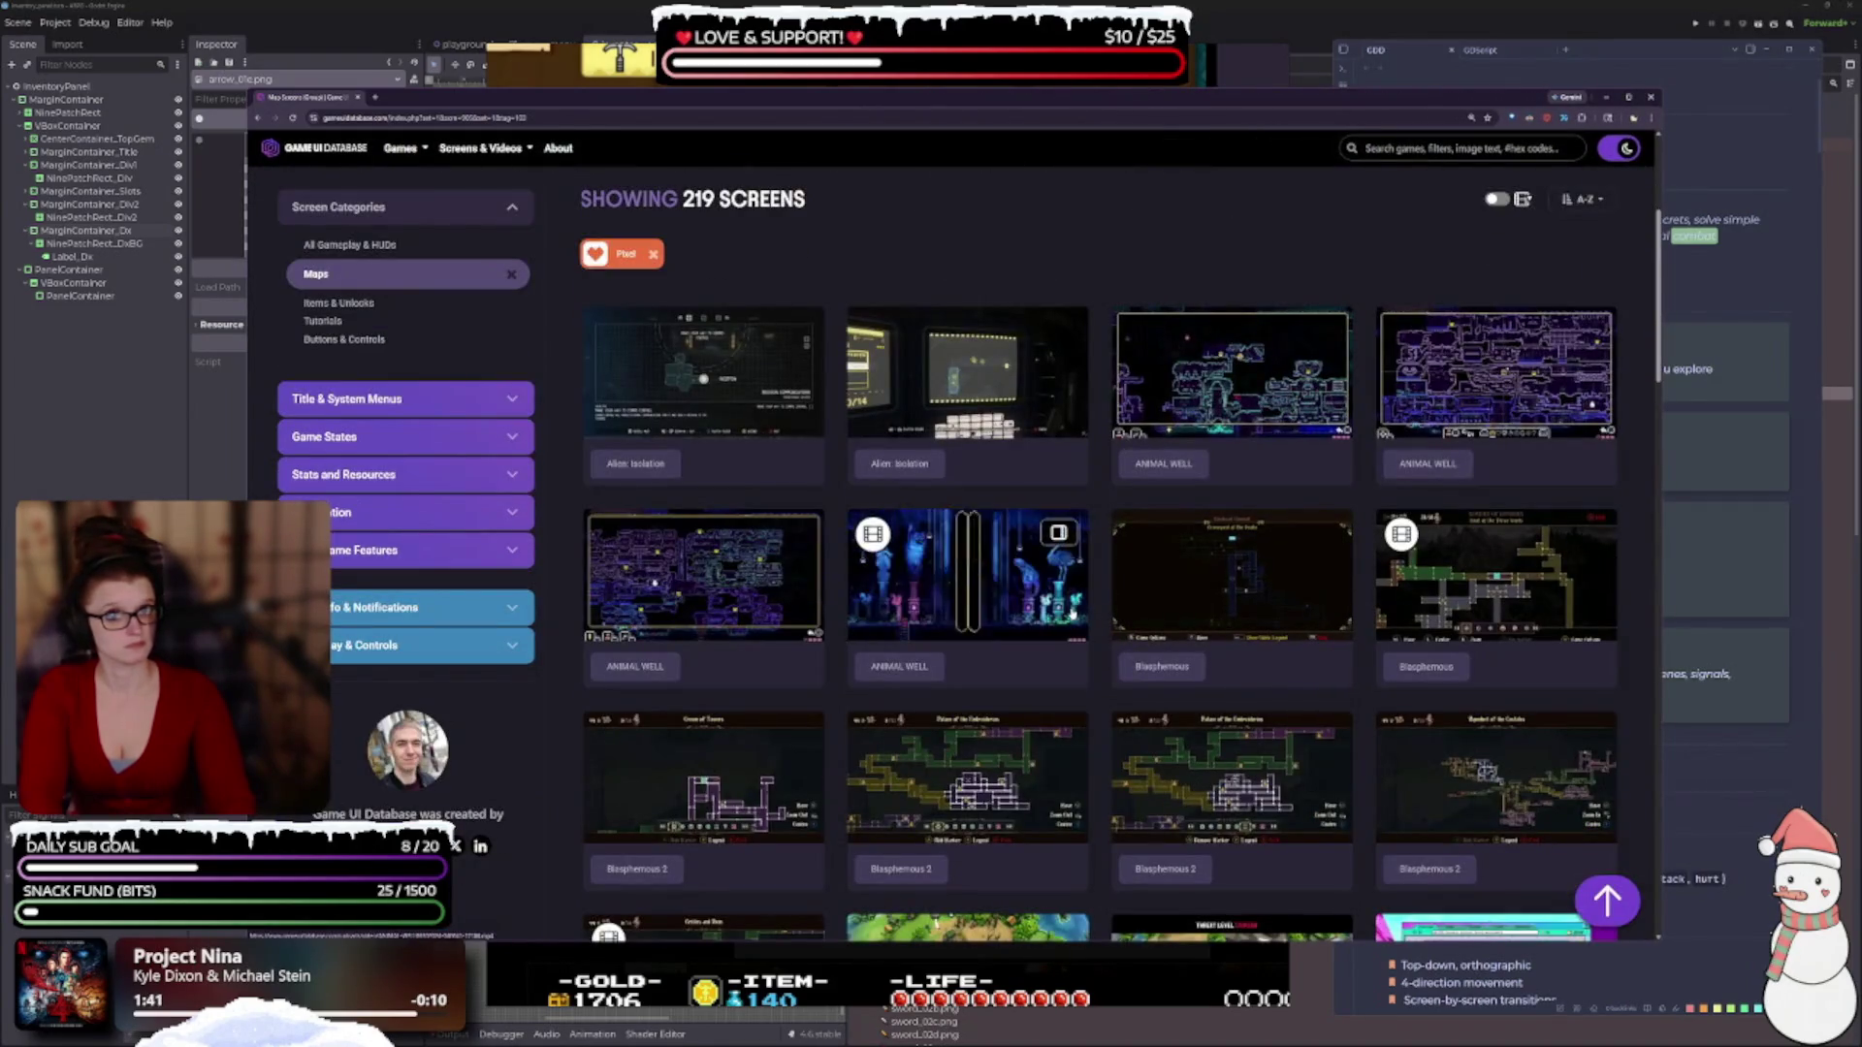
Page through the Blasphemous and Broforce map screenshots full size, then close the viewer.
left_click(1217, 581)
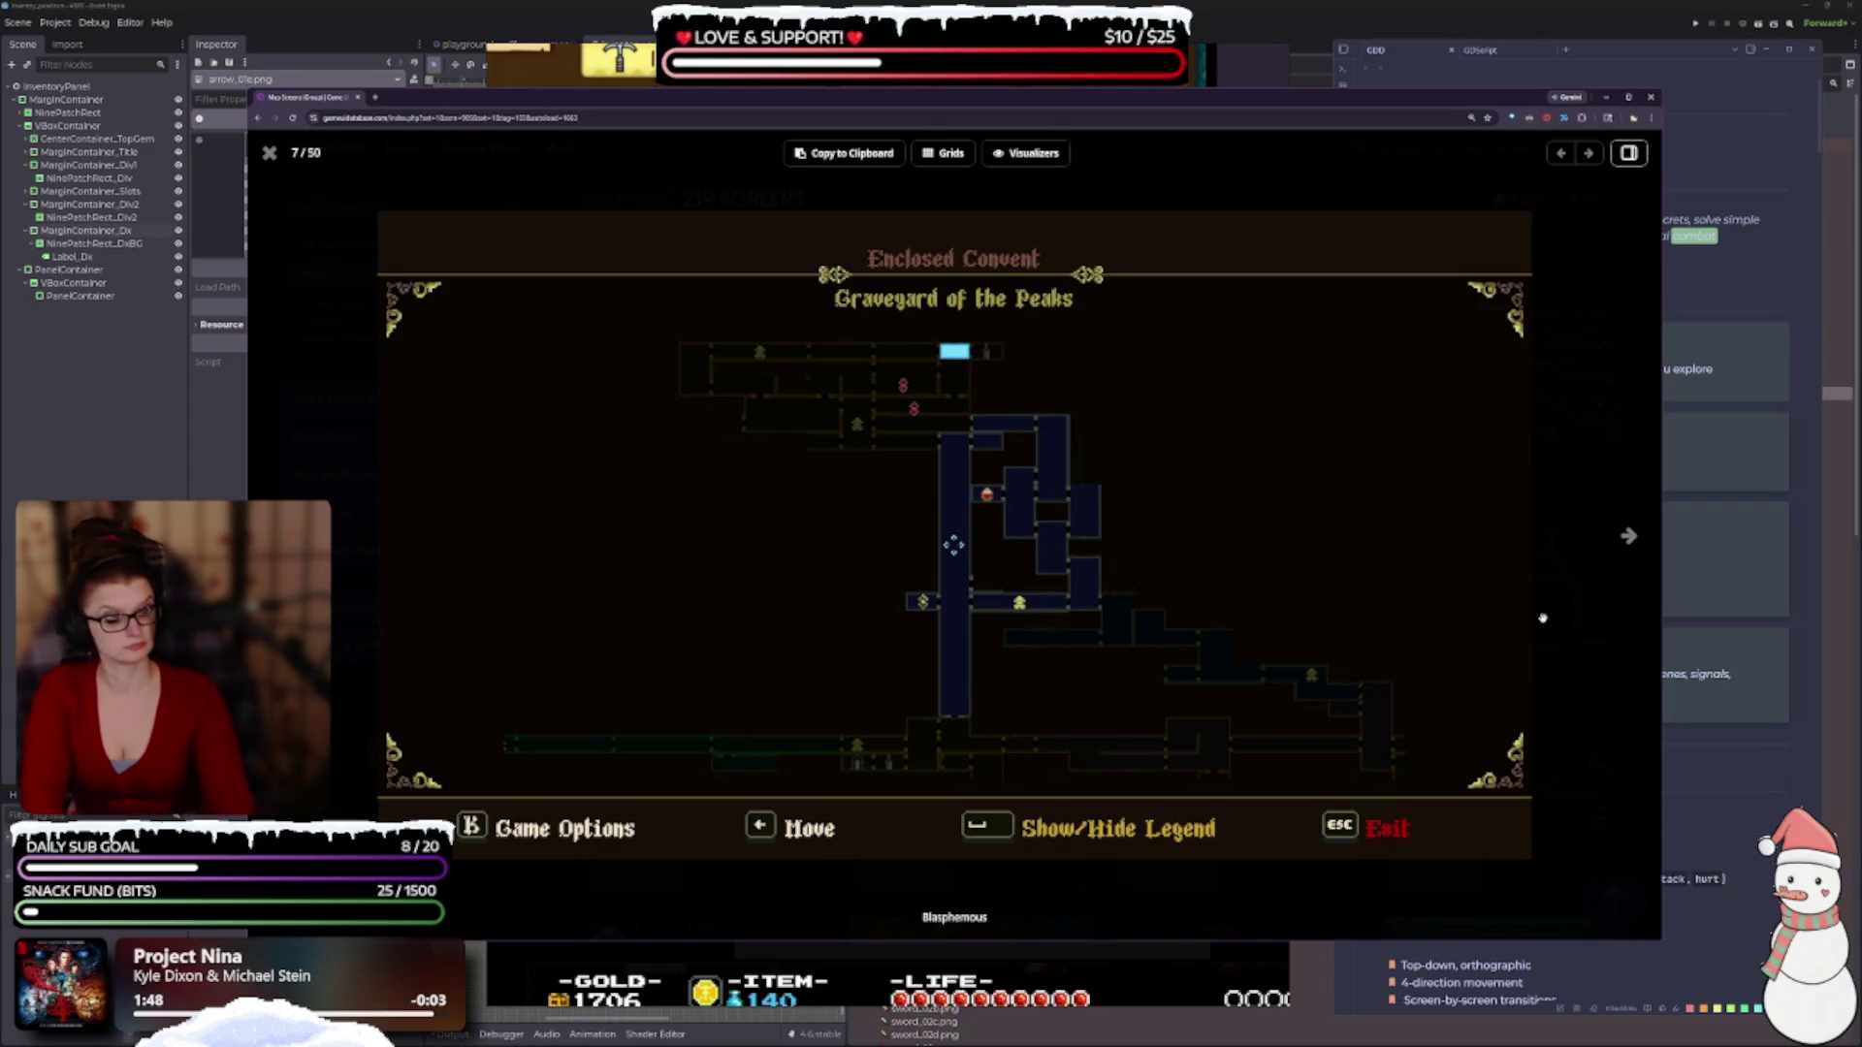
left_click(1629, 536)
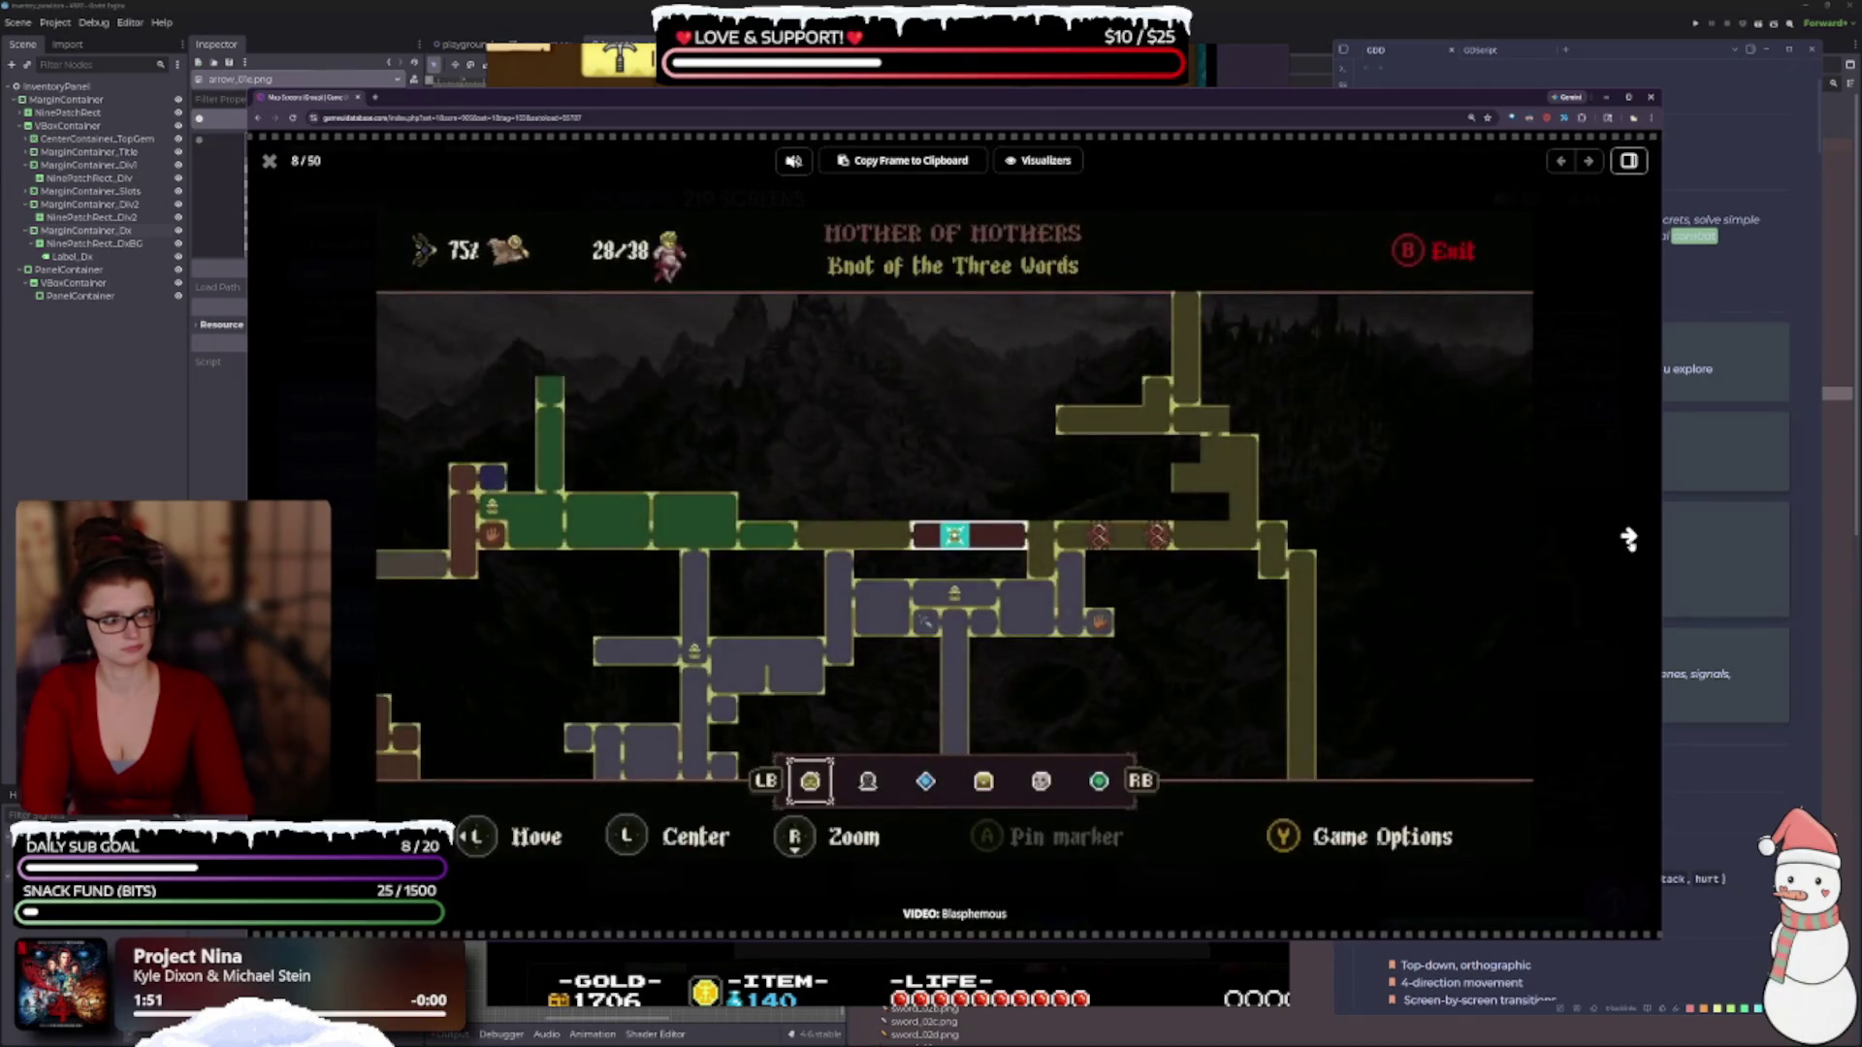
left_click(1629, 538)
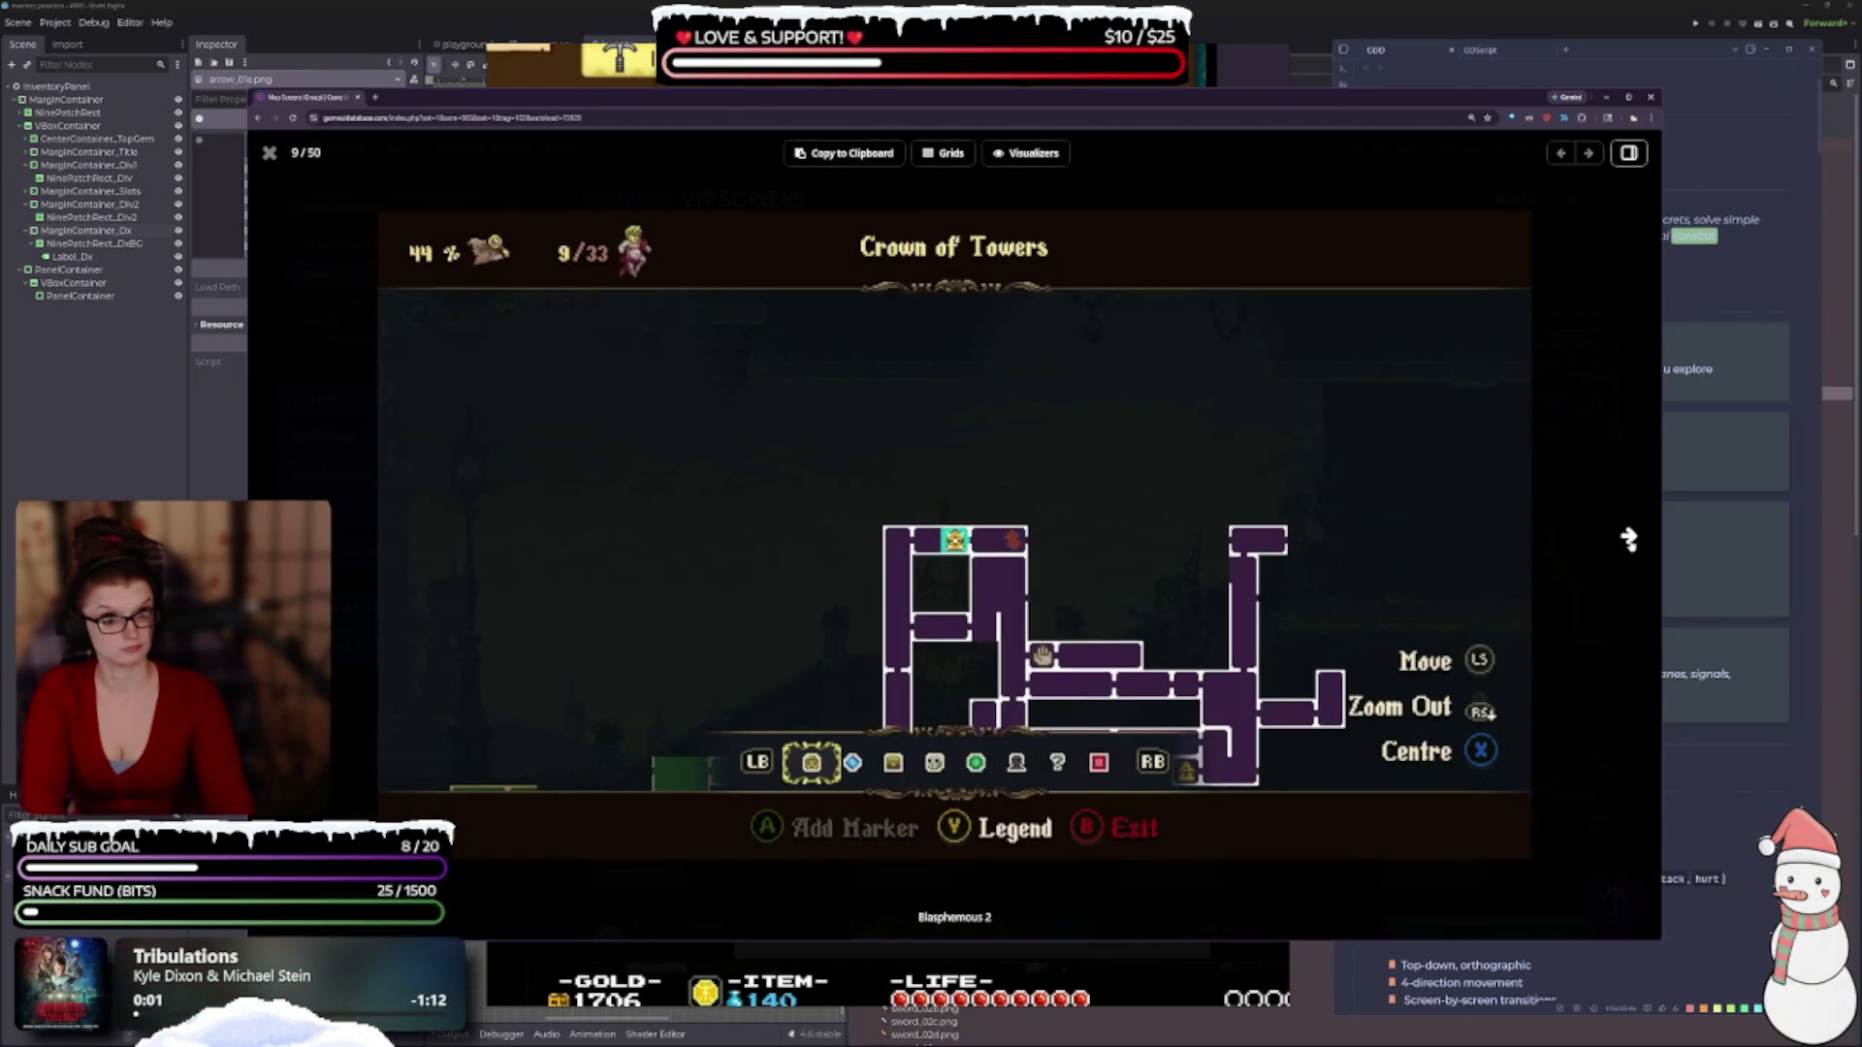
left_click(1629, 539)
left_click(1629, 539)
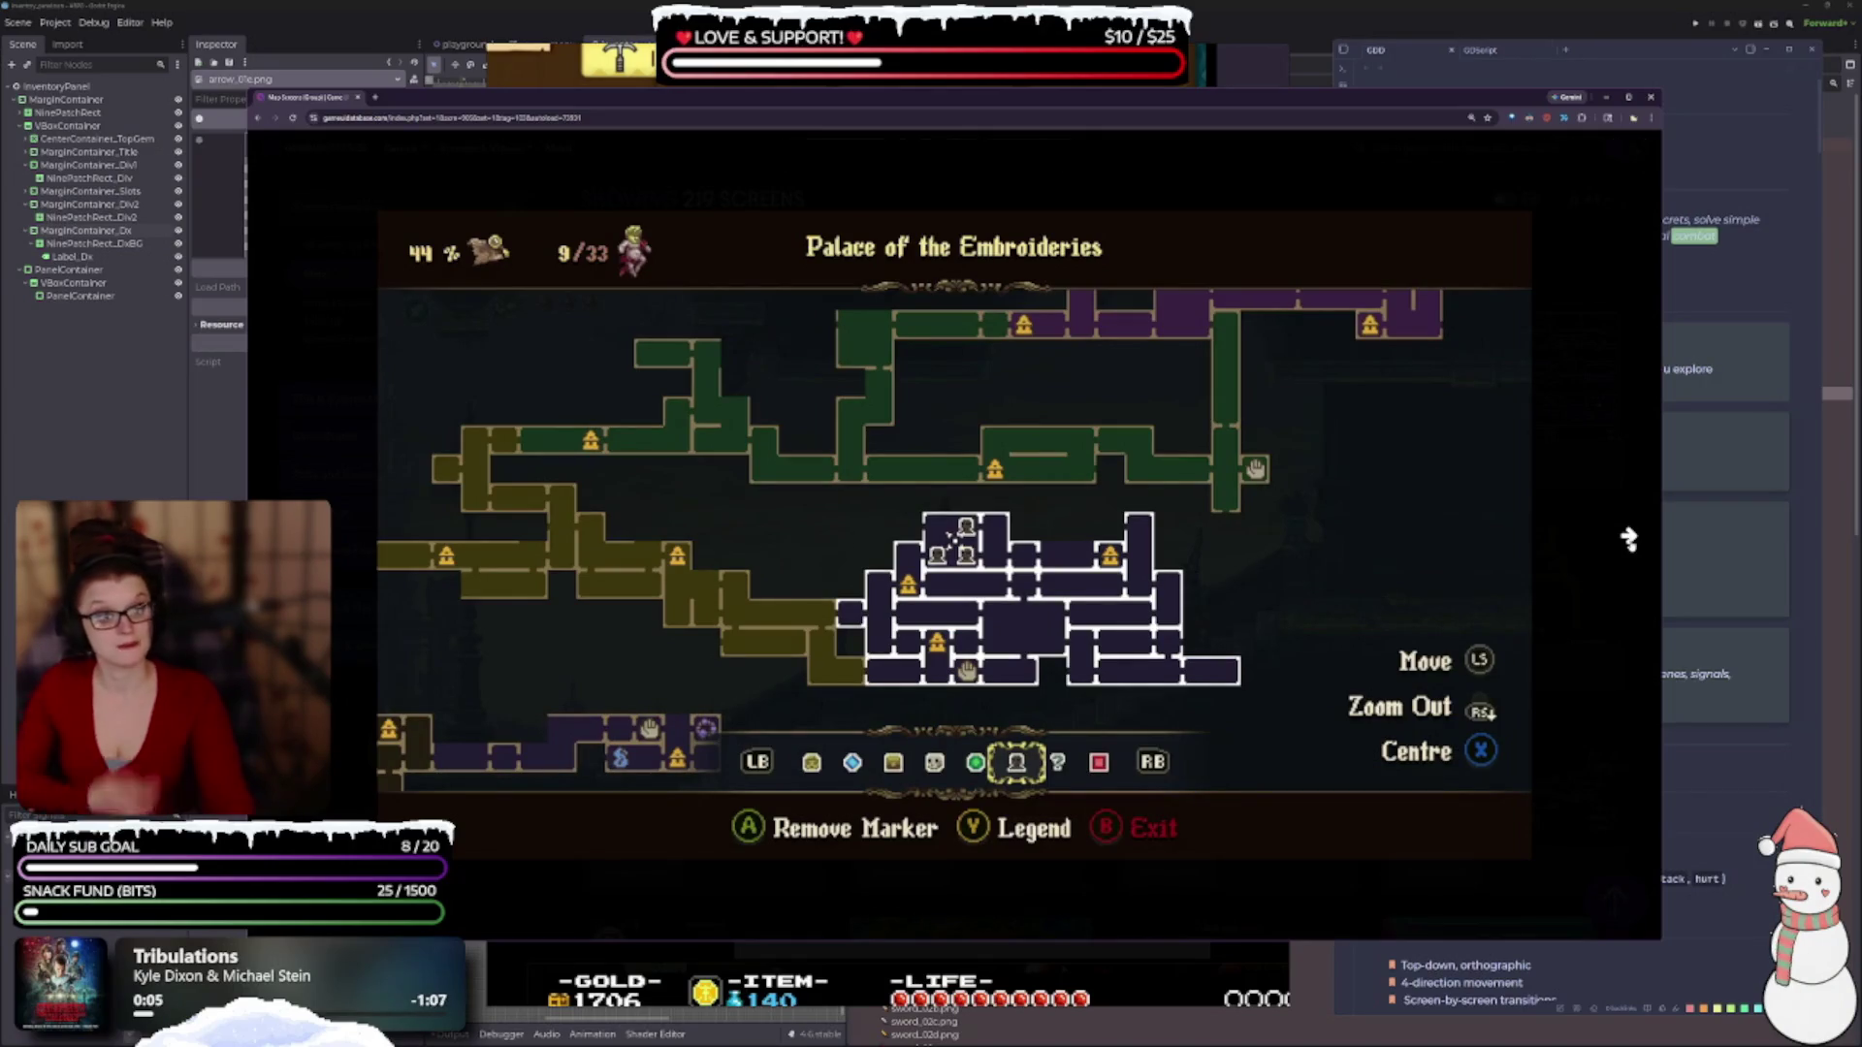
left_click(1629, 538)
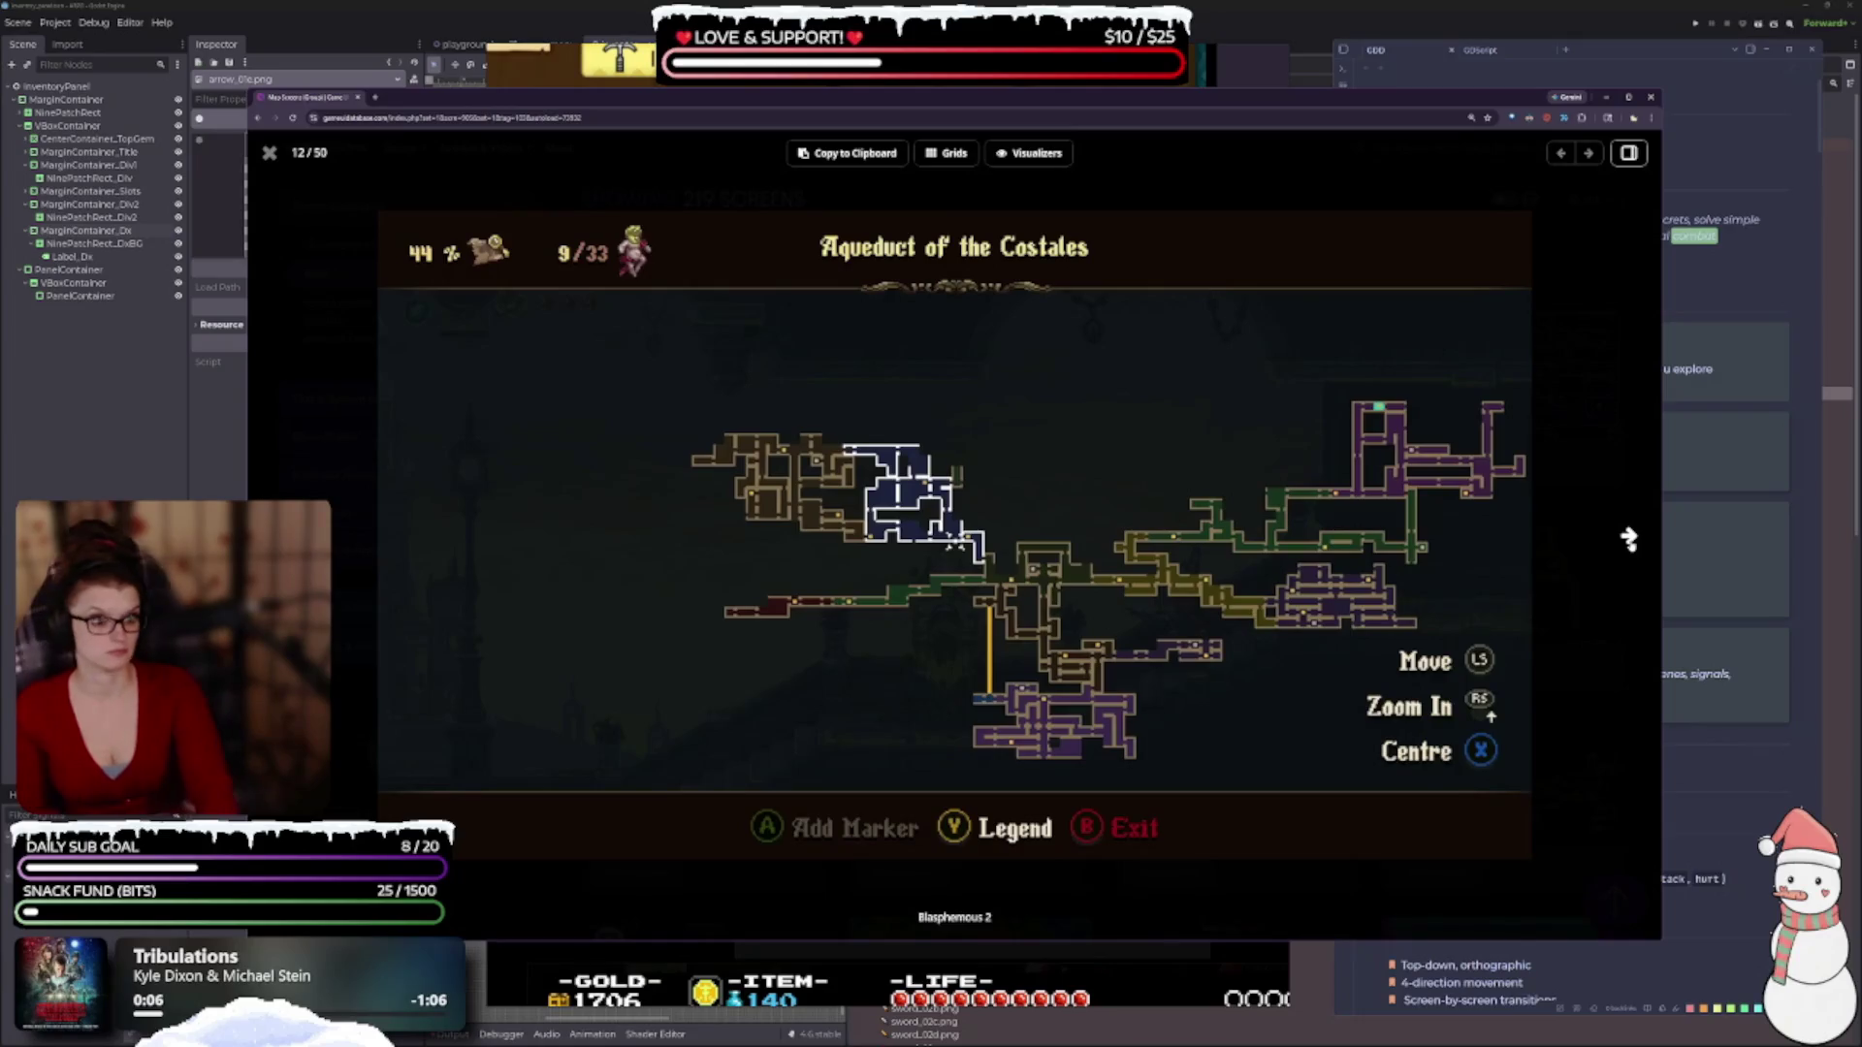
left_click(1629, 538)
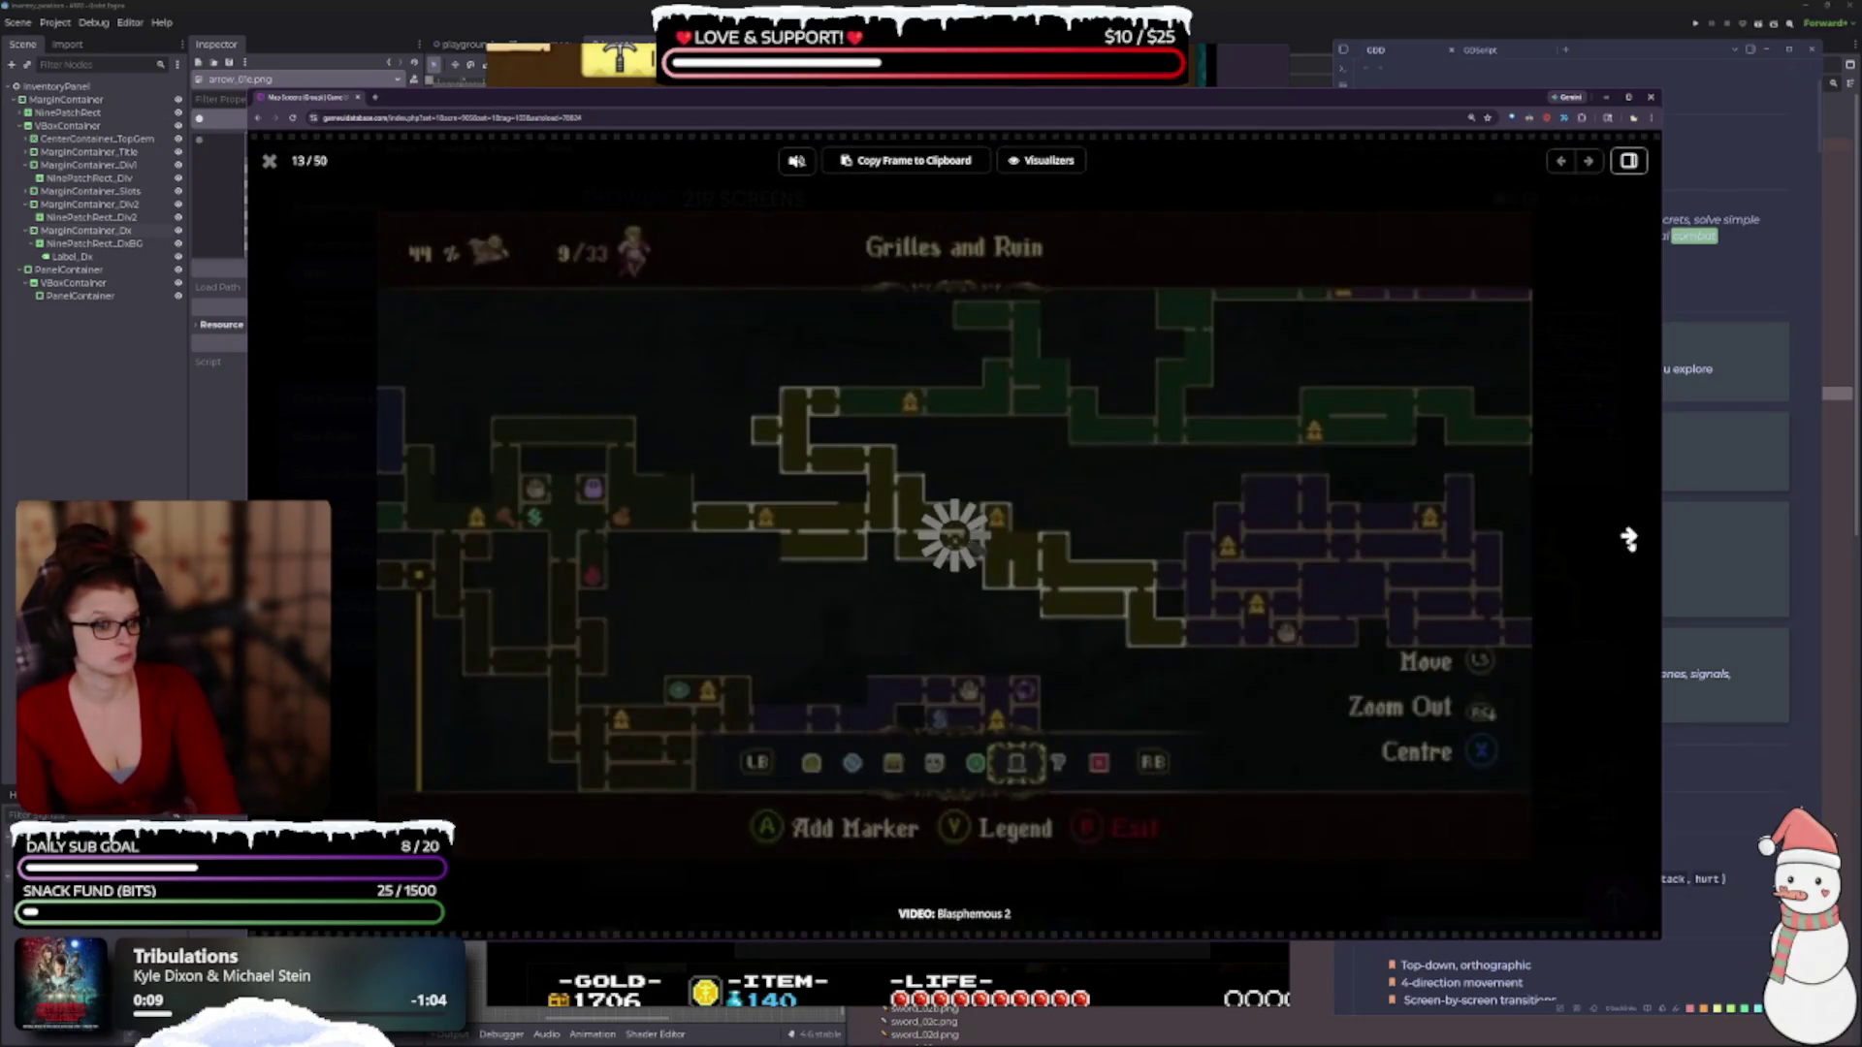
left_click(1629, 538)
left_click(1629, 538)
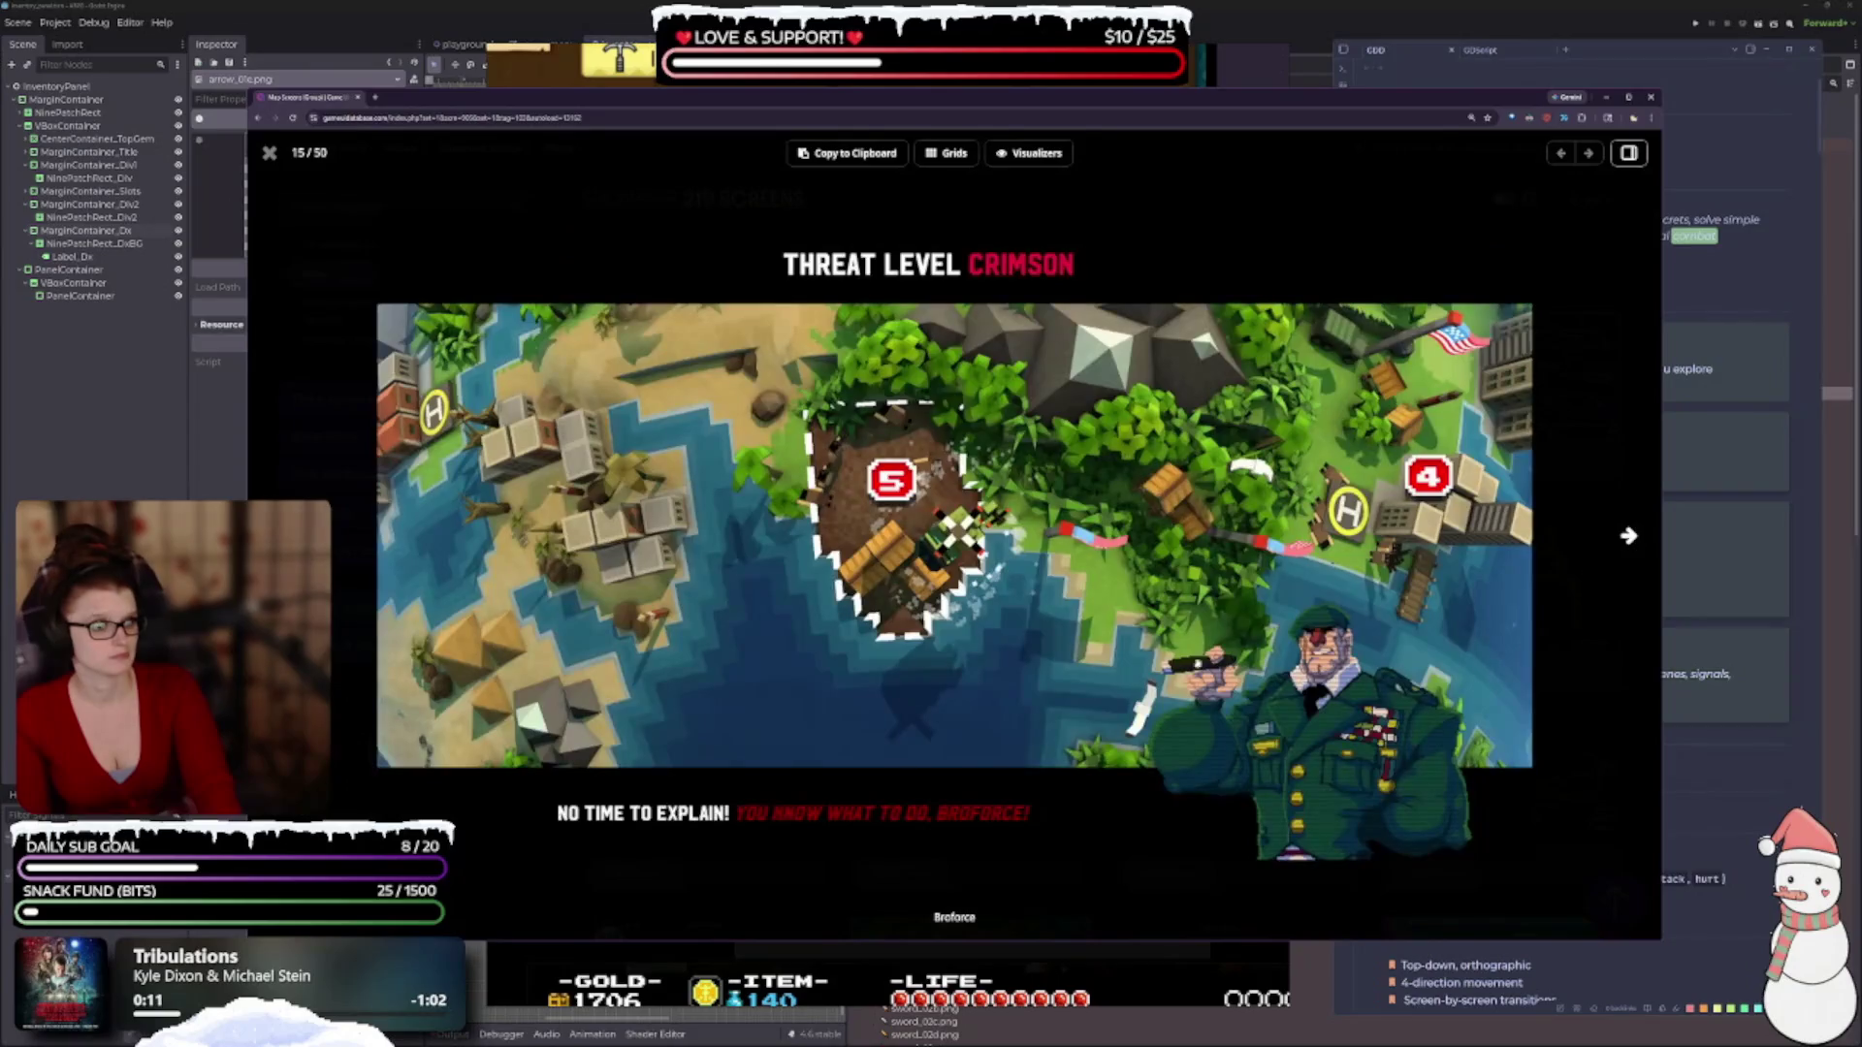
left_click(271, 154)
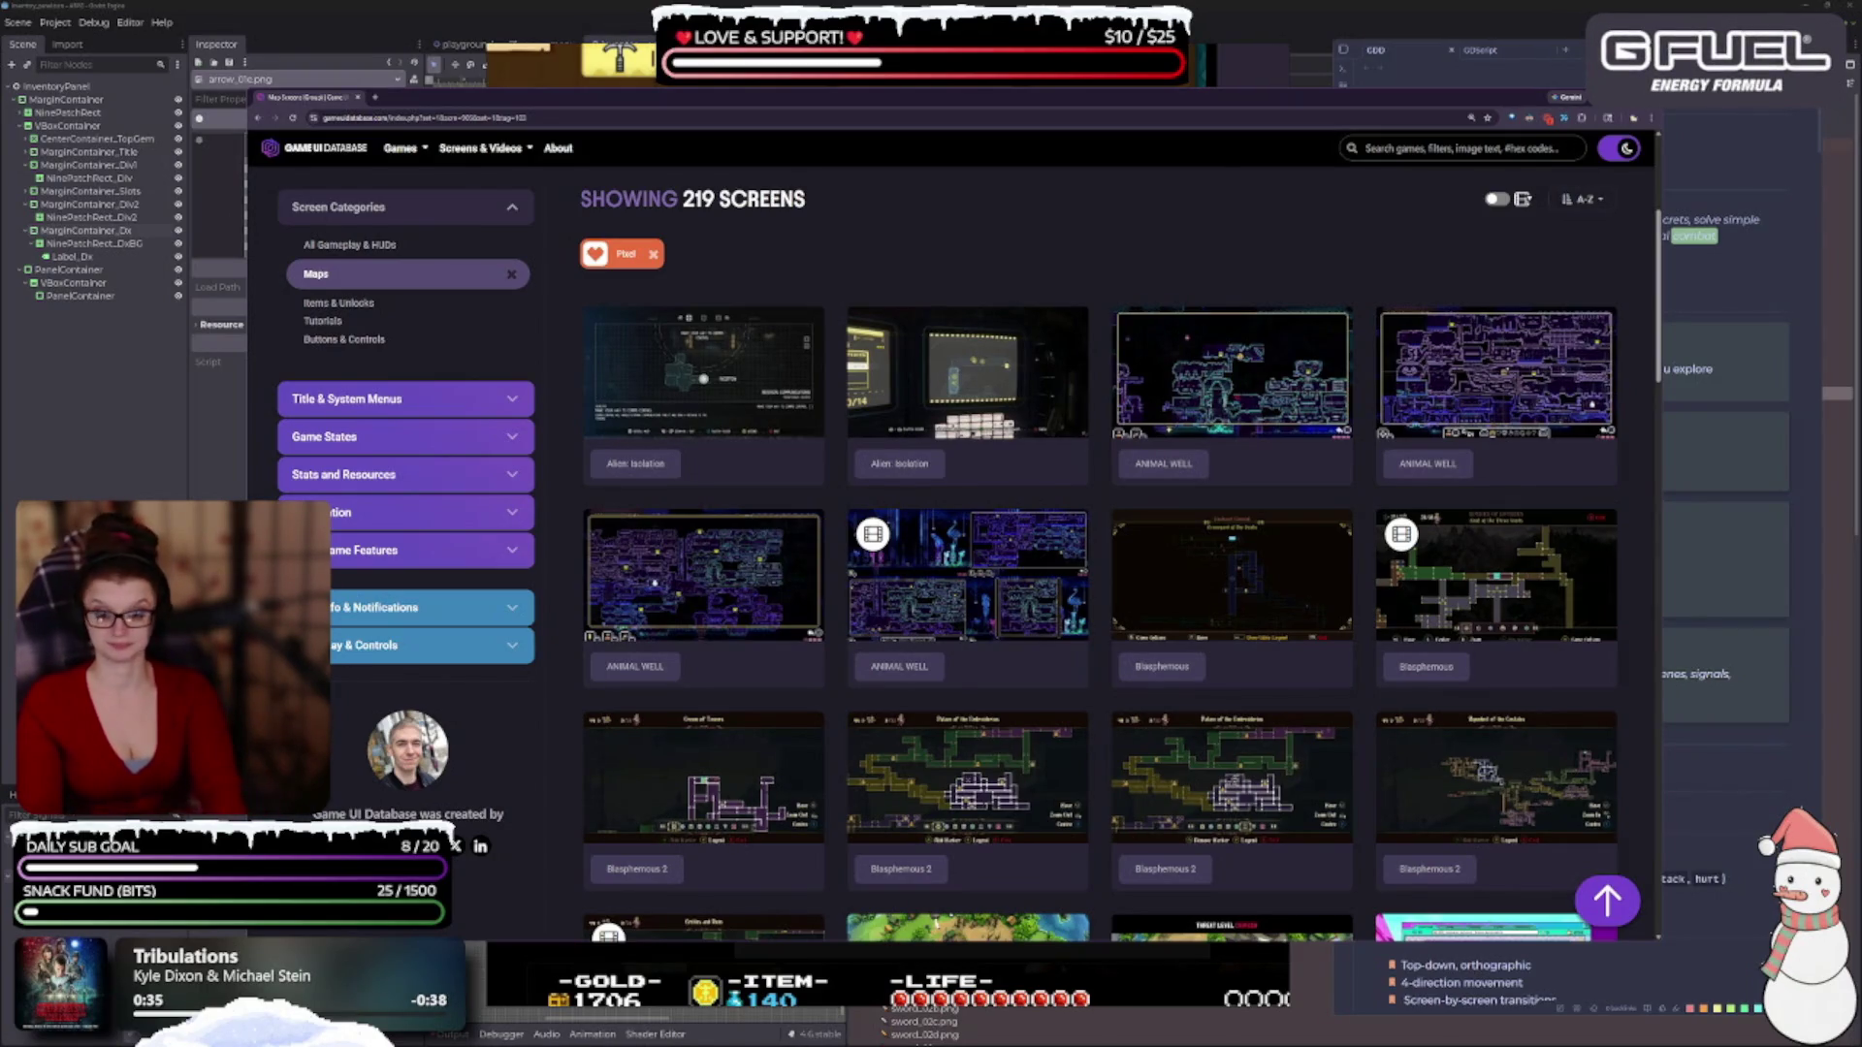
Preview the Broken Reality and Yoshi's Island maps while scrolling down to the Link to the Past row.
scroll(682, 562, "down", 5)
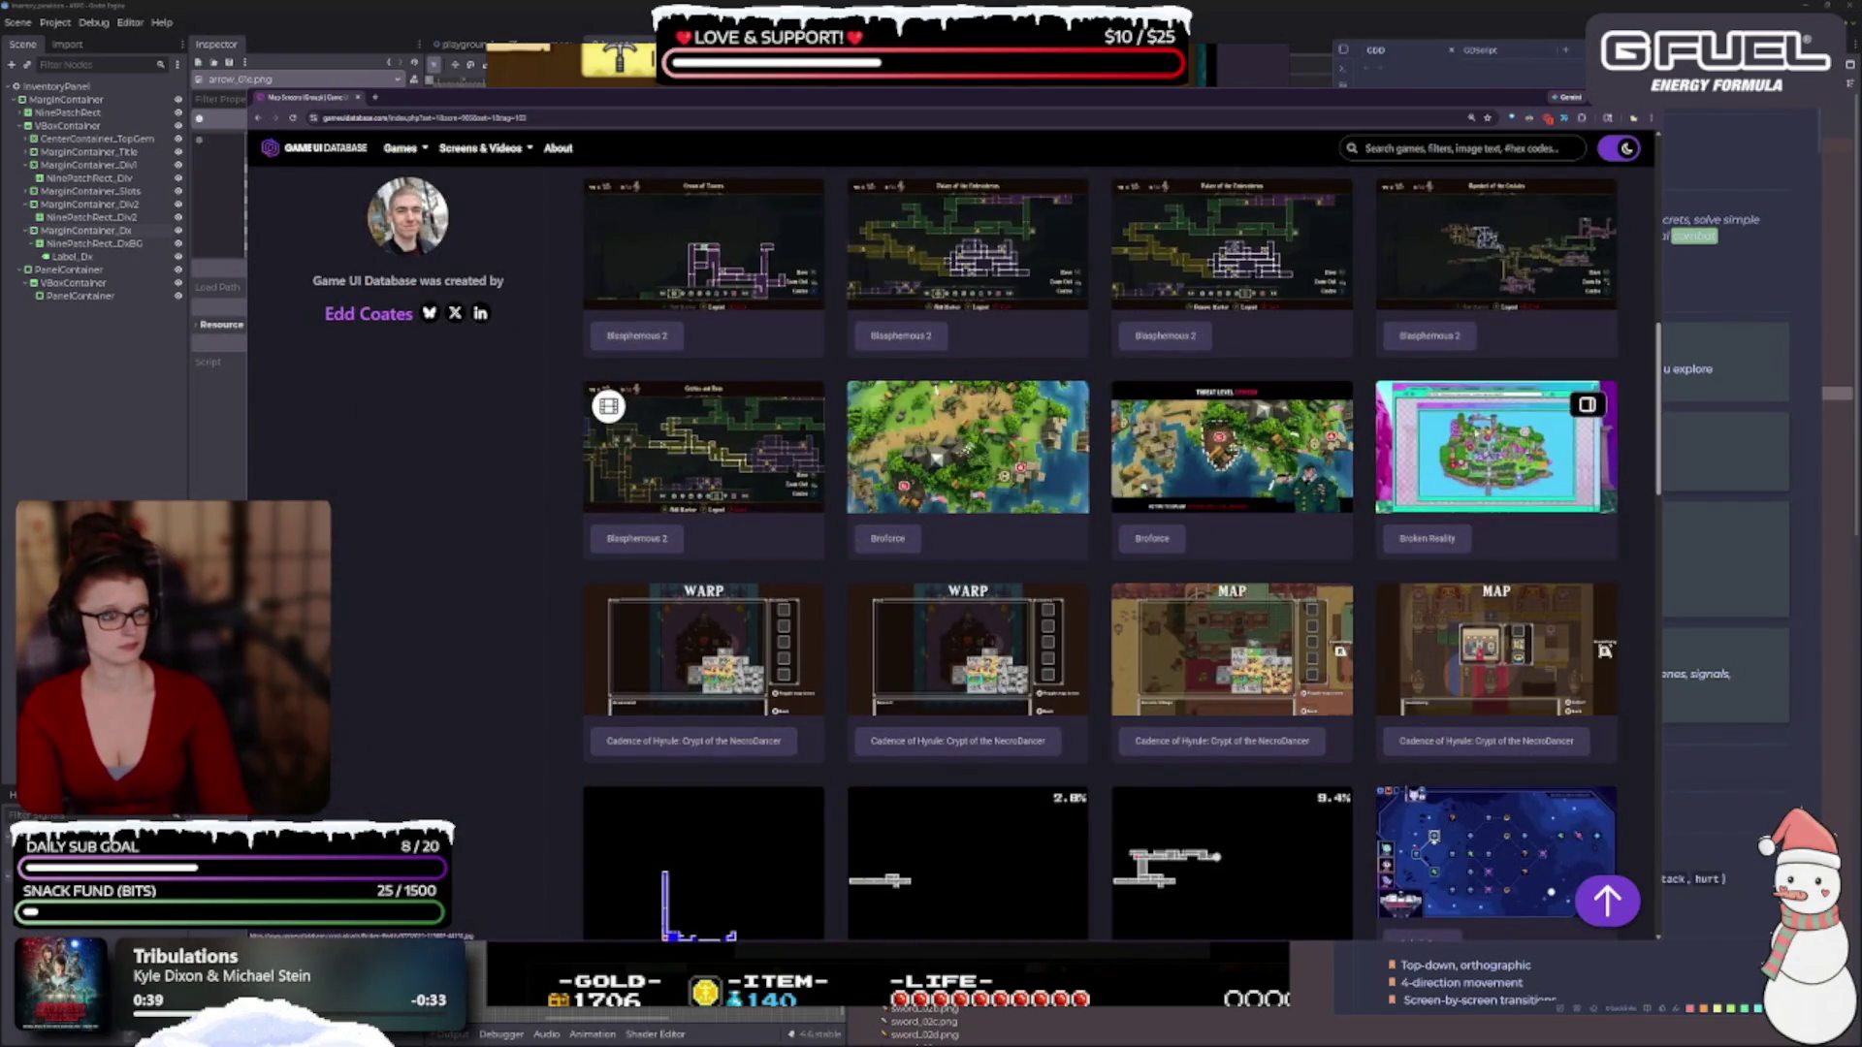
left_click(1493, 456)
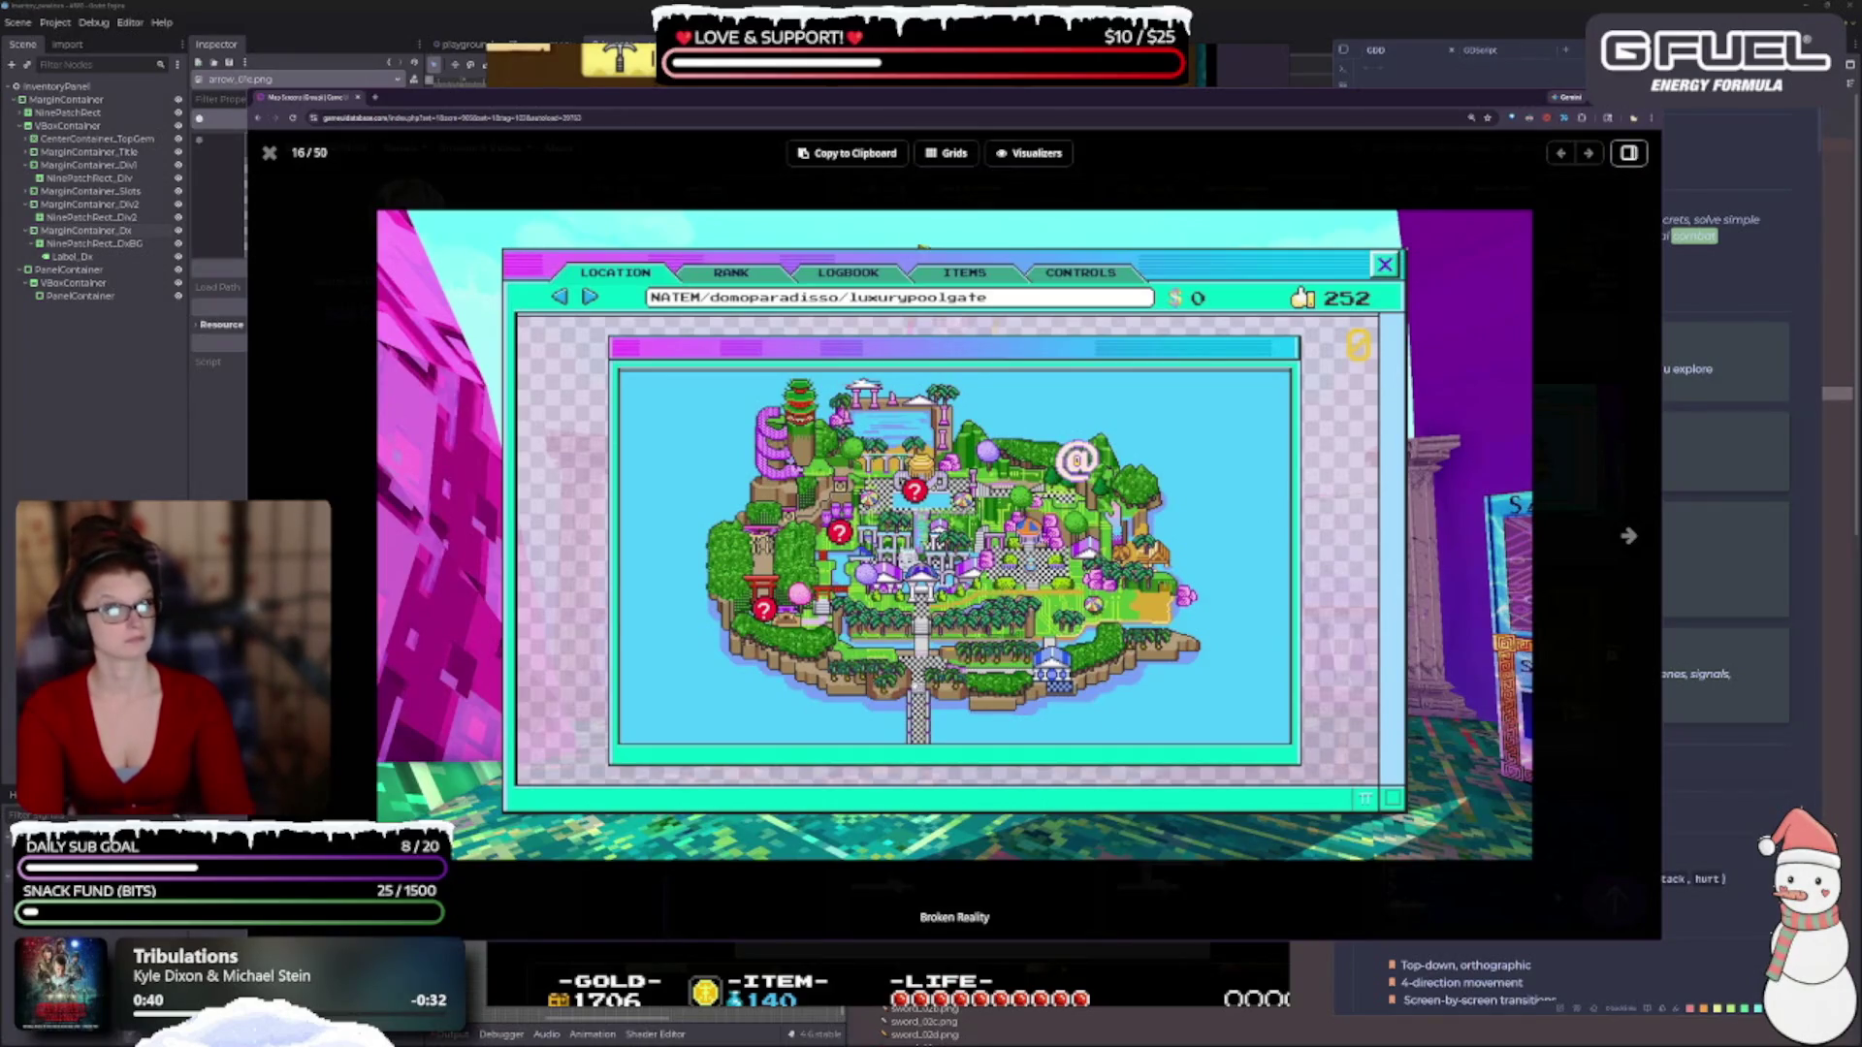
key("Escape")
scroll(966, 572, "down", 1)
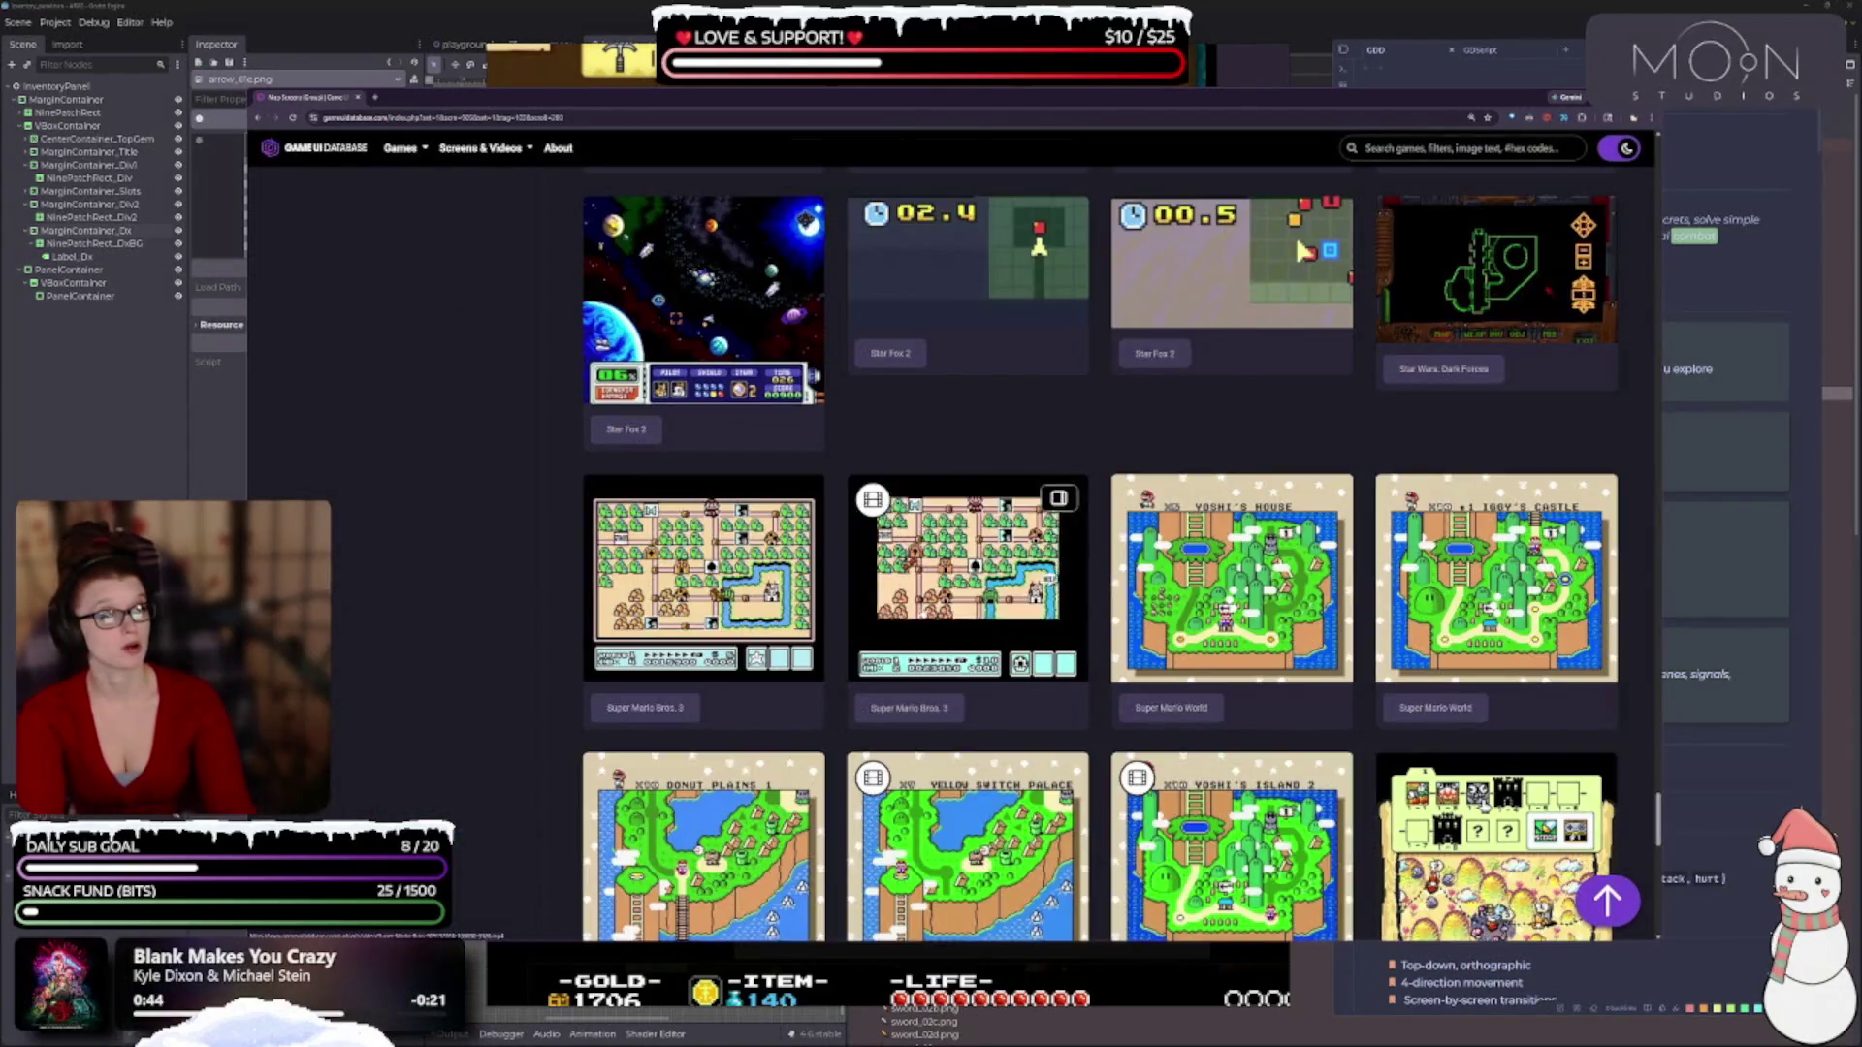
scroll(1506, 638, "down", 1)
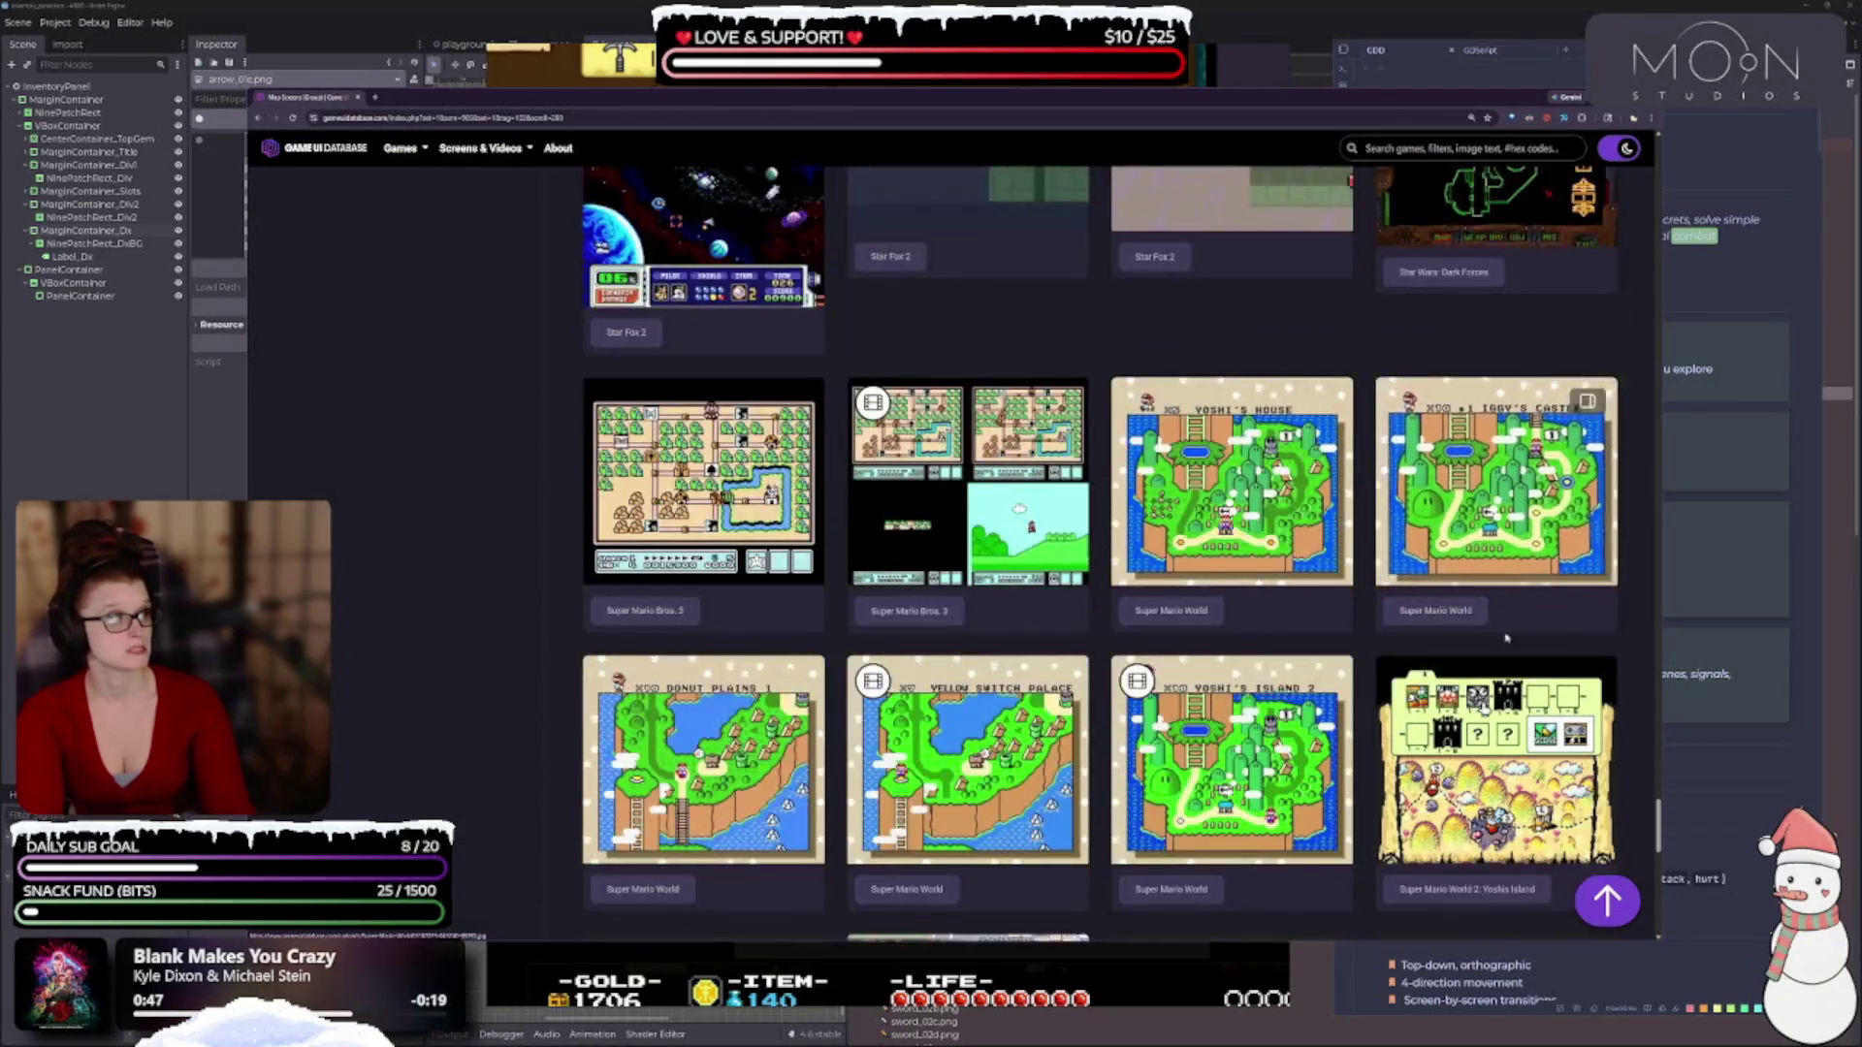
scroll(1506, 638, "down", 5)
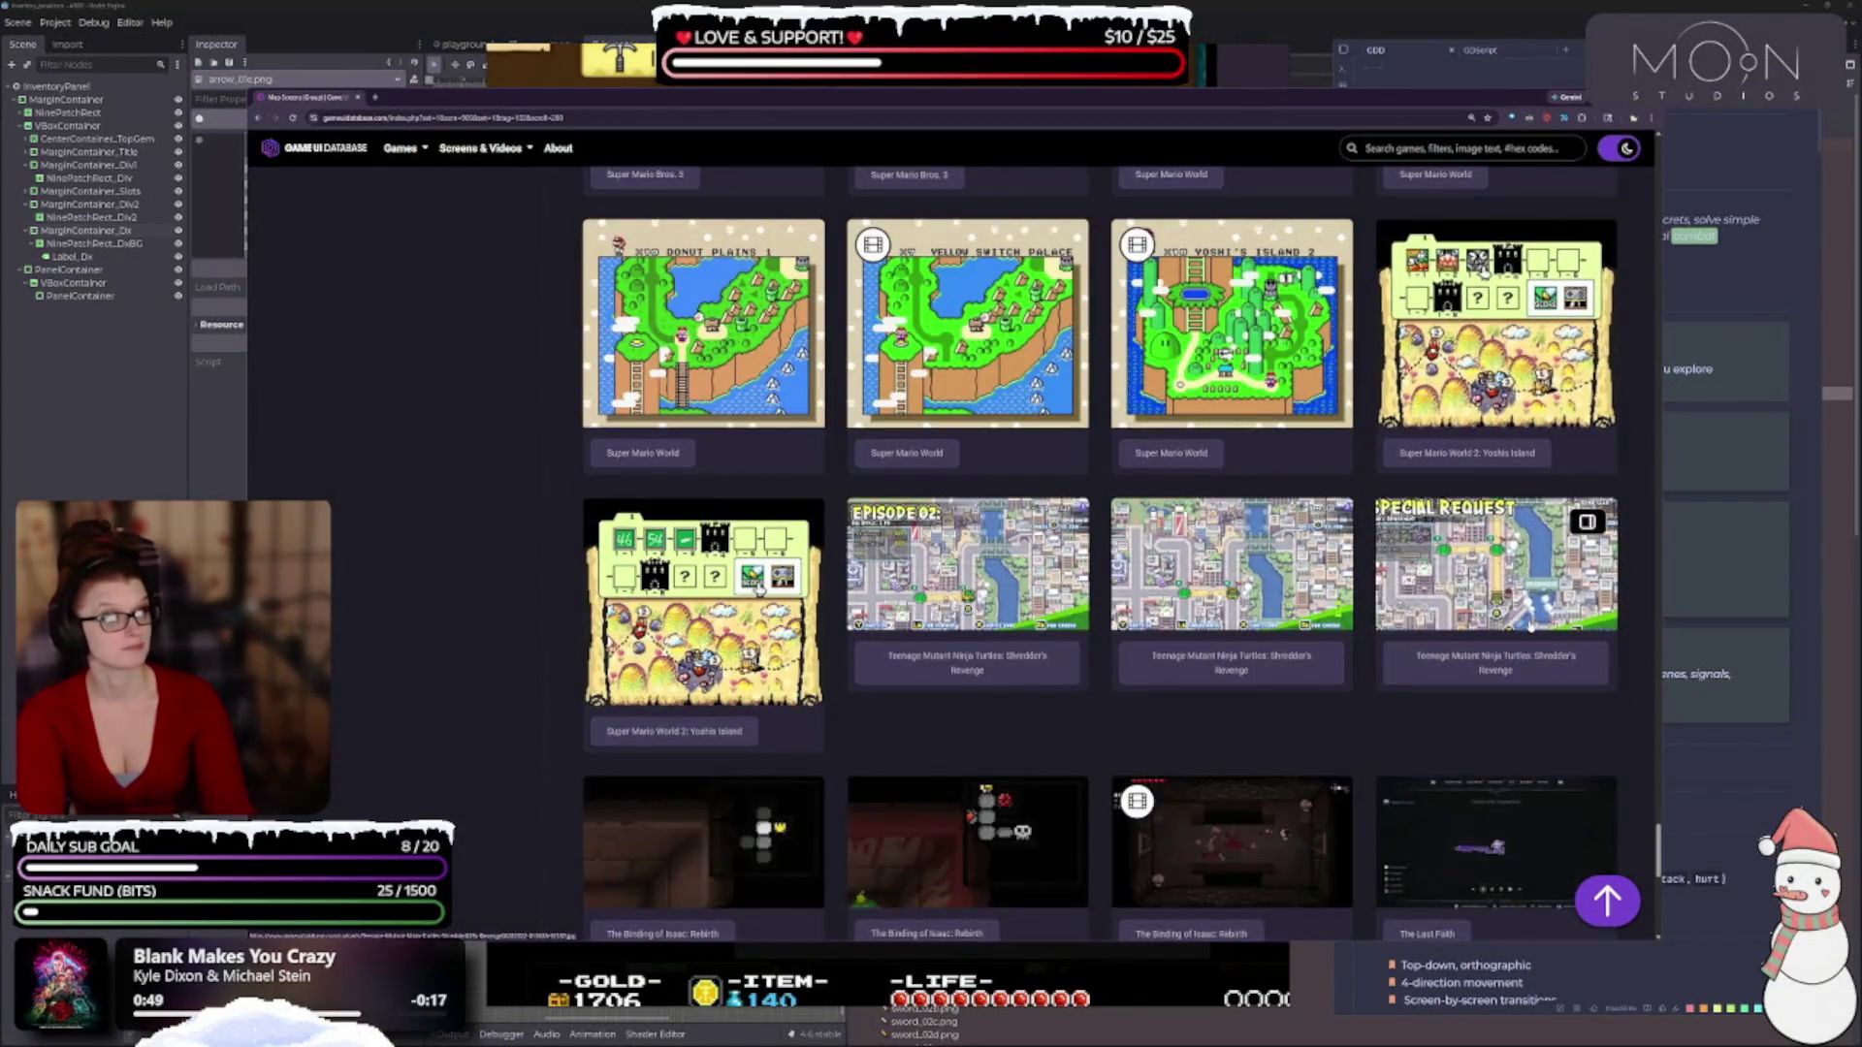
scroll(1531, 619, "down", 2)
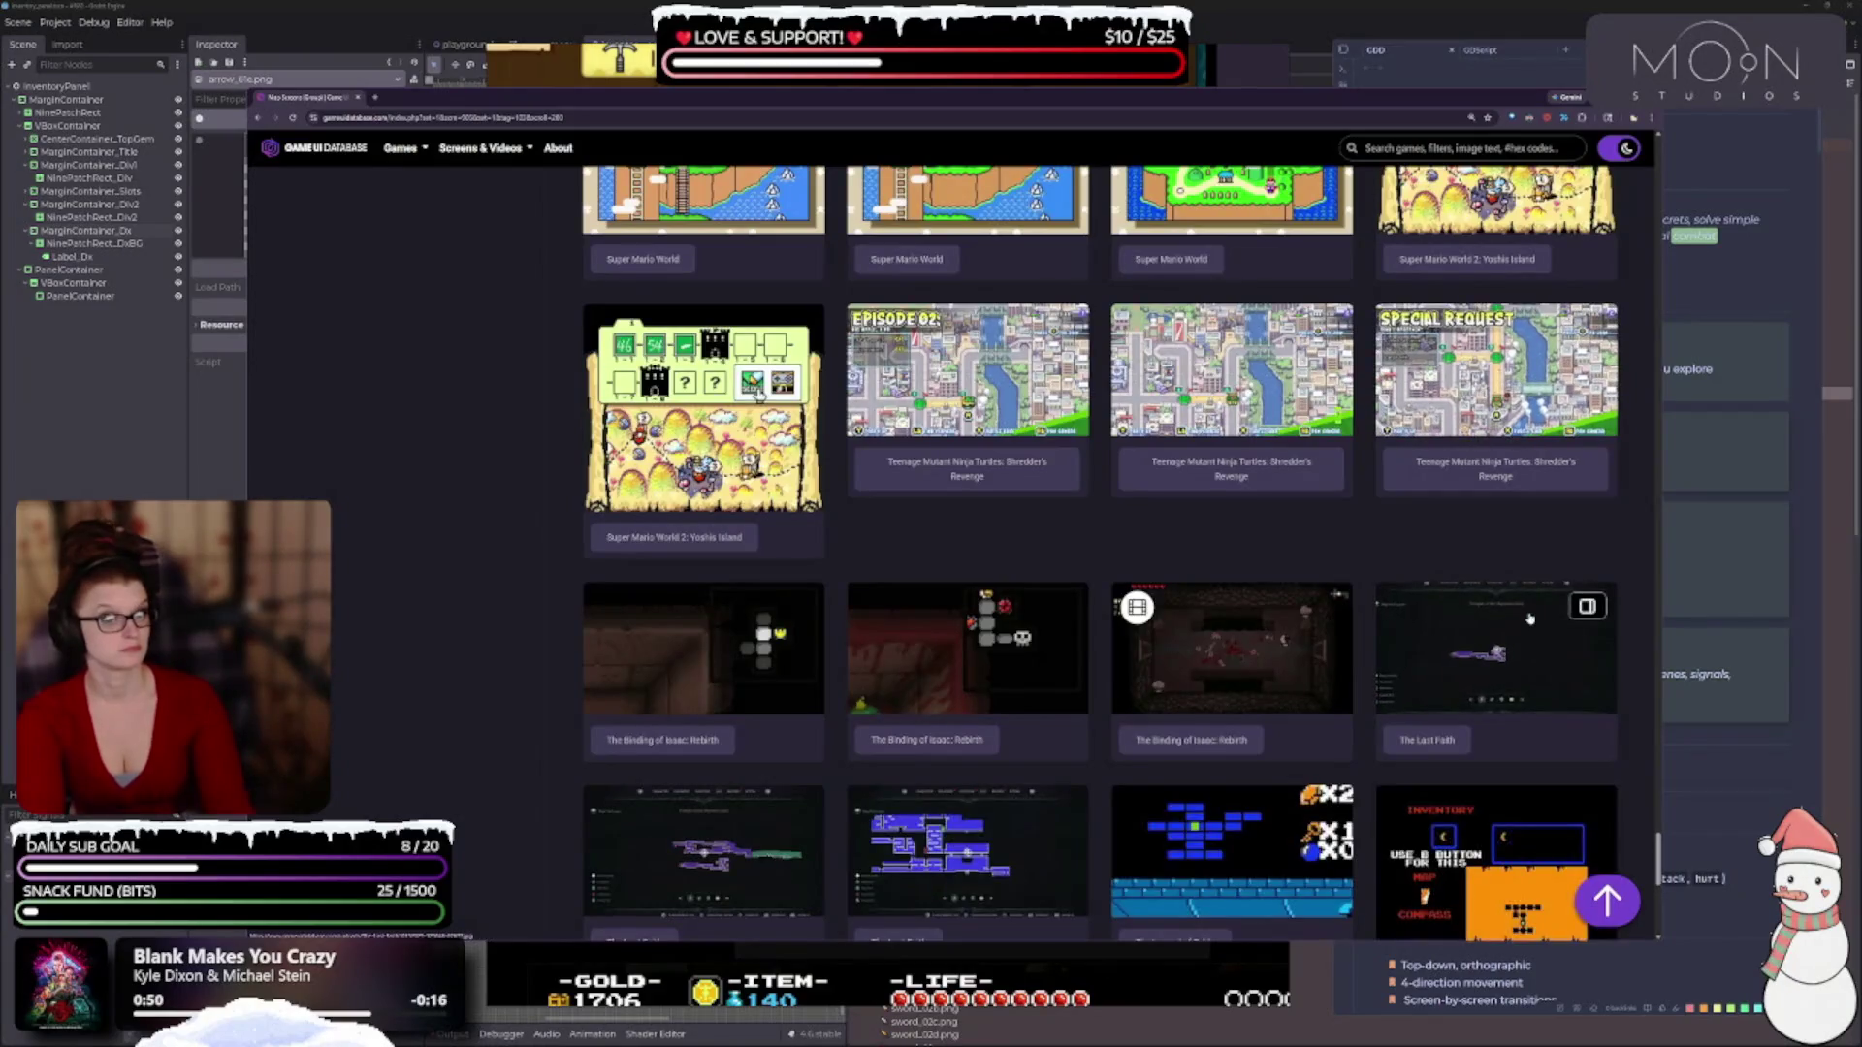
left_click(703, 407)
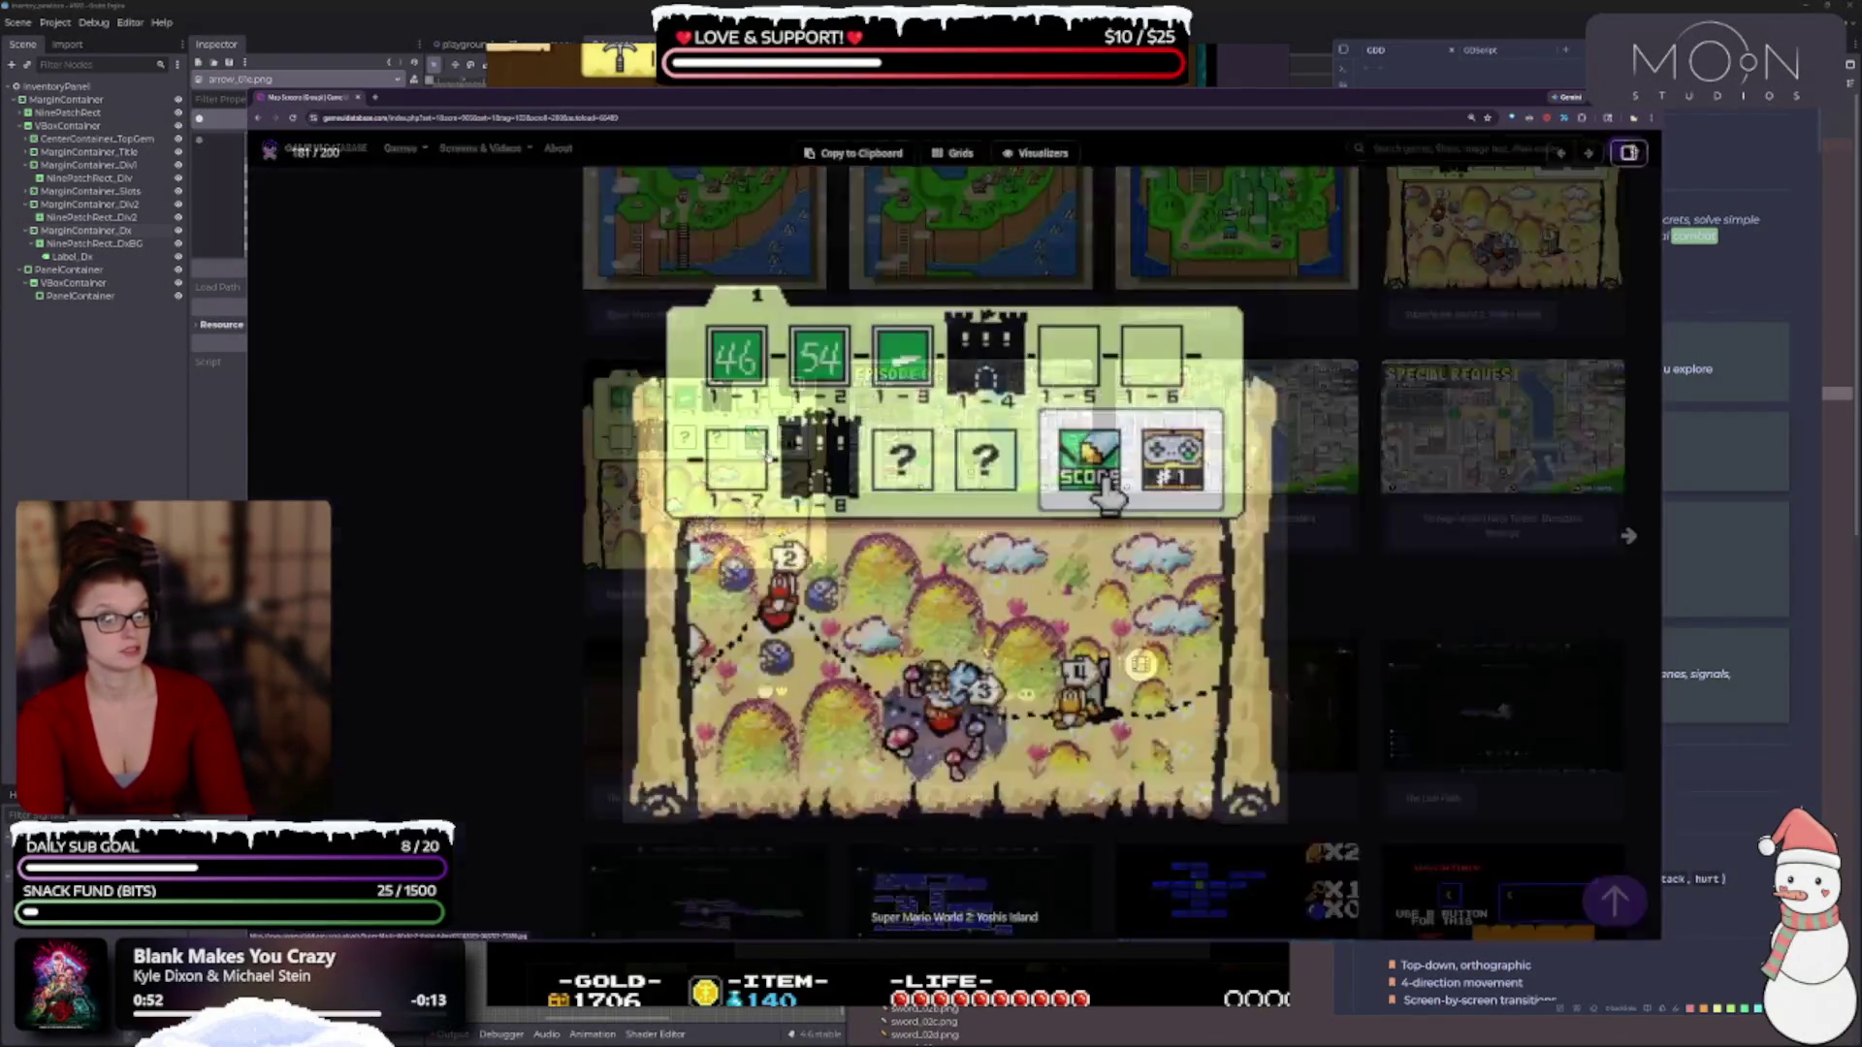
left_click(1390, 423)
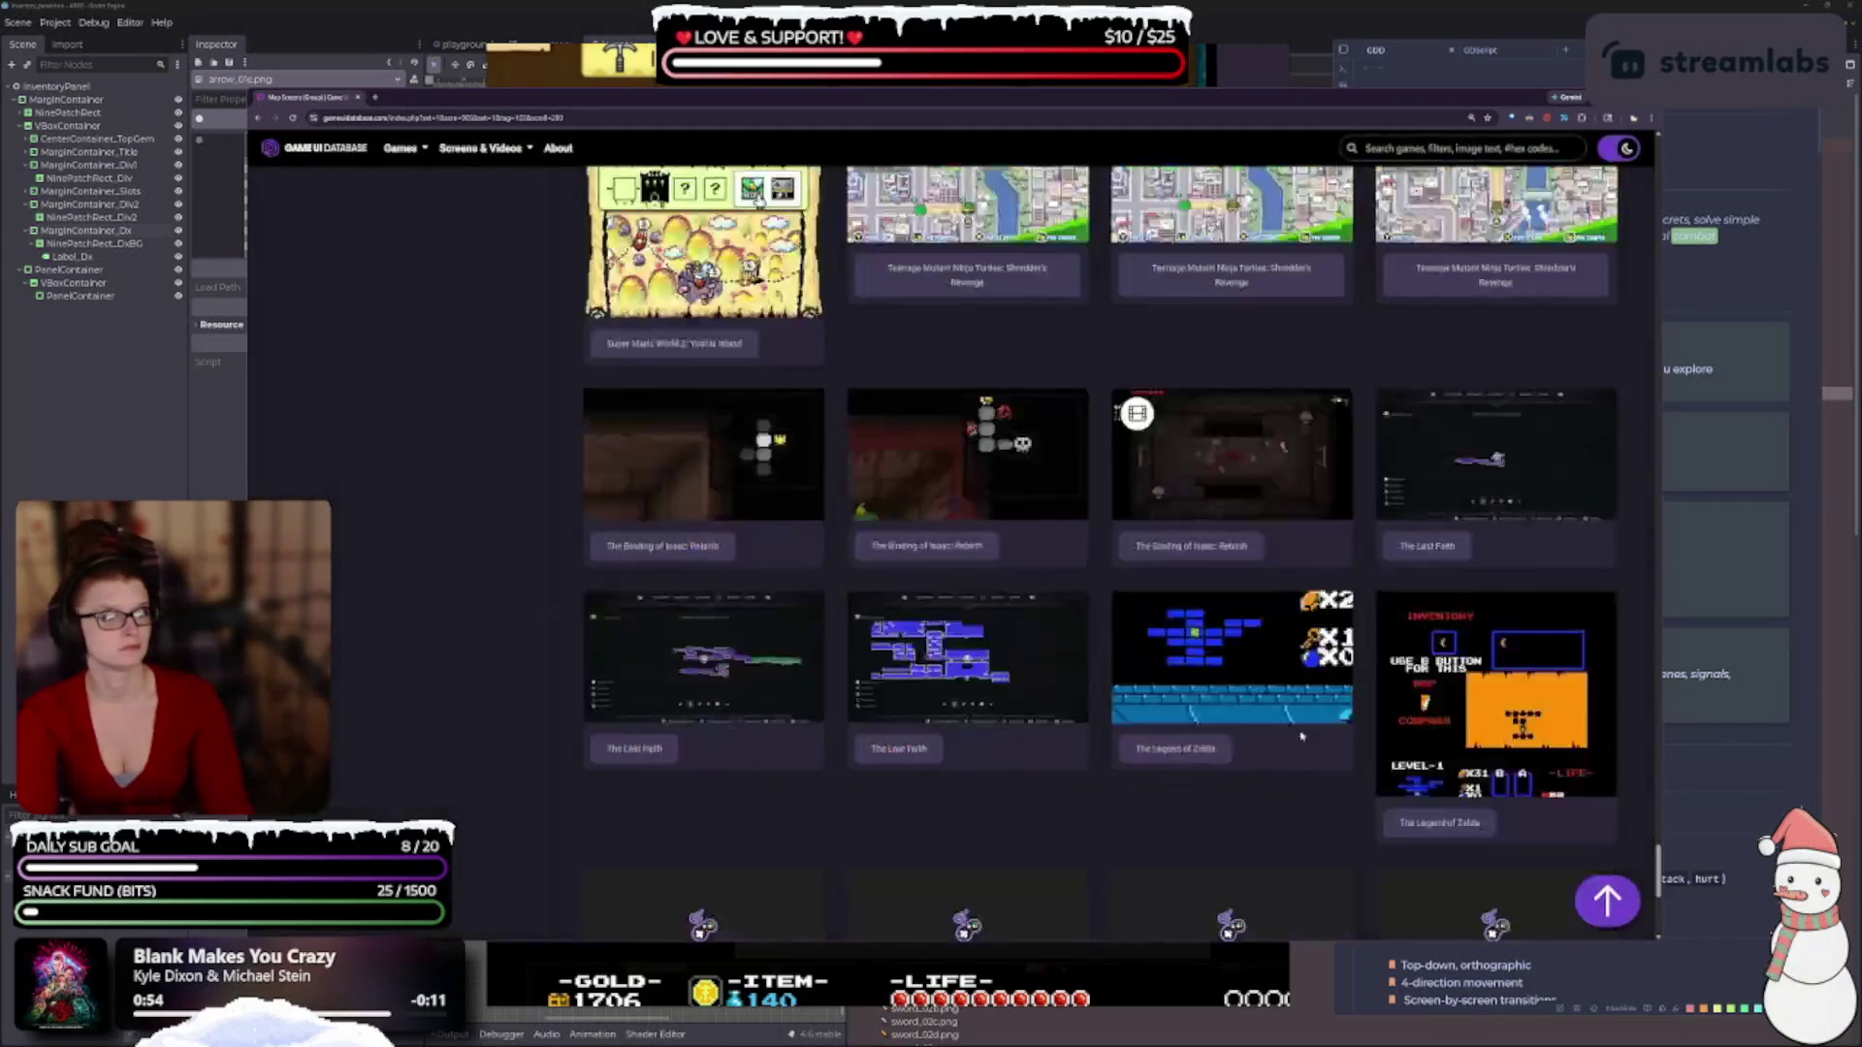
scroll(1066, 756, "down", 5)
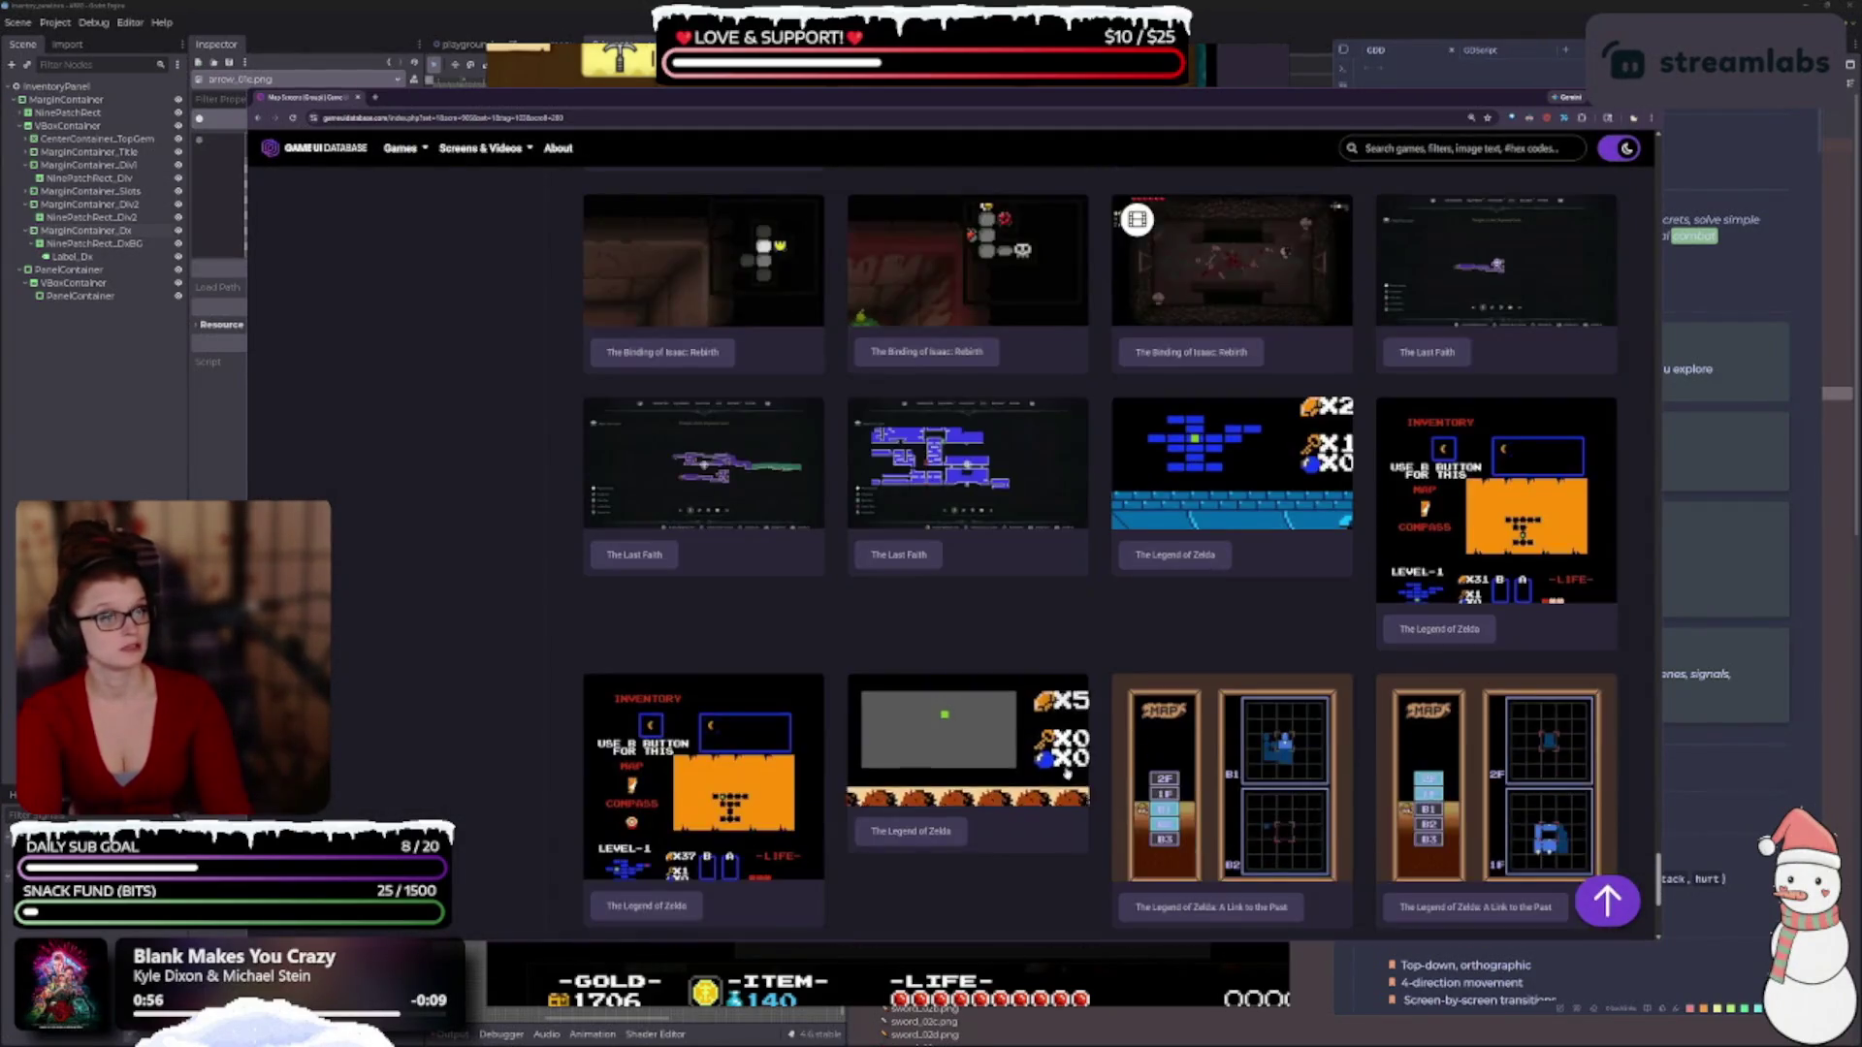
scroll(1063, 753, "down", 3)
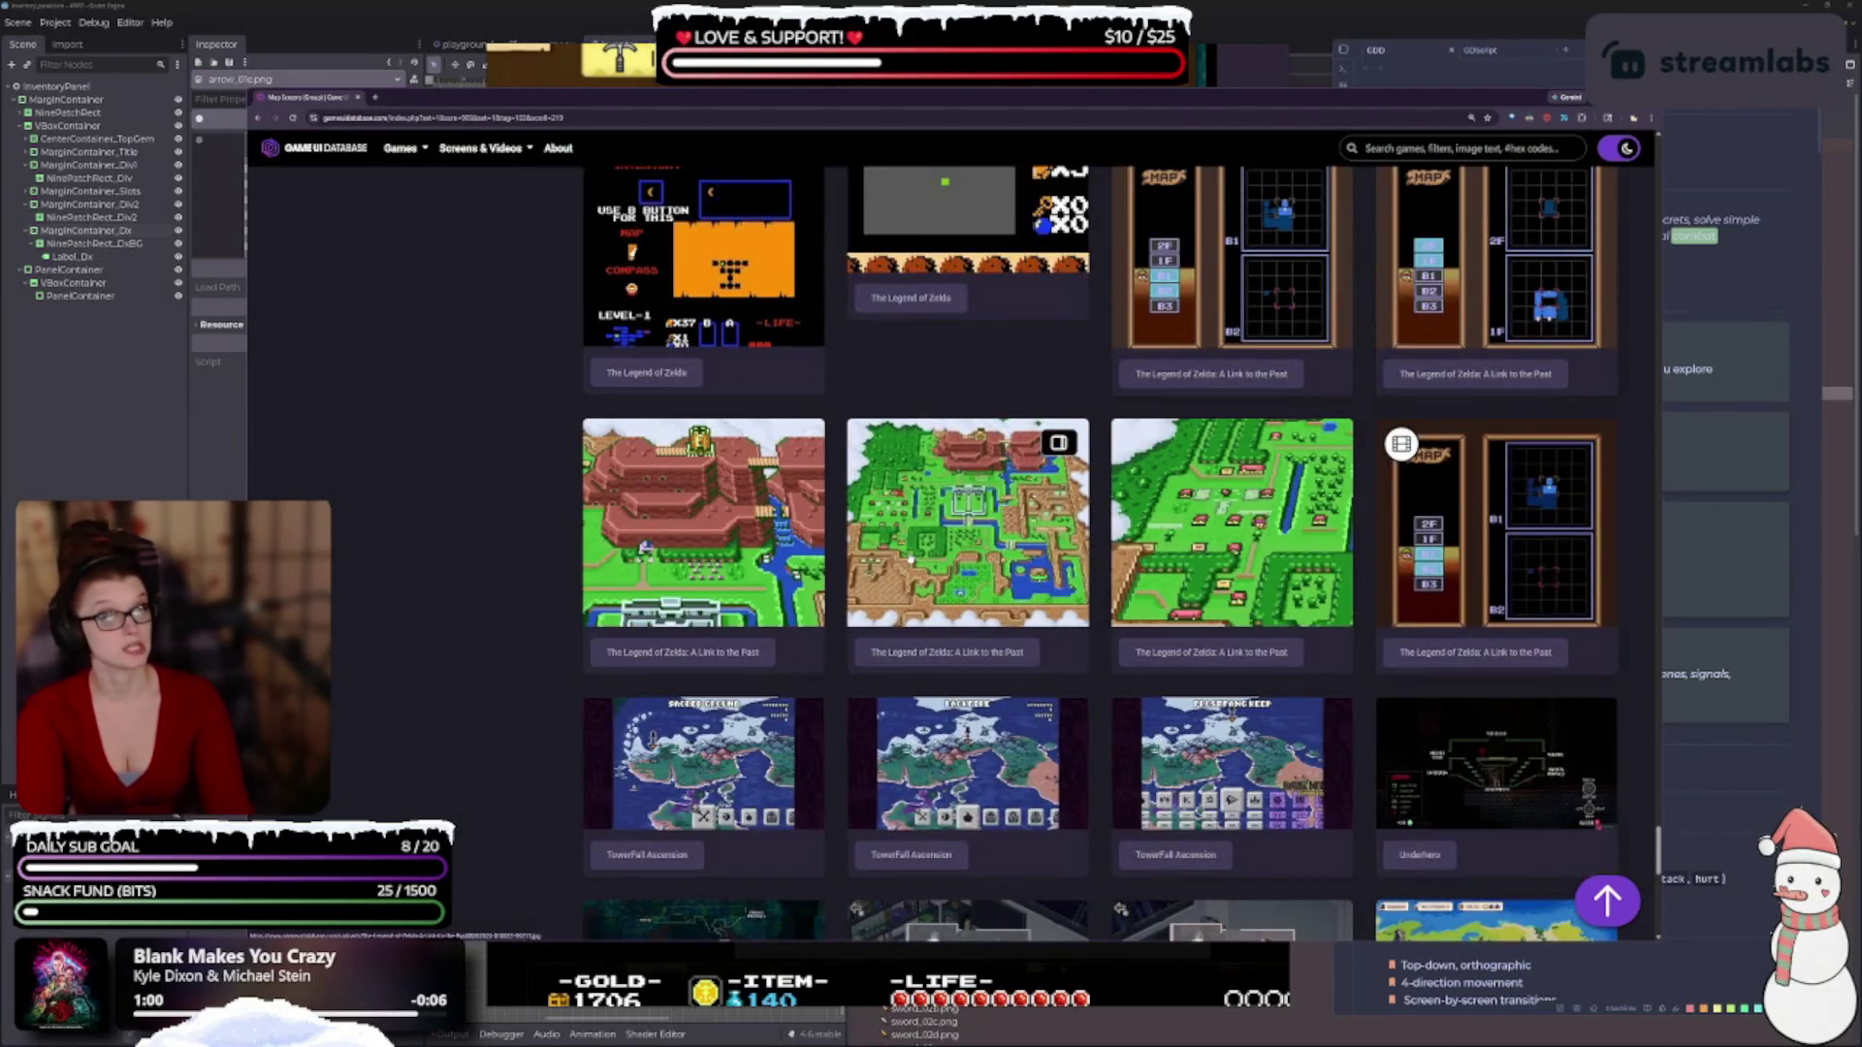
Preview the Link to the Past and Wargroove map screenshots full size.
left_click(906, 561)
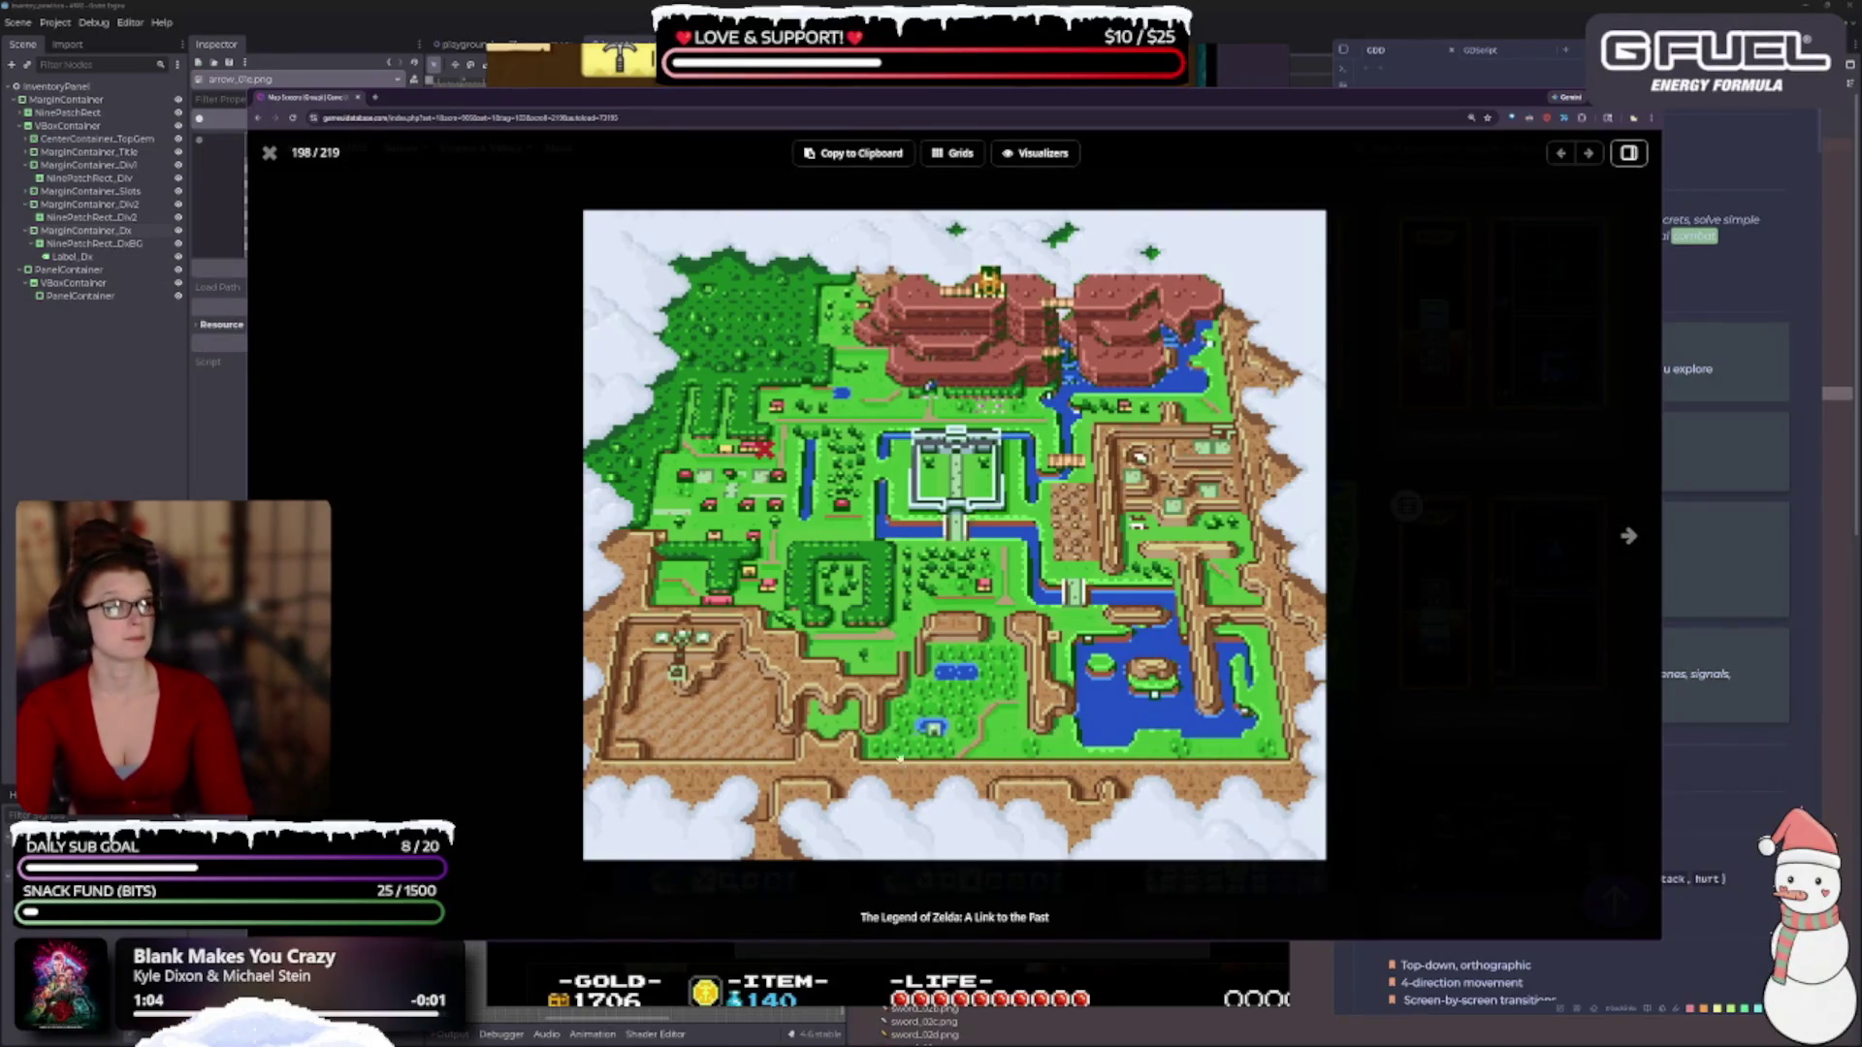
key("Escape")
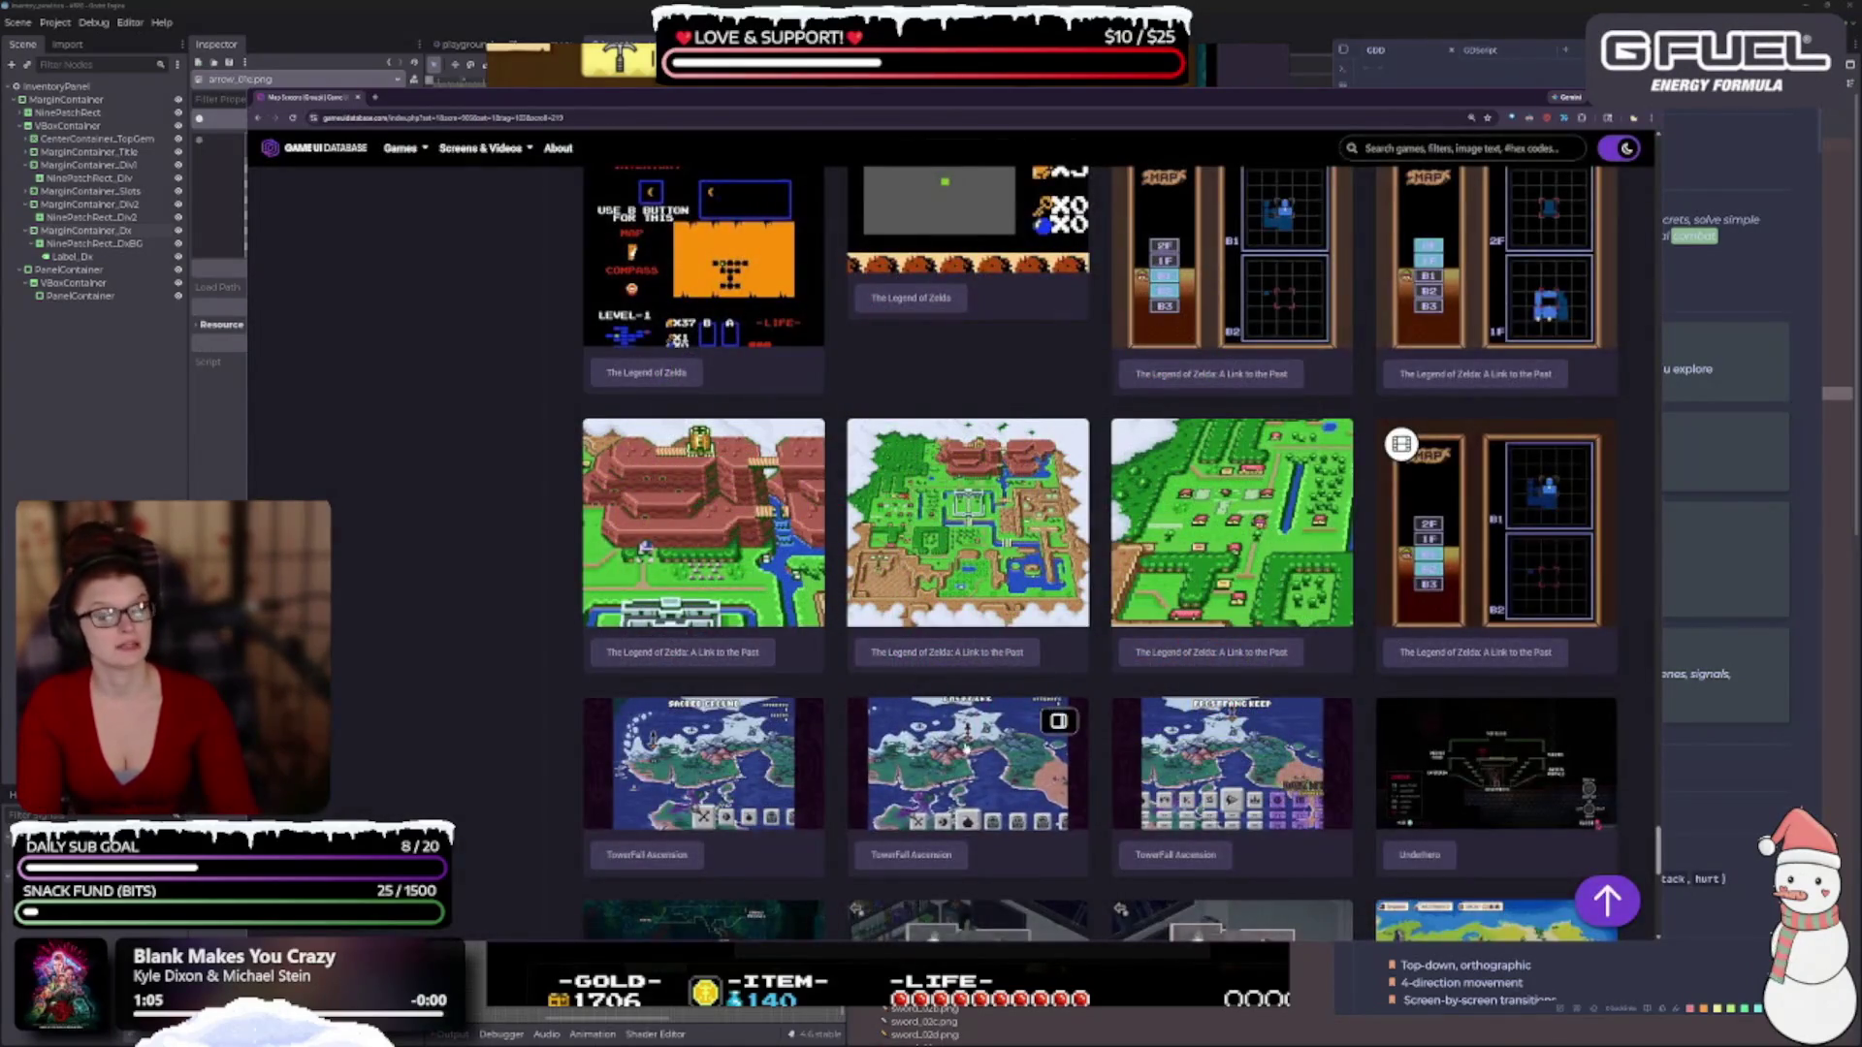
scroll(969, 764, "down", 2)
scroll(948, 889, "down", 2)
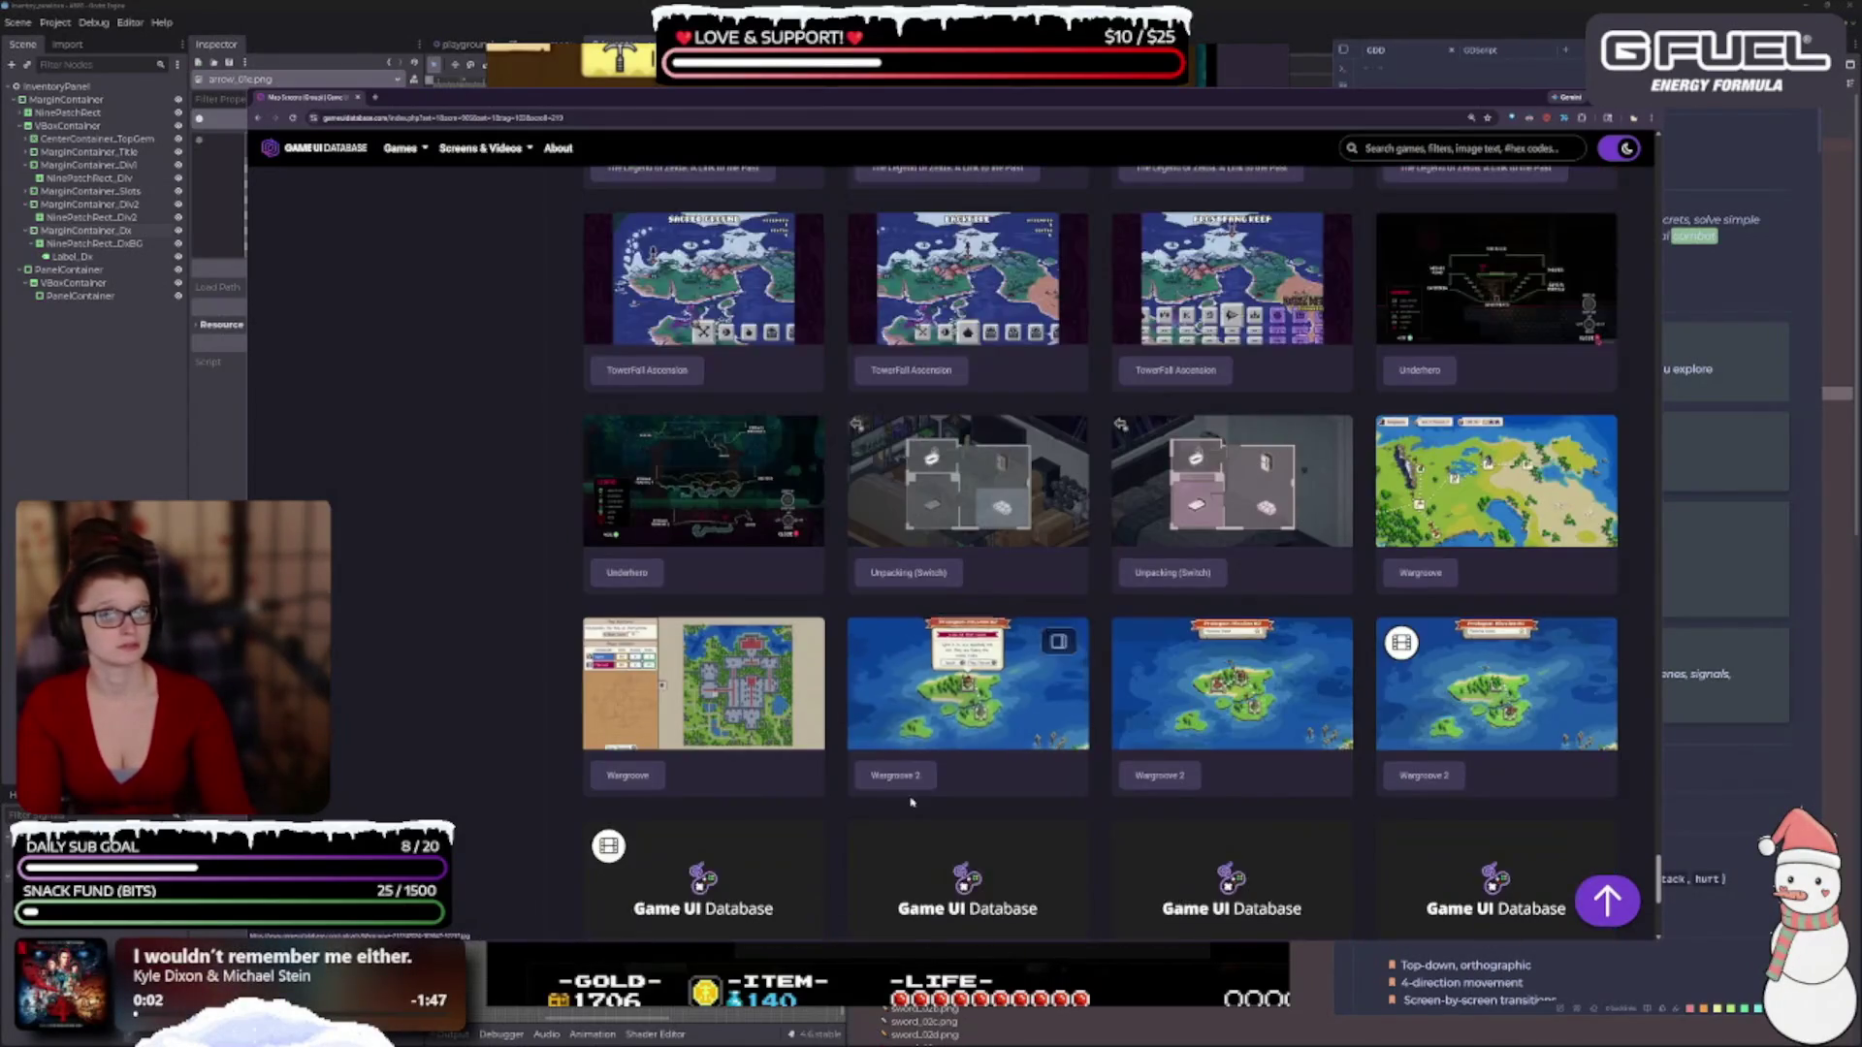
left_click(795, 693)
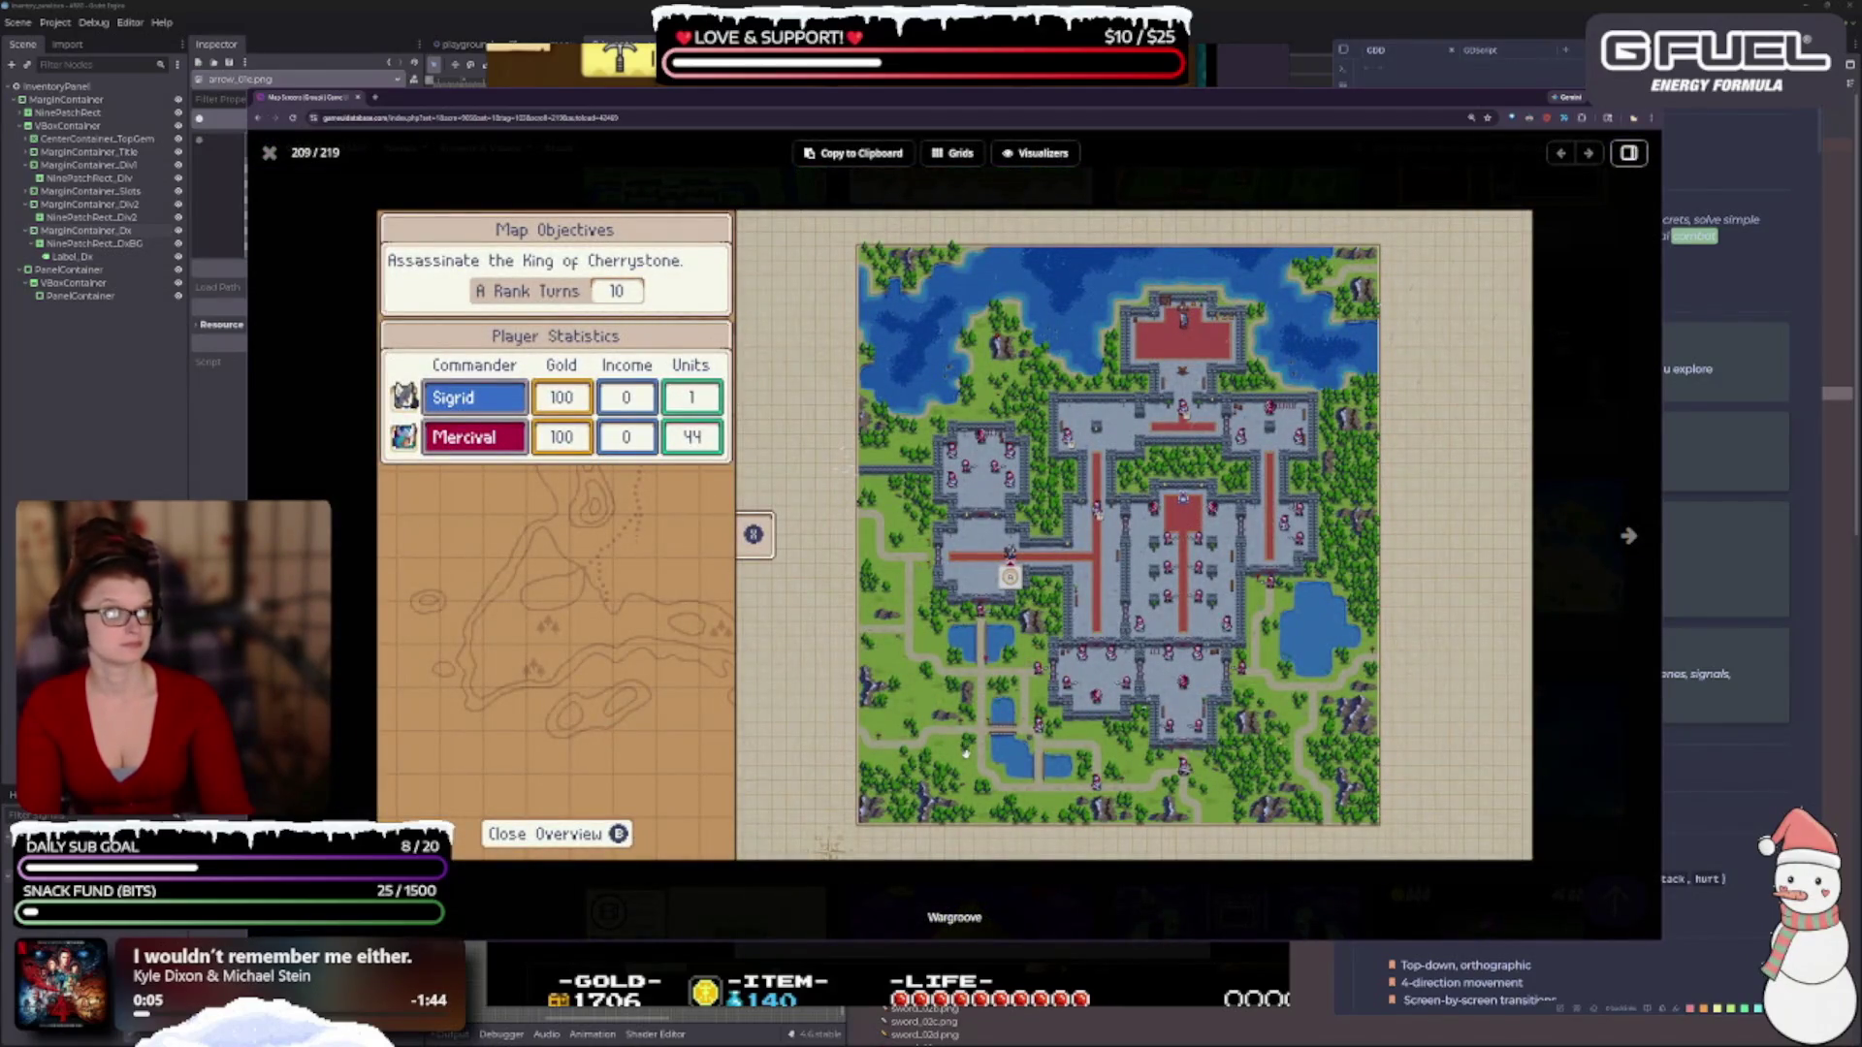
key("Escape")
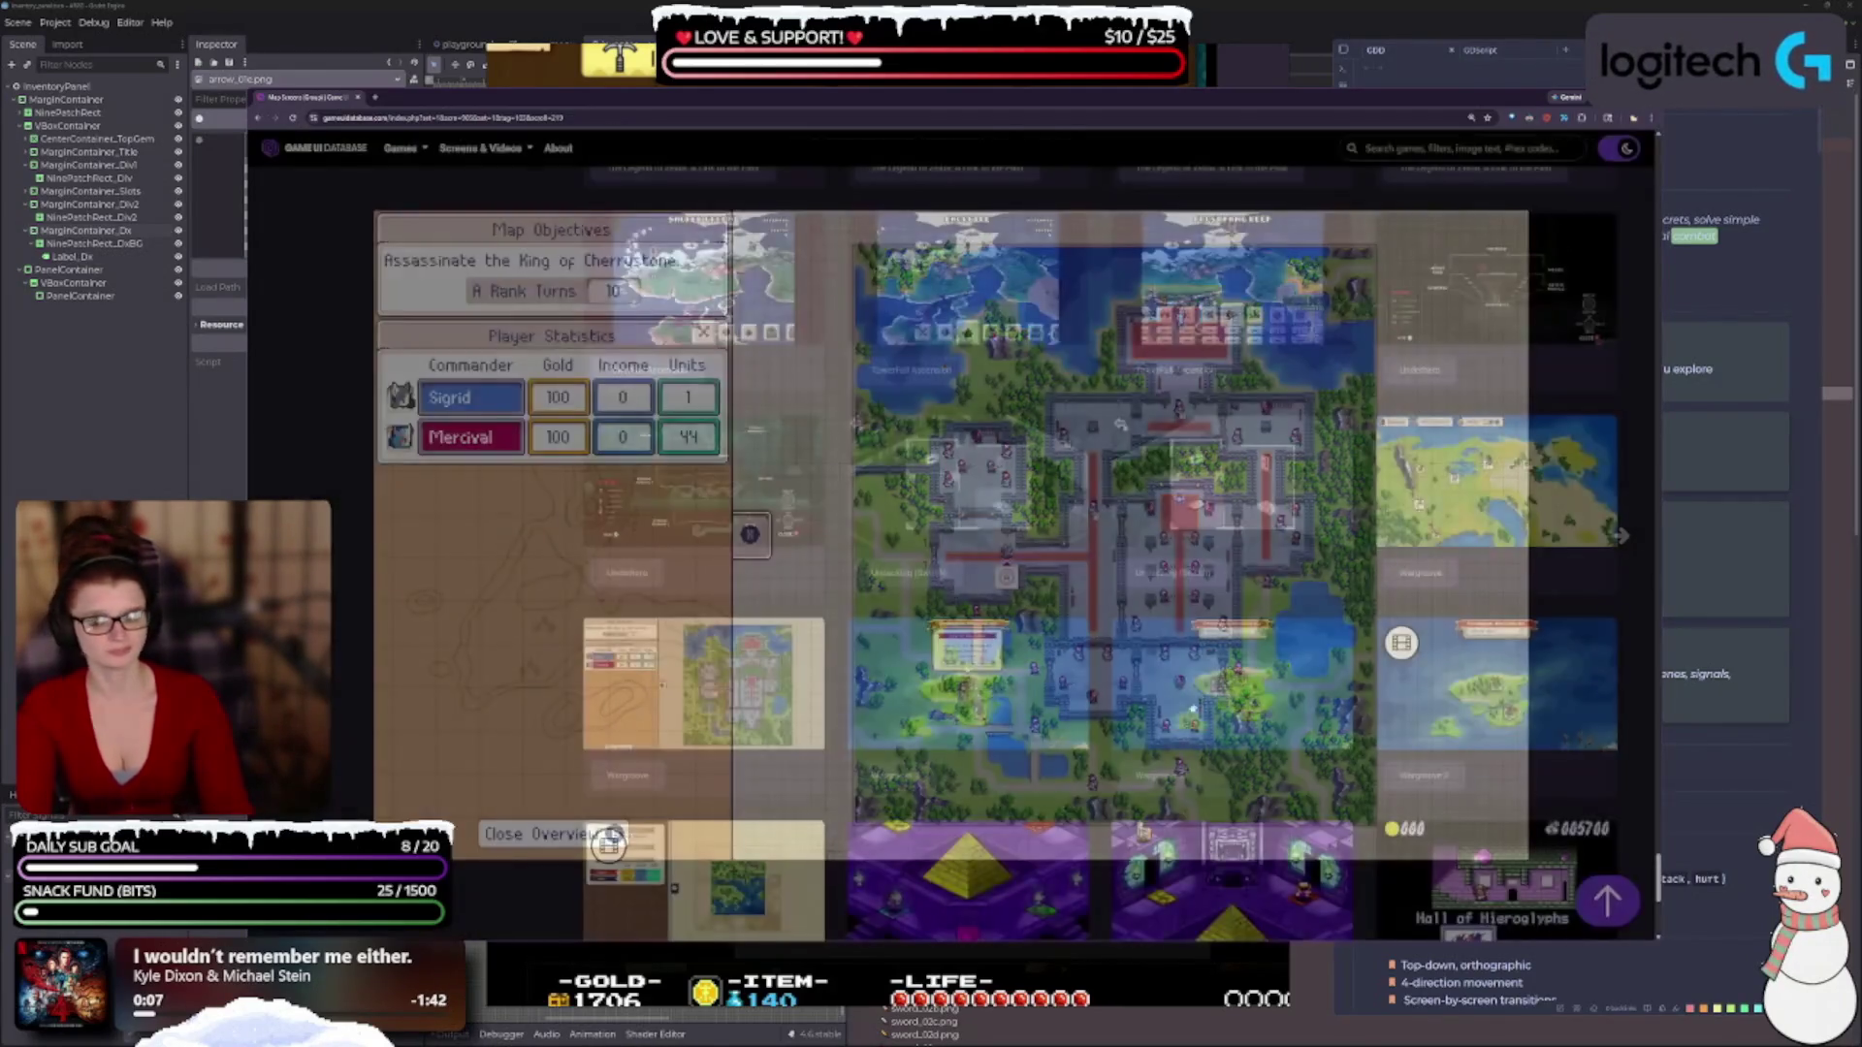
scroll(1137, 688, "down", 2)
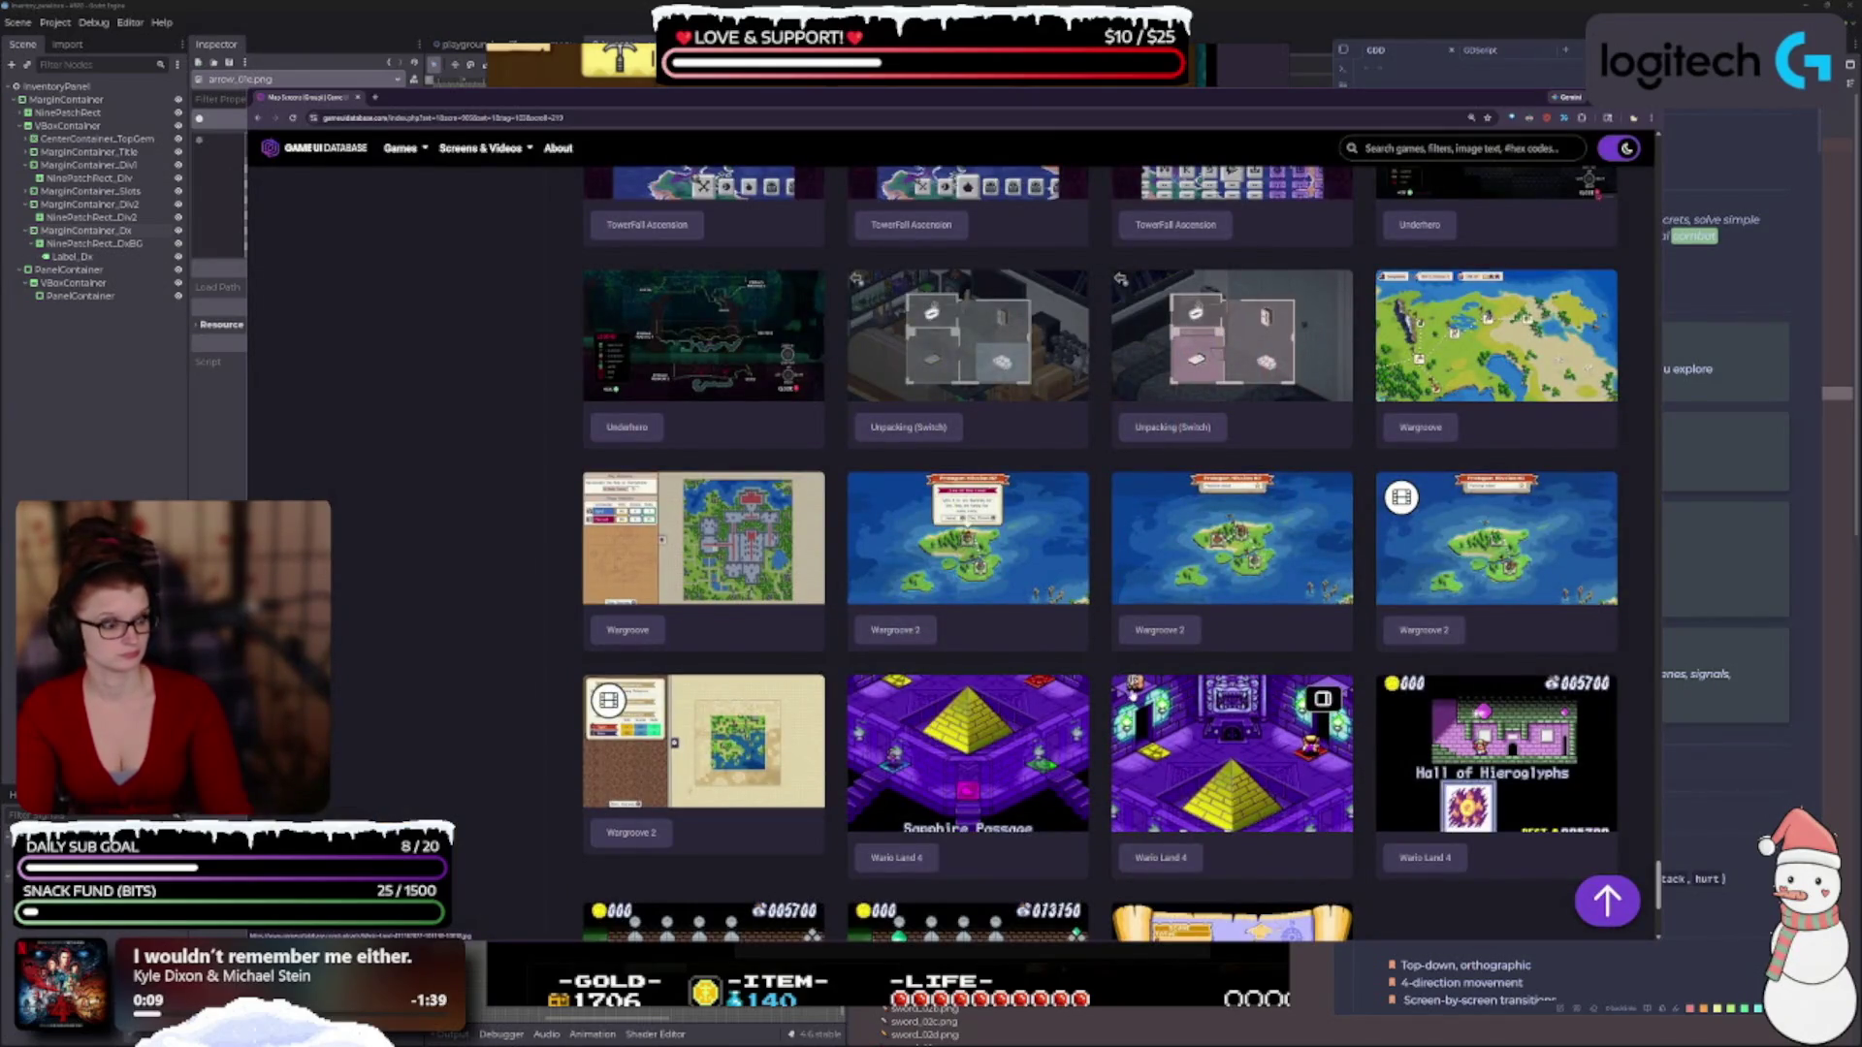
scroll(1130, 690, "down", 2)
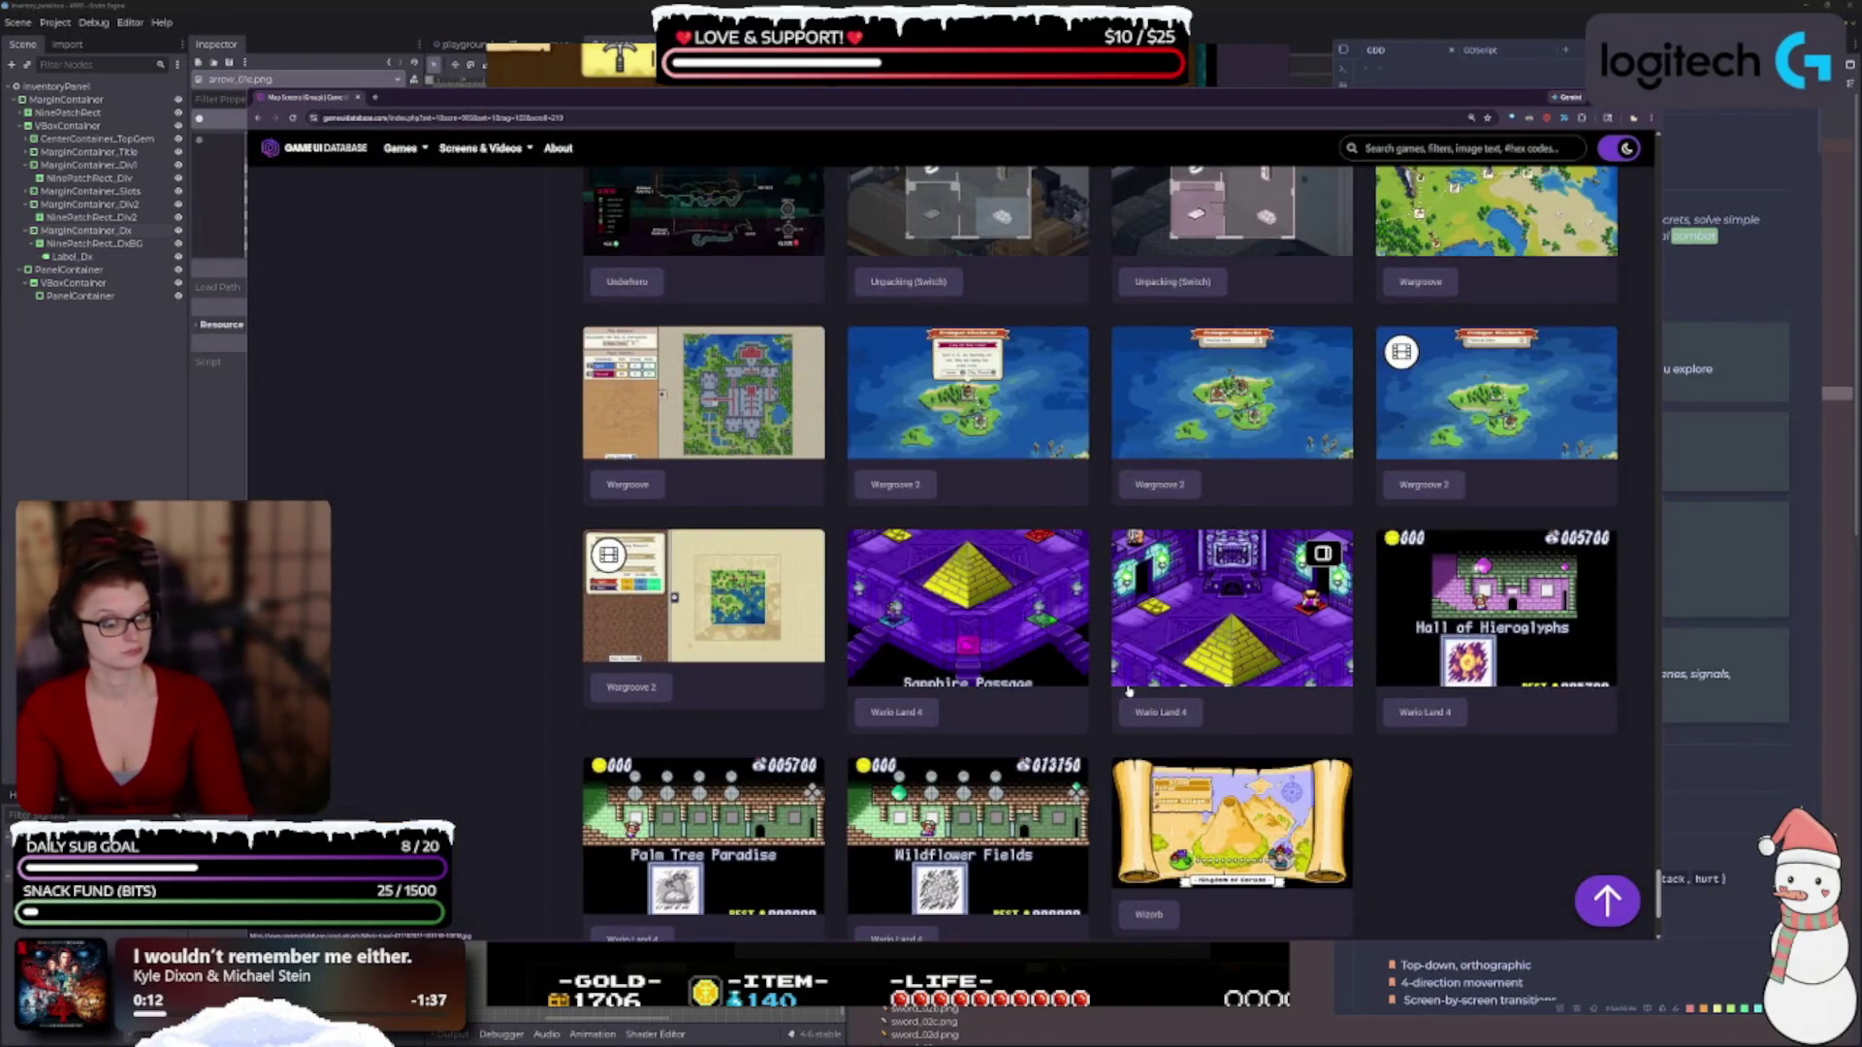
scroll(1129, 691, "down", 2)
scroll(1124, 707, "up", 10)
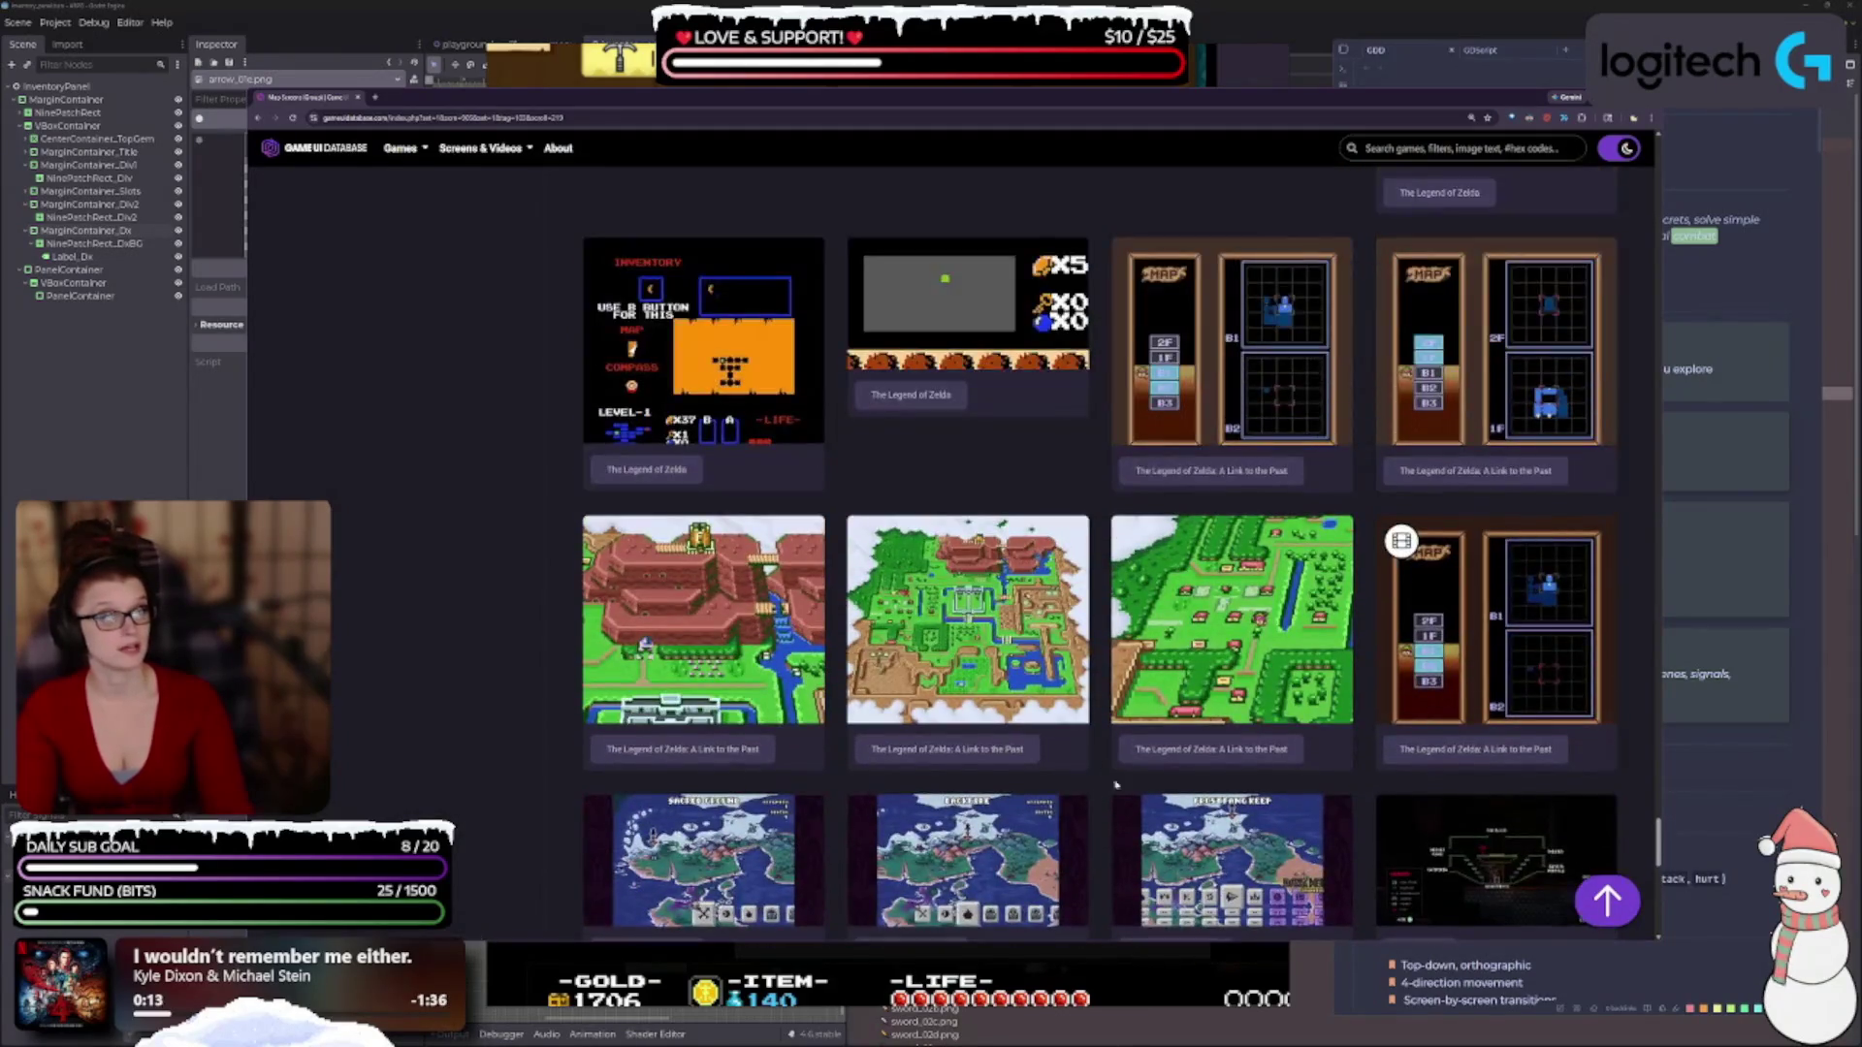
scroll(1116, 785, "up", 10)
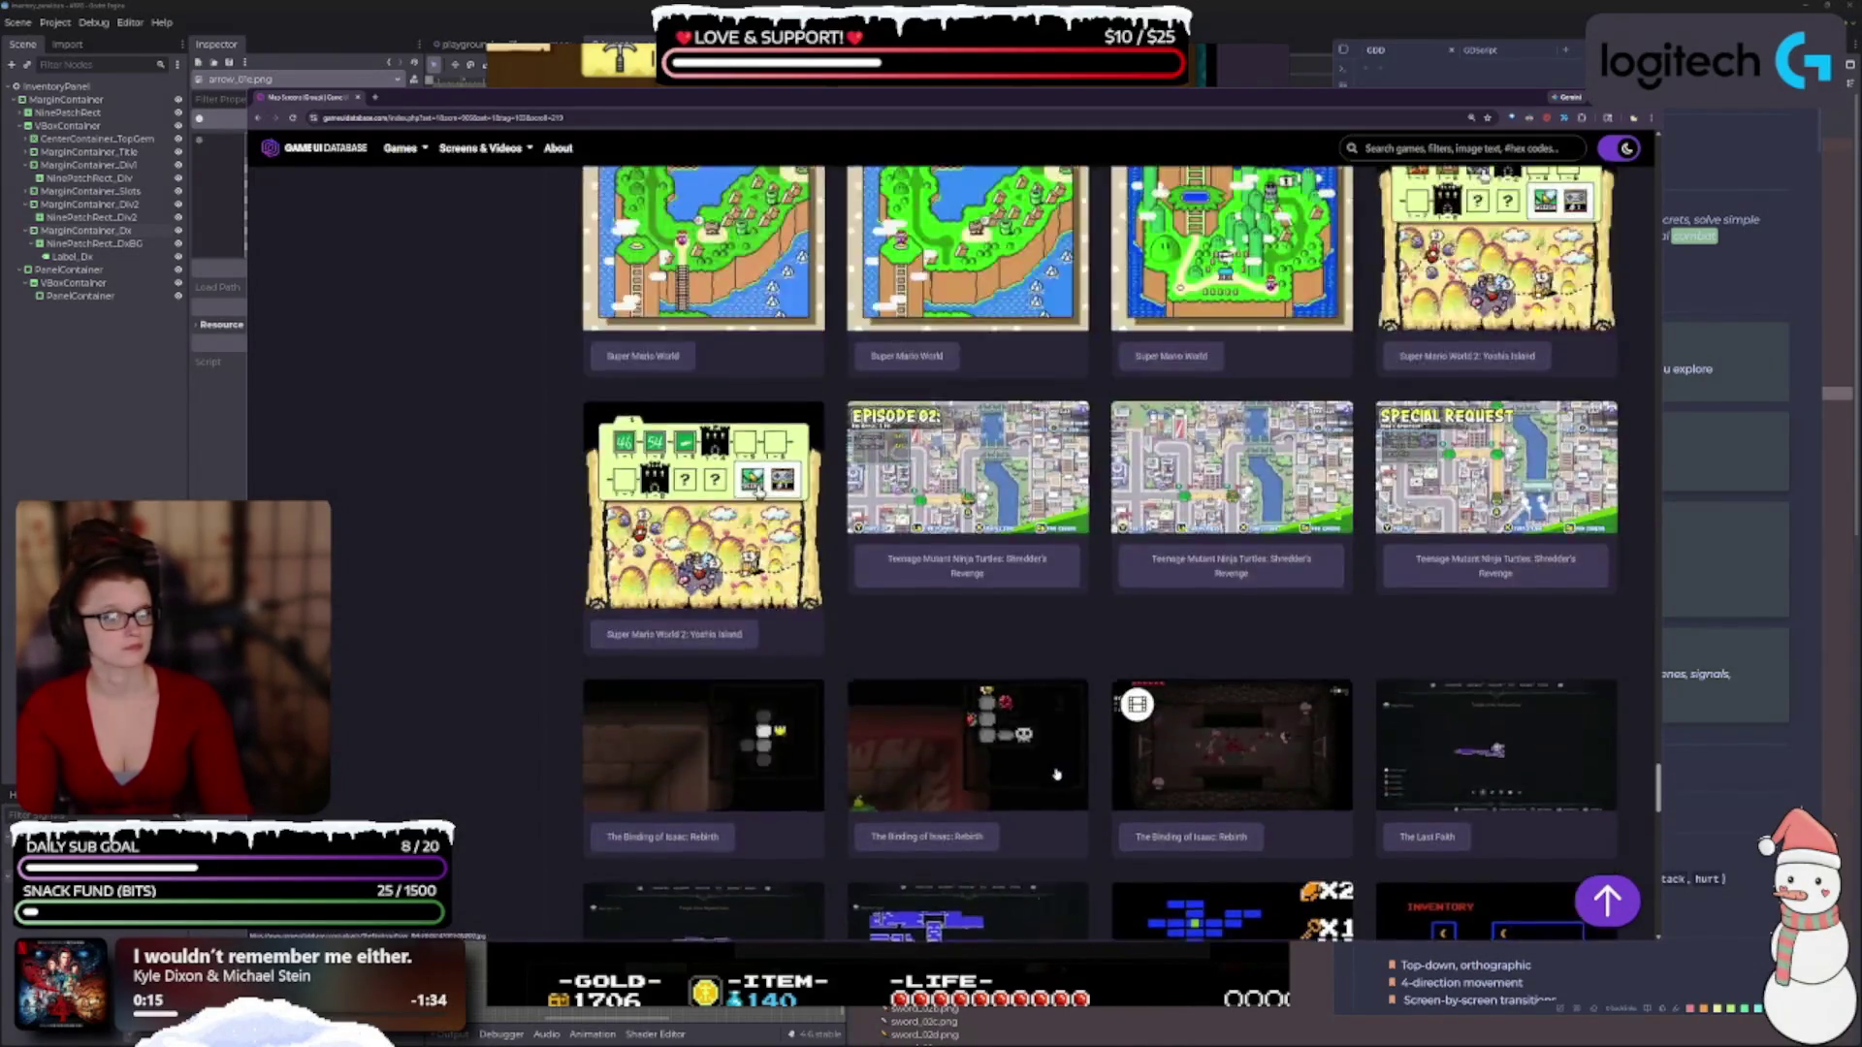
scroll(1057, 774, "up", 5)
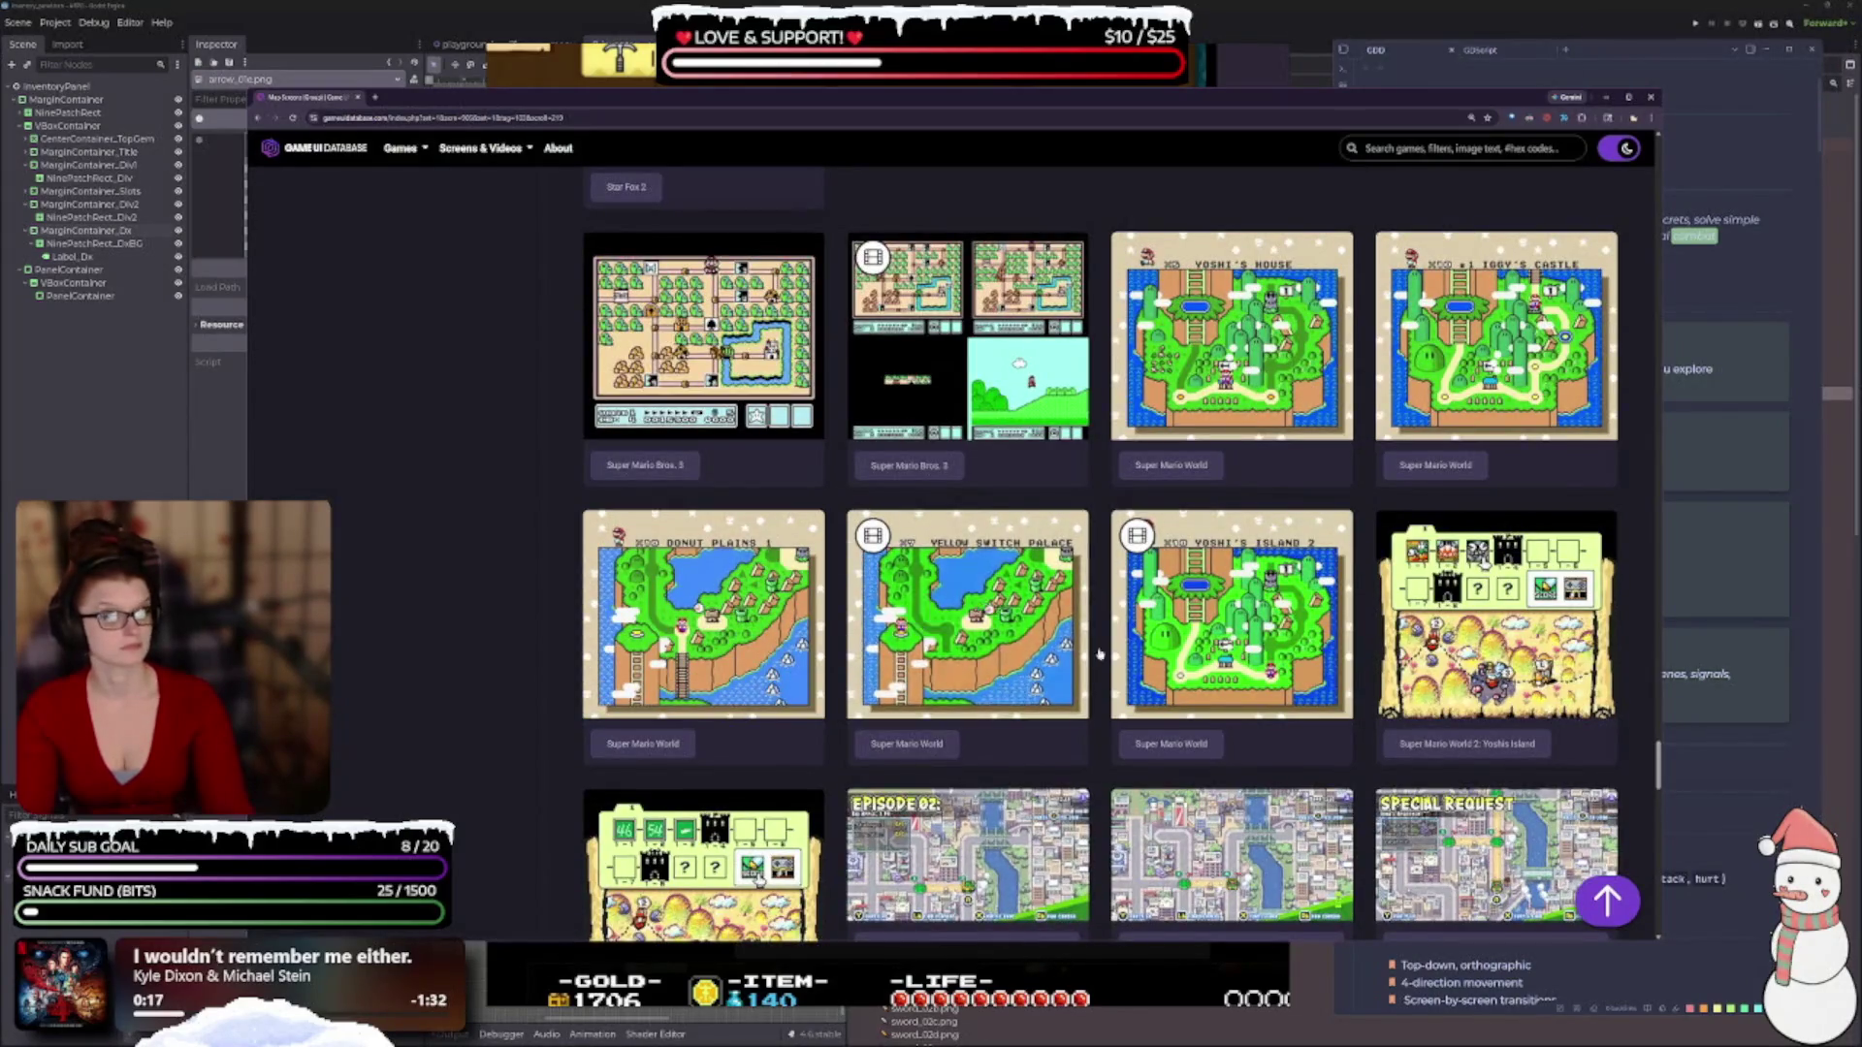
scroll(1099, 655, "up", 2)
Capture the enlarged Super Mario Bros. 3 world map as a screenshot and return to the moodboard.
left_click(703, 485)
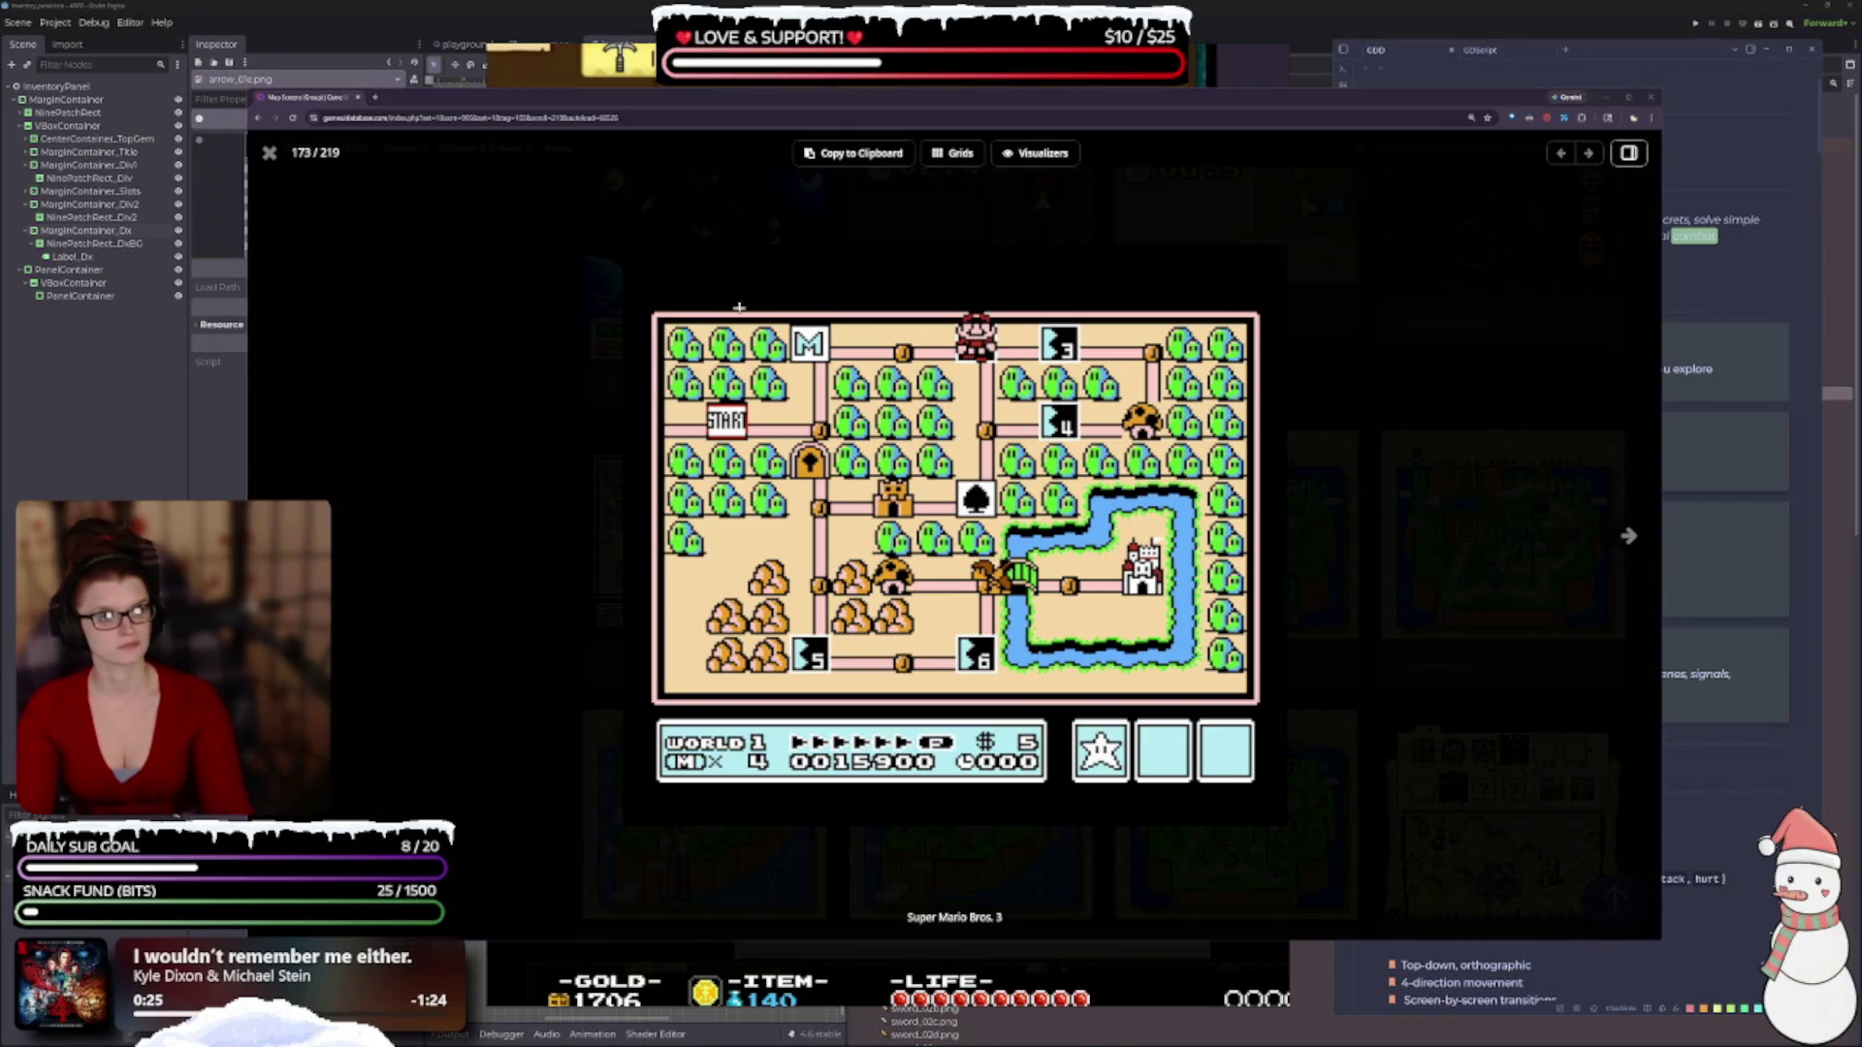
key("super+shift+s")
mouse_move(646, 308)
left_mouse_down()
mouse_move(1152, 774)
mouse_move(1264, 798)
left_mouse_up()
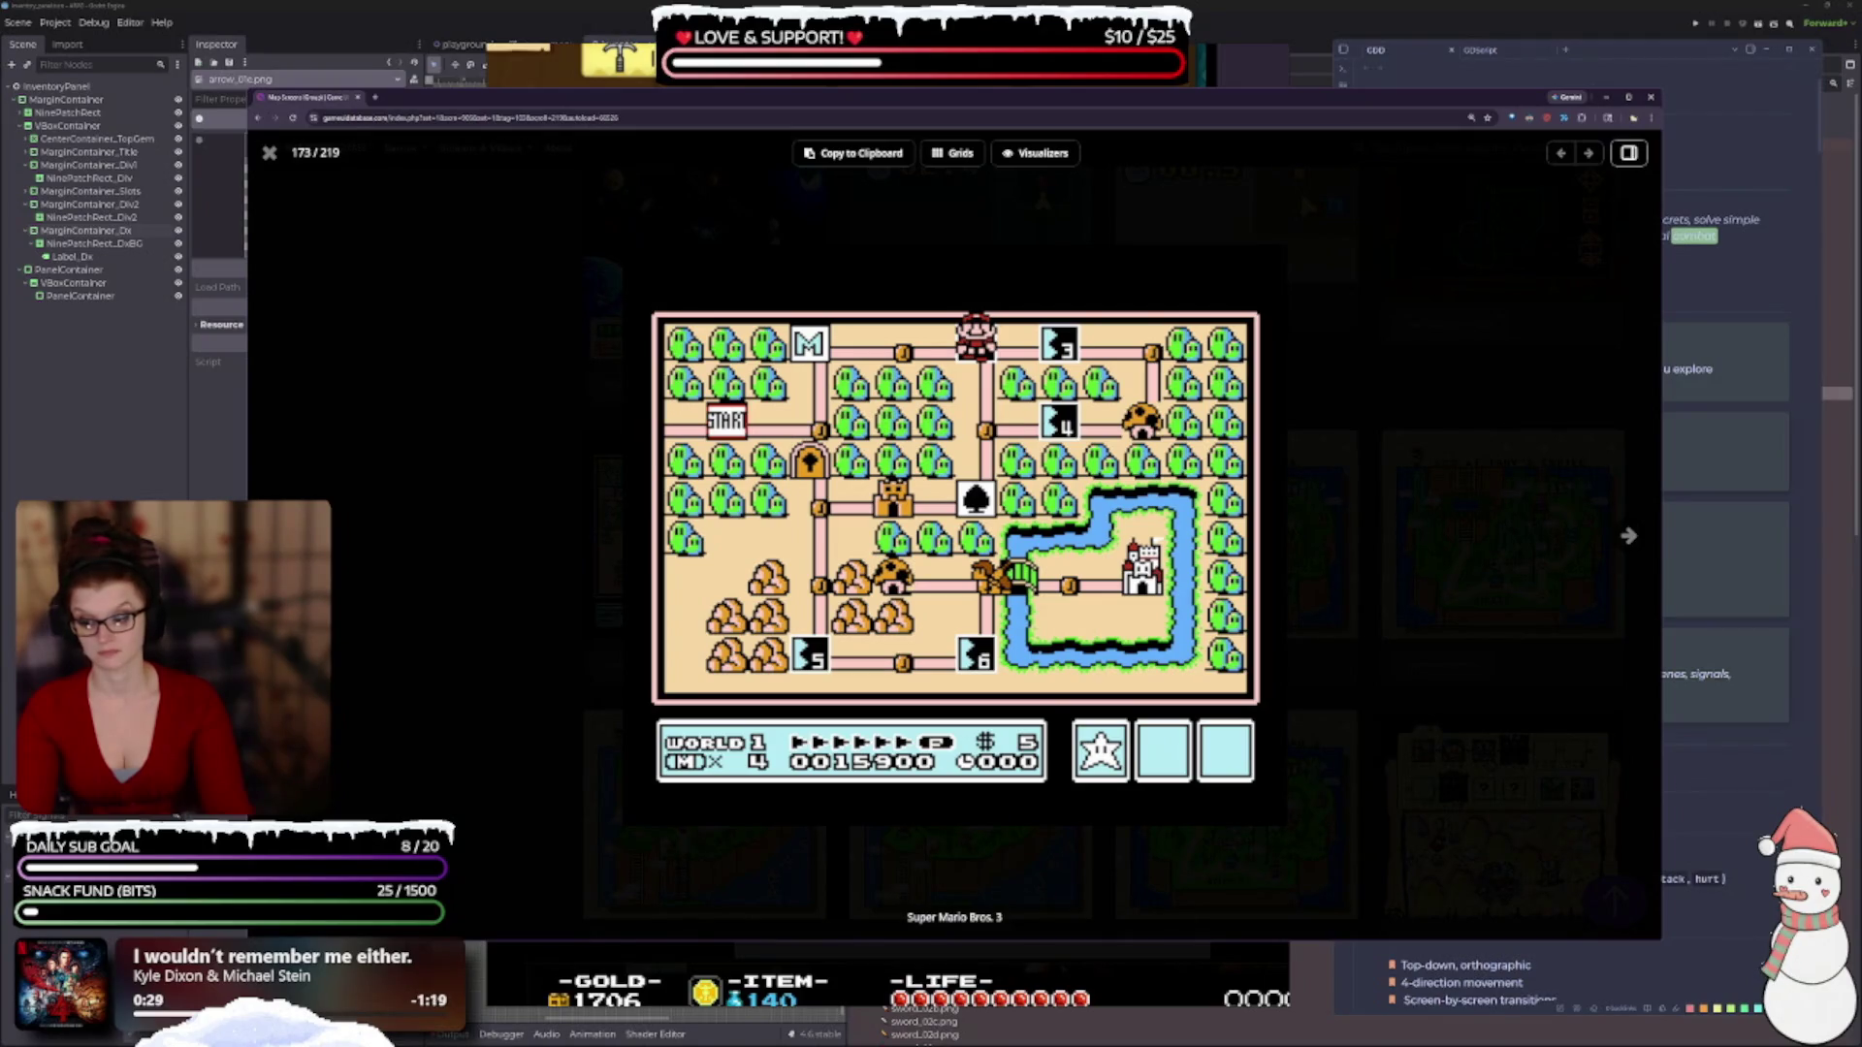
key("alt+Tab")
scroll(1233, 669, "down", 5)
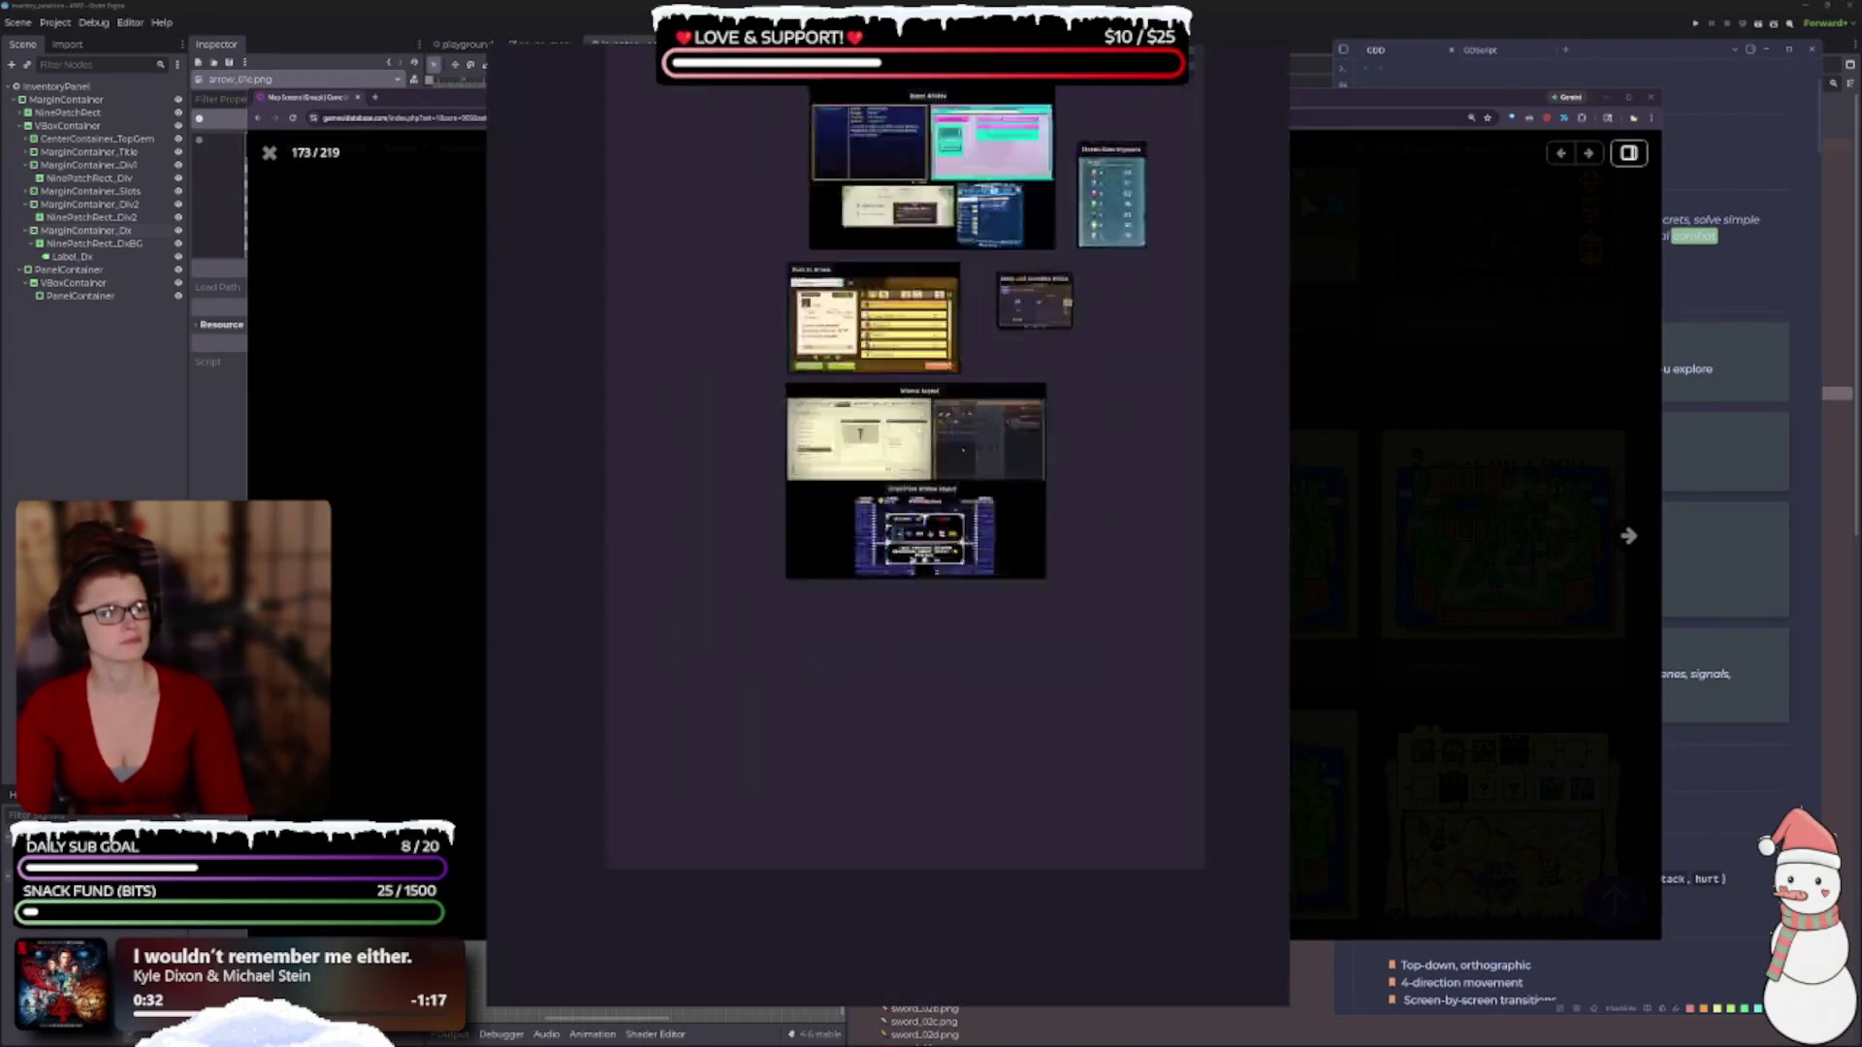
Paste the captured Super Mario Bros. 3 map beside the Window Layout image.
scroll(1115, 667, "up", 2)
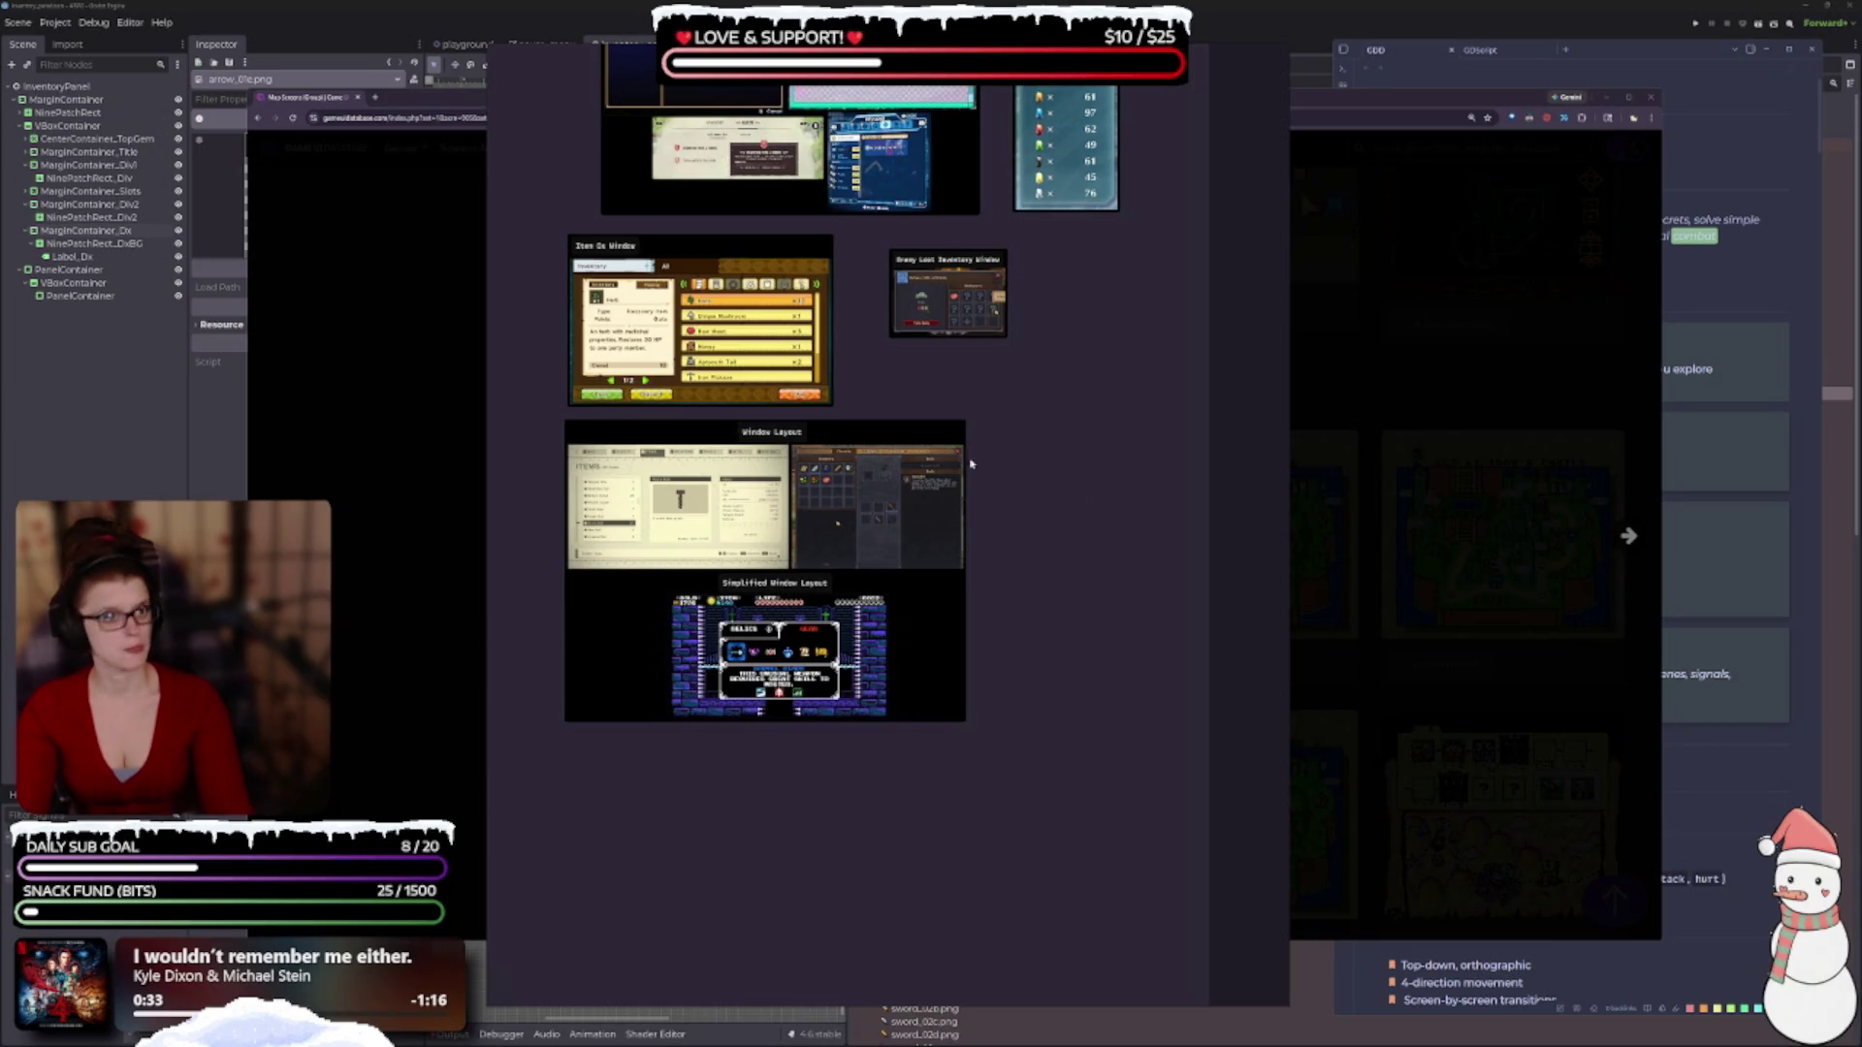
key("ctrl+v")
mouse_move(970, 463)
left_mouse_down()
mouse_move(1123, 382)
mouse_move(1145, 399)
left_mouse_up()
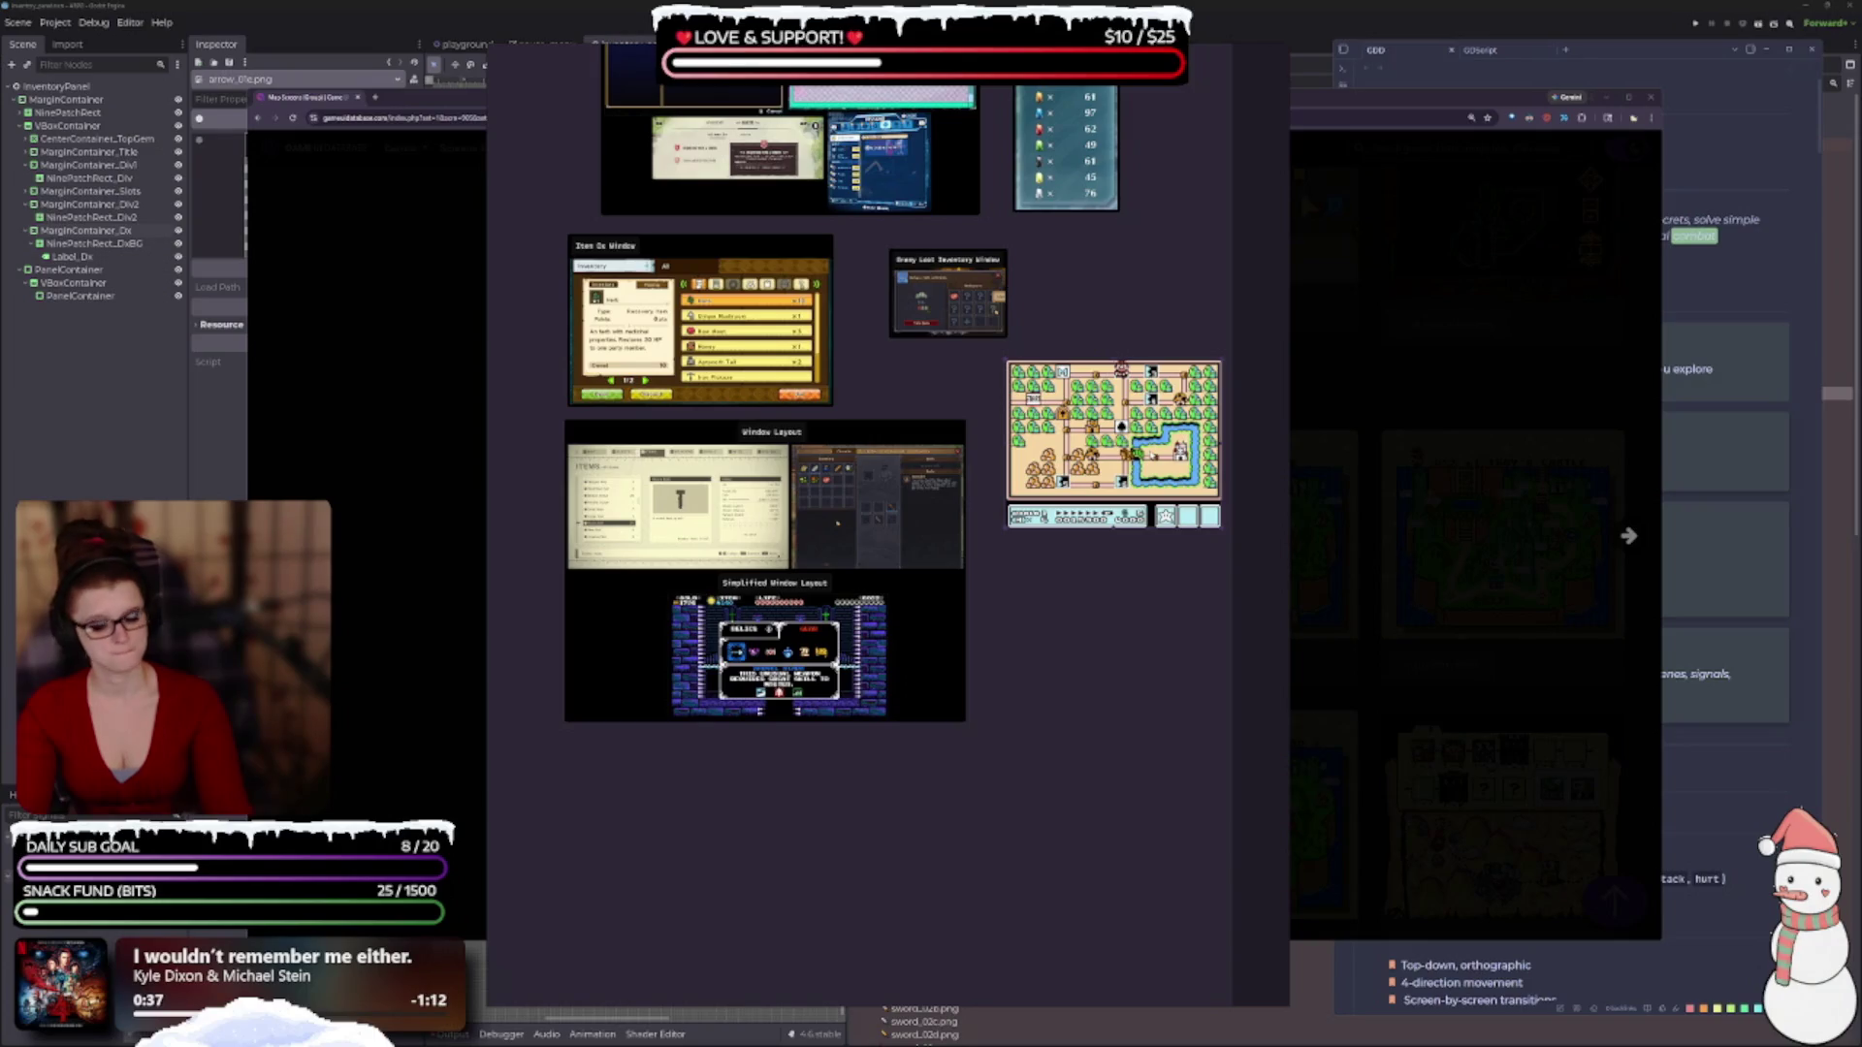
Caption the map 'WORLD MAP', frame label and map together, and shrink the label.
double_click(1173, 294)
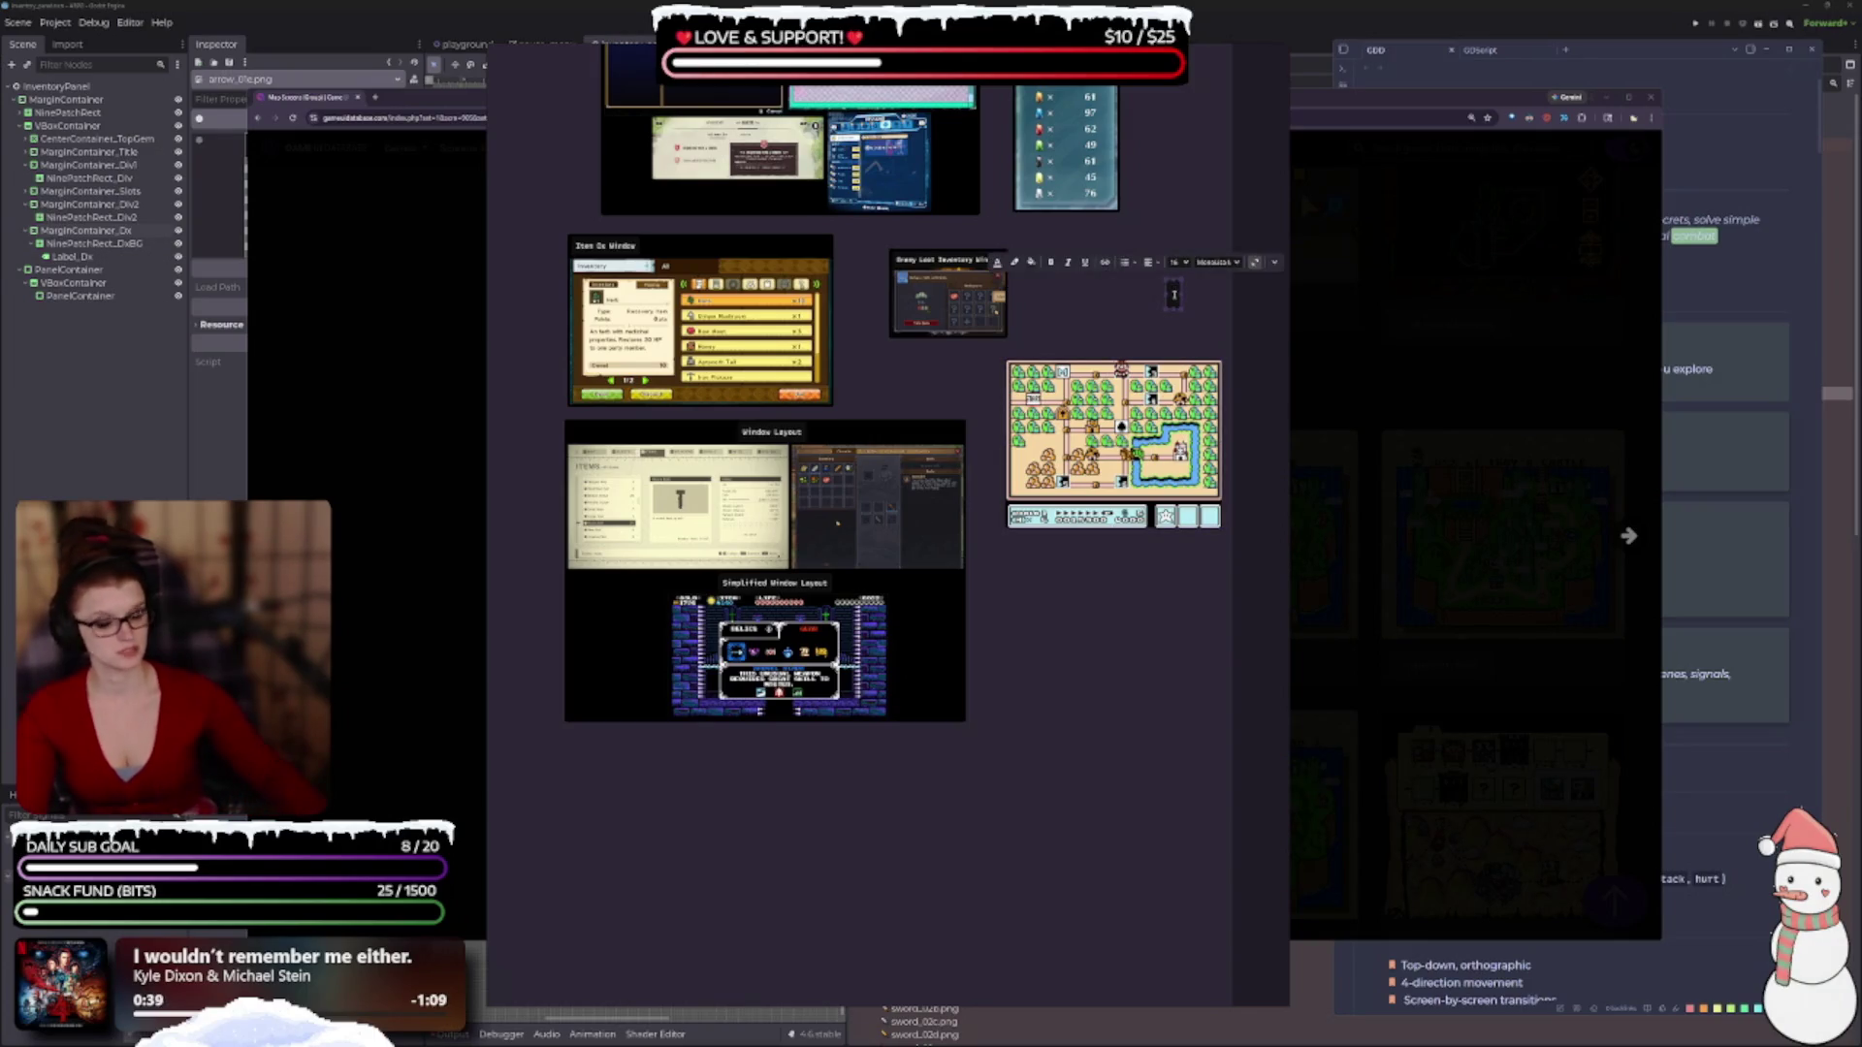
type("WO")
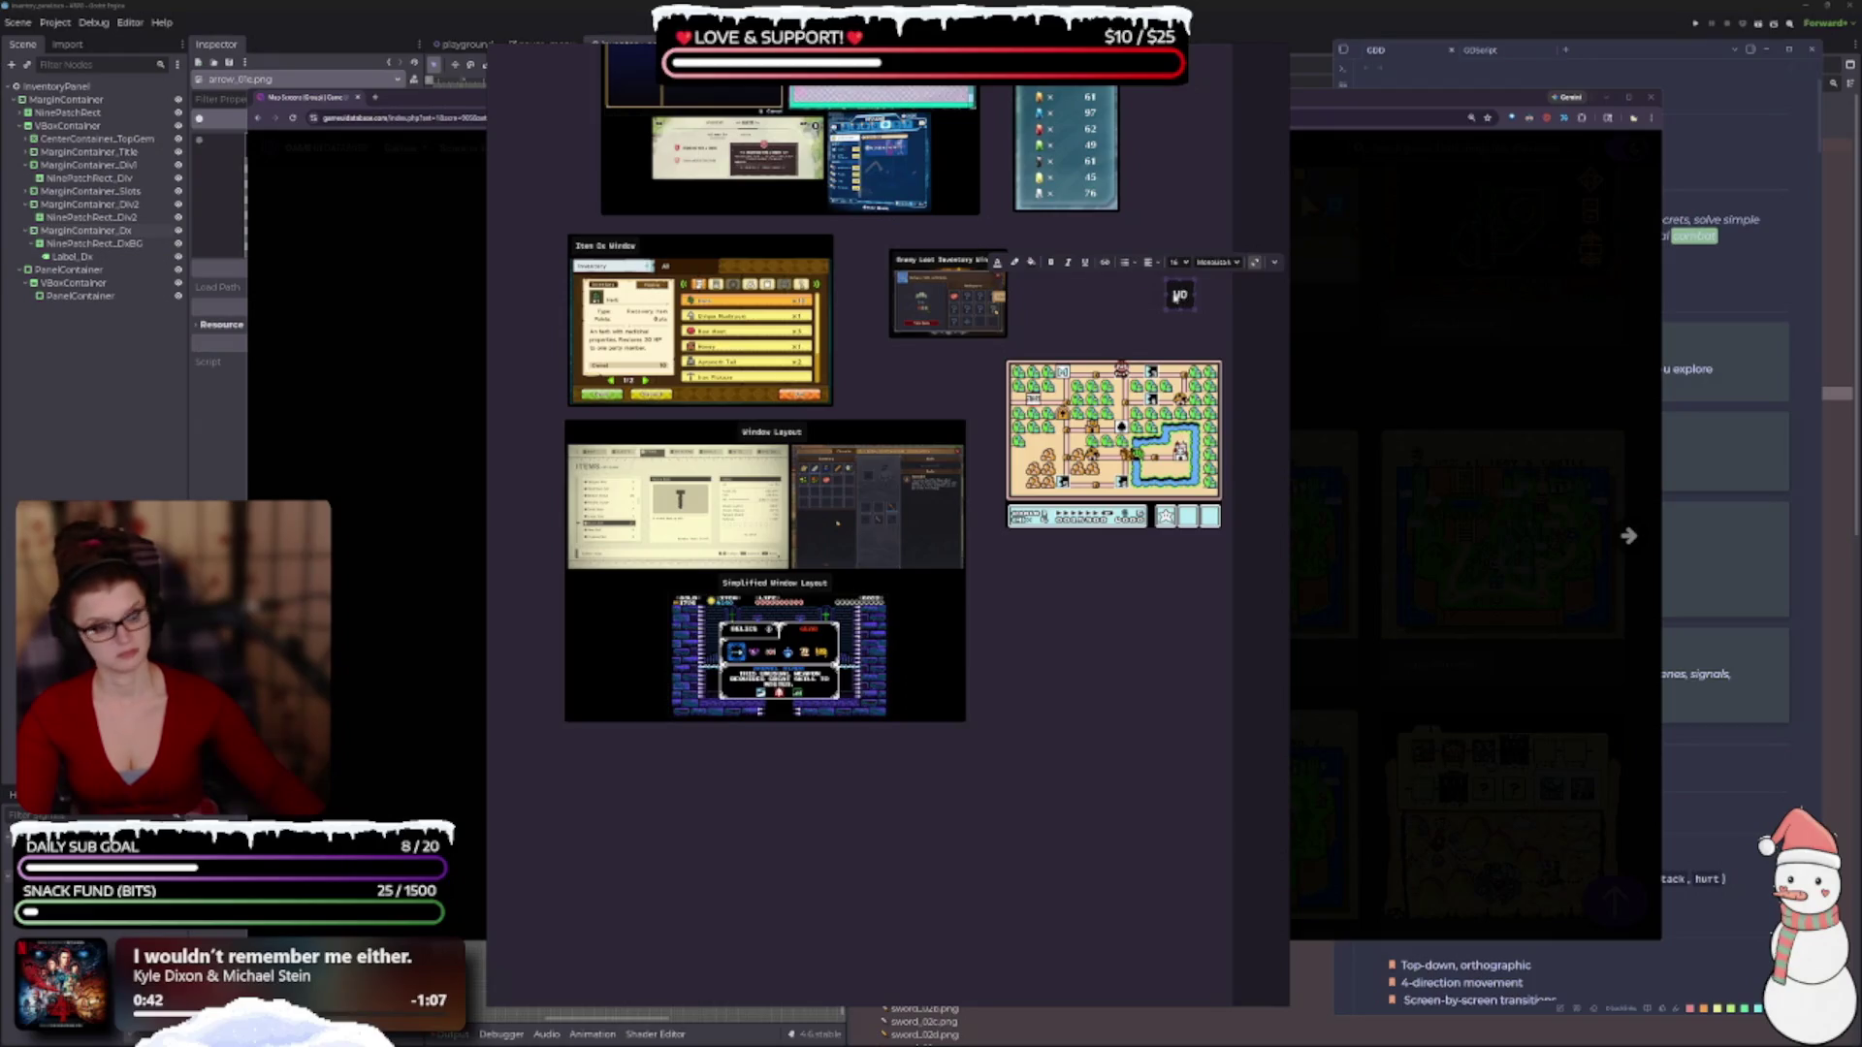
type("RLD")
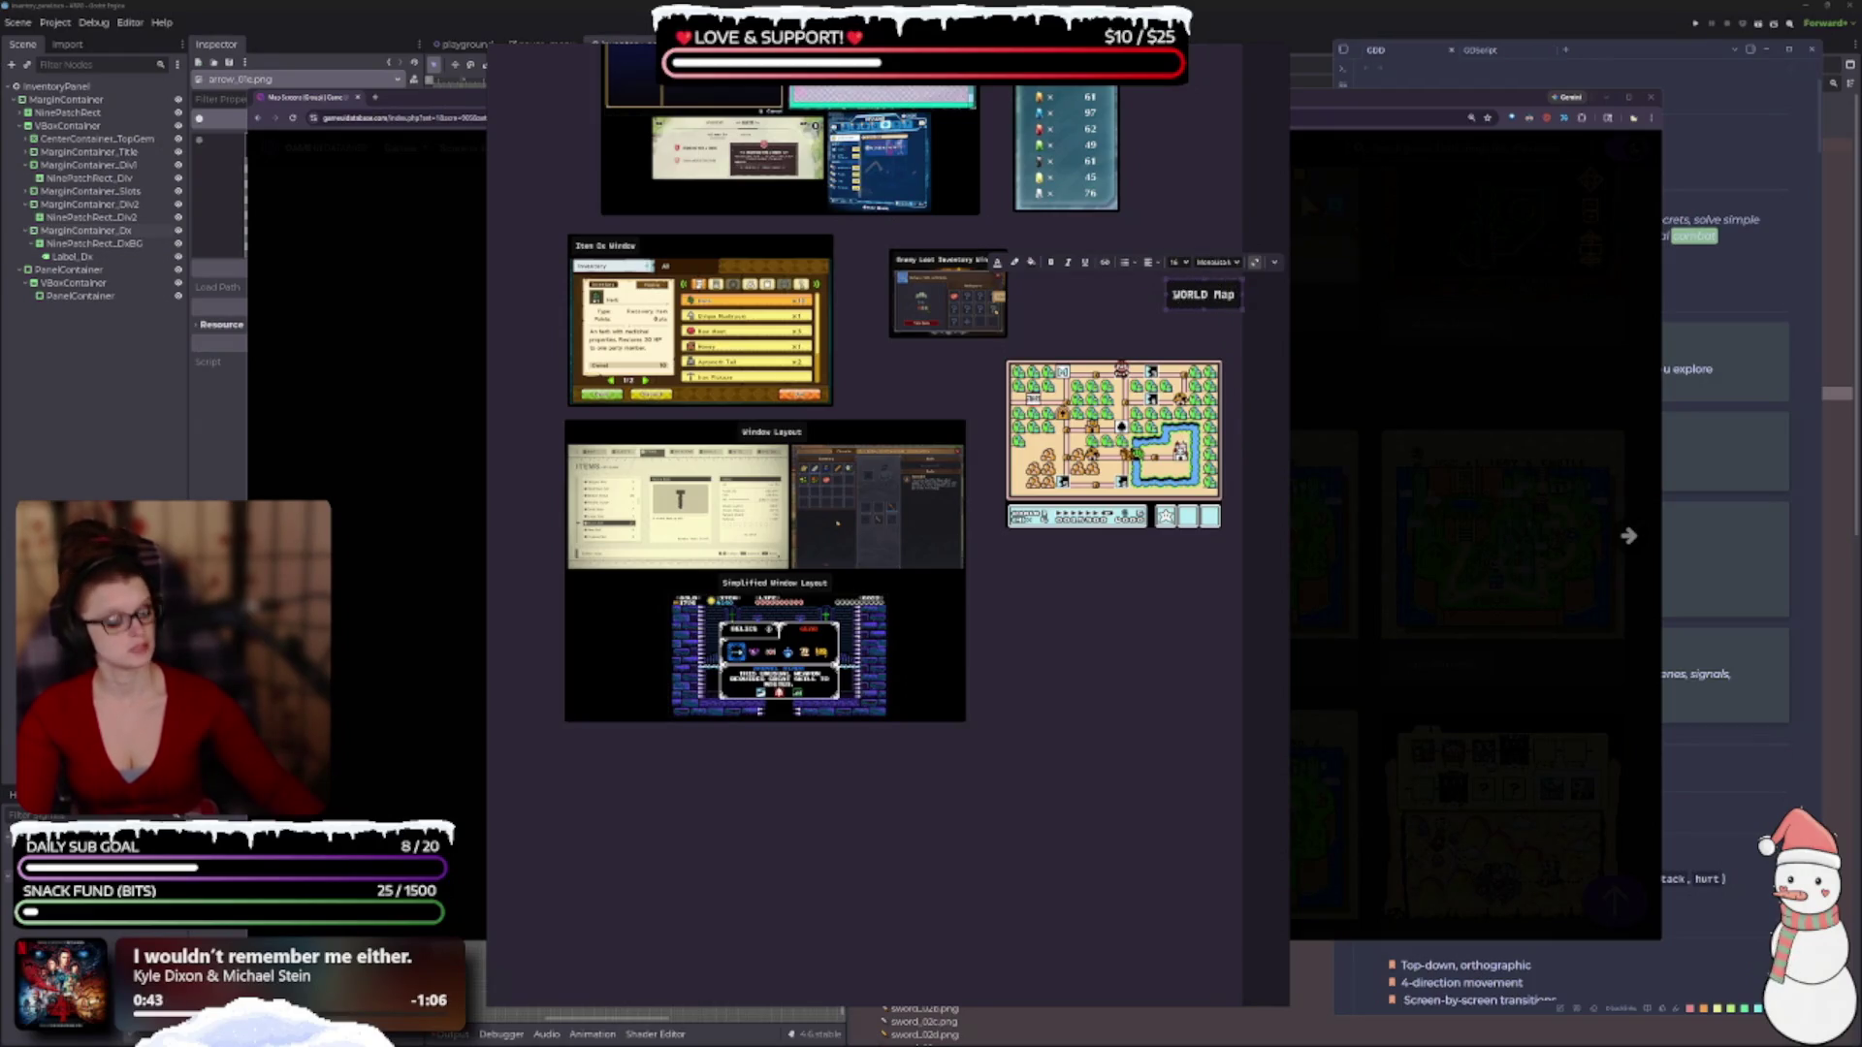
type(" MAP")
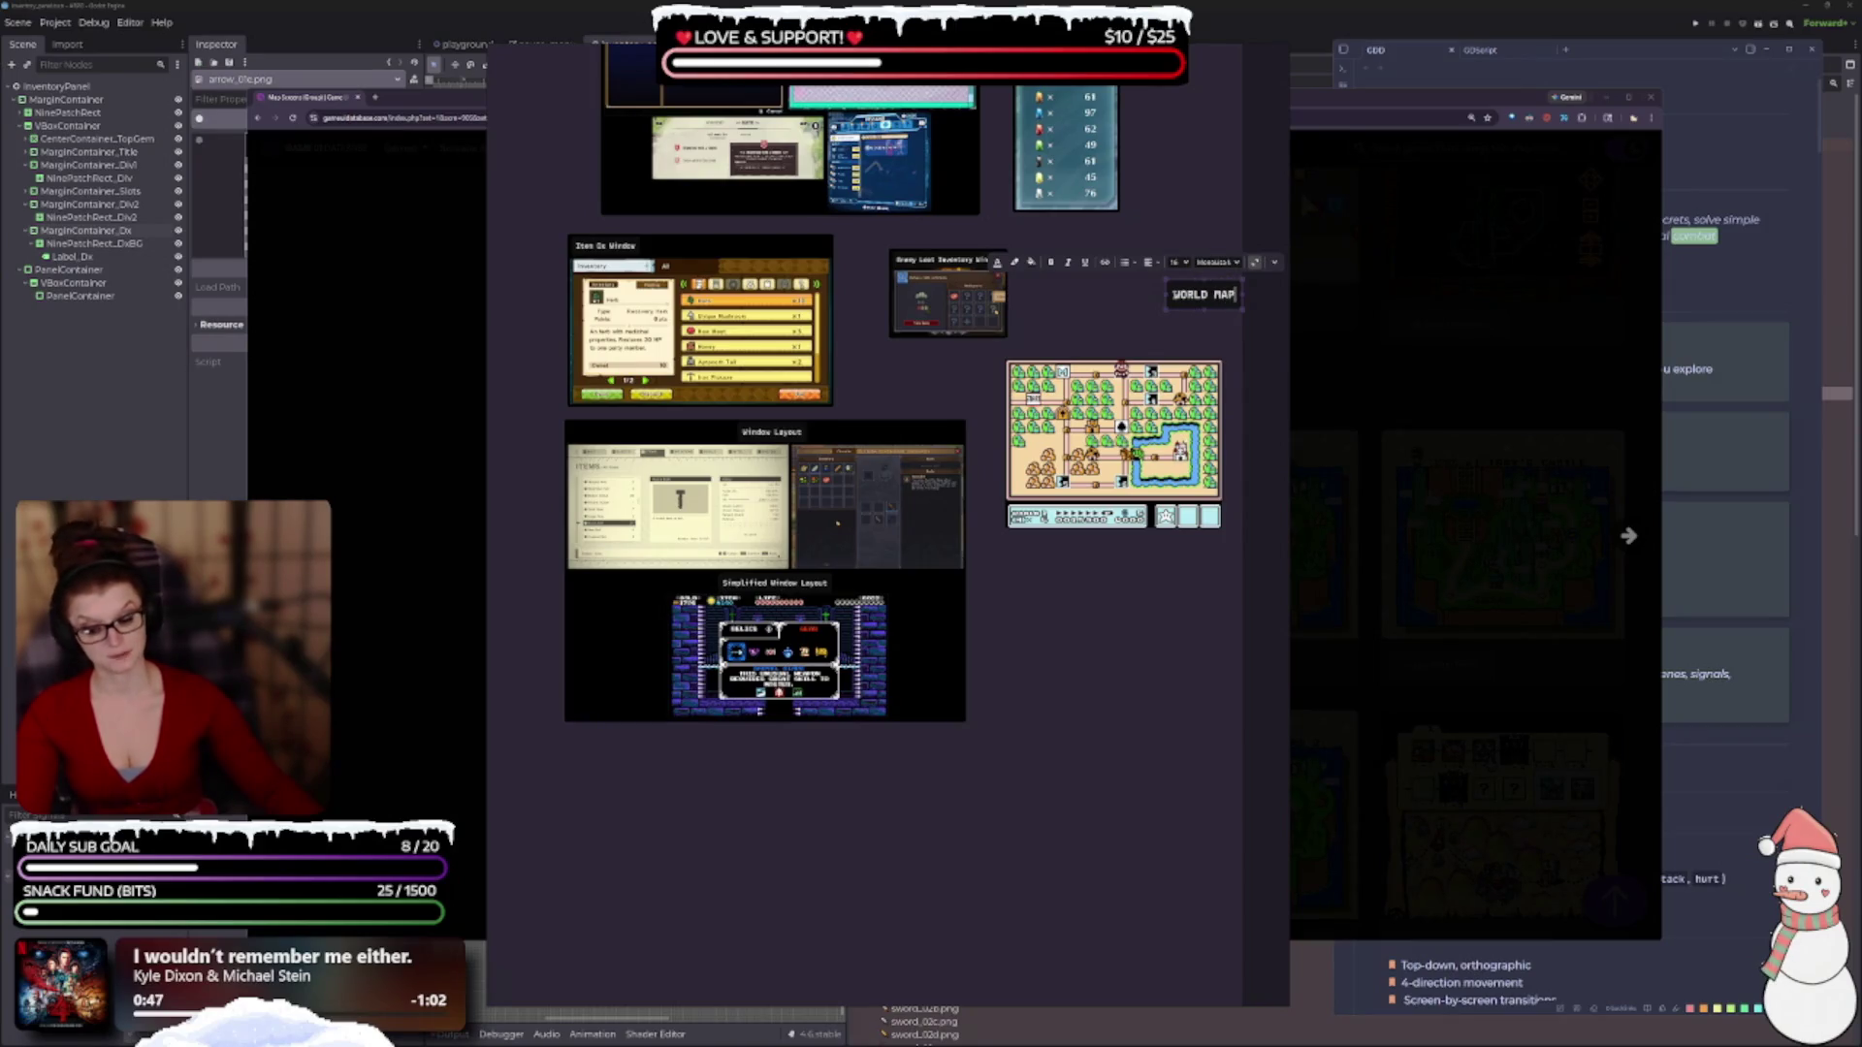
key("Escape")
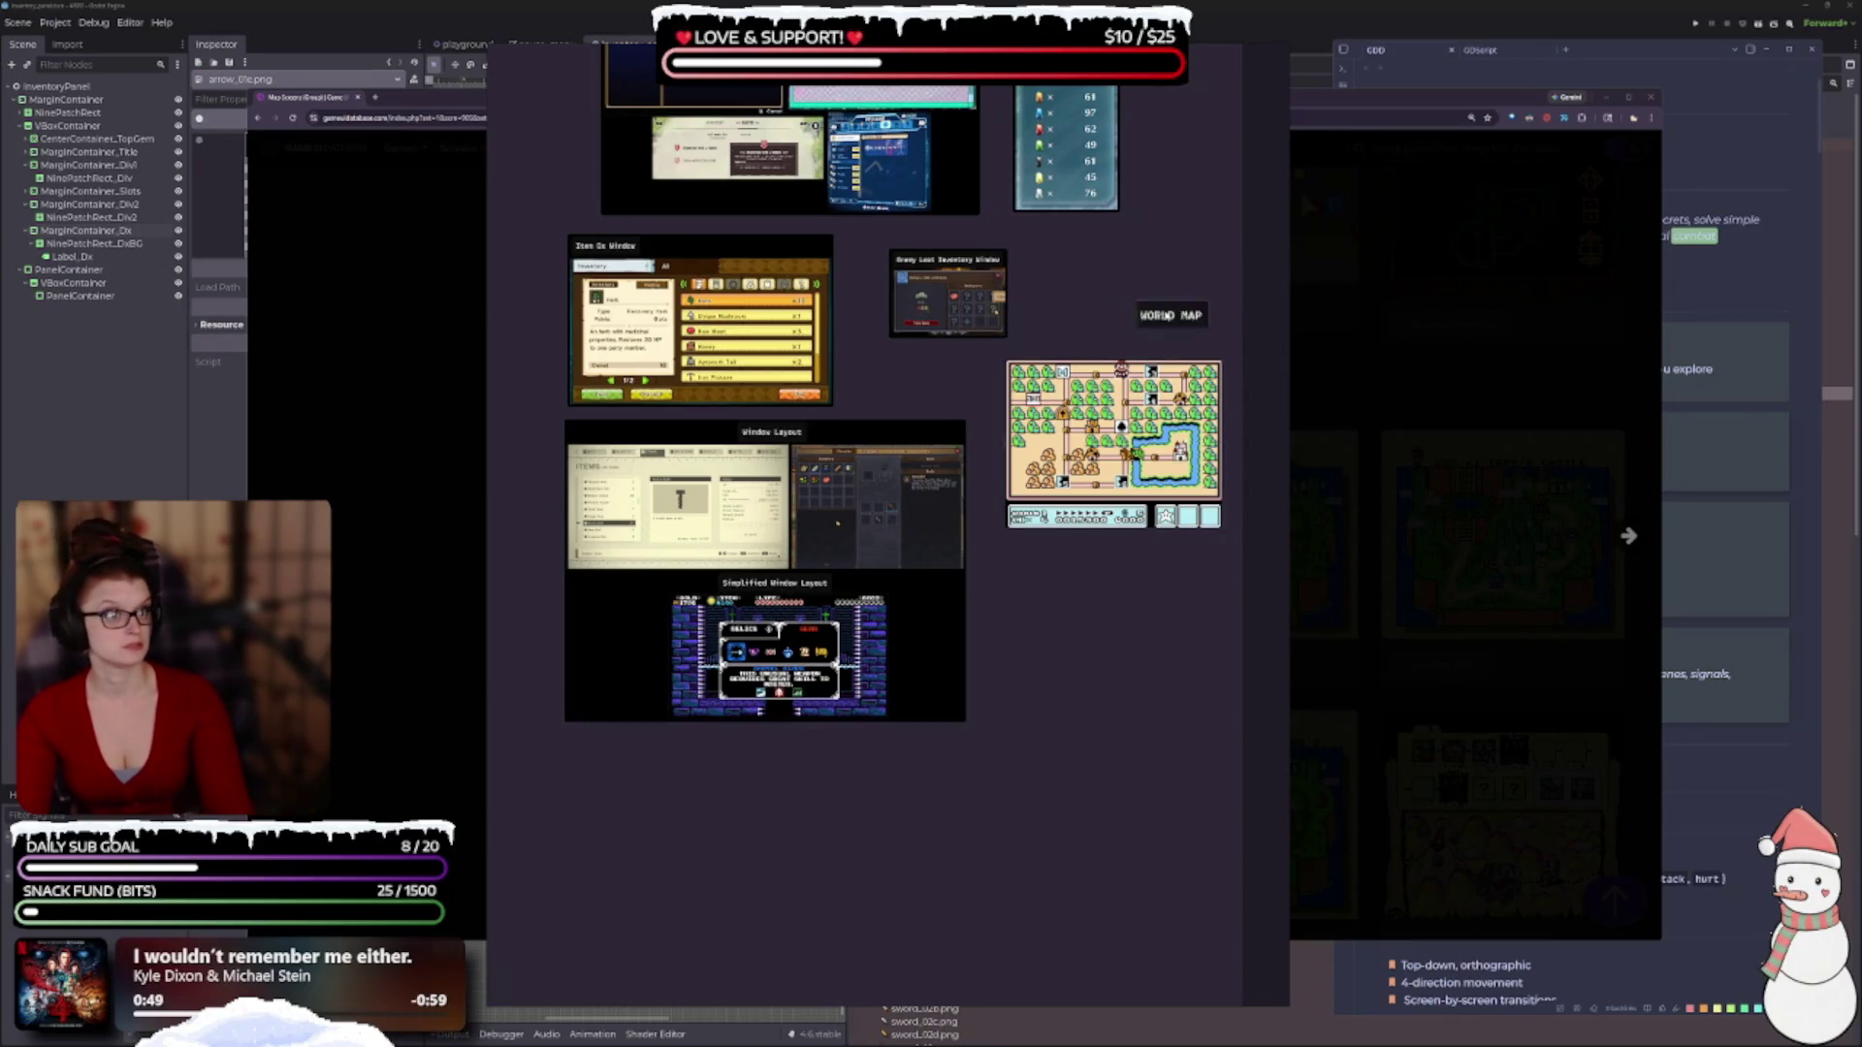
left_click_drag(1166, 318, 1040, 345)
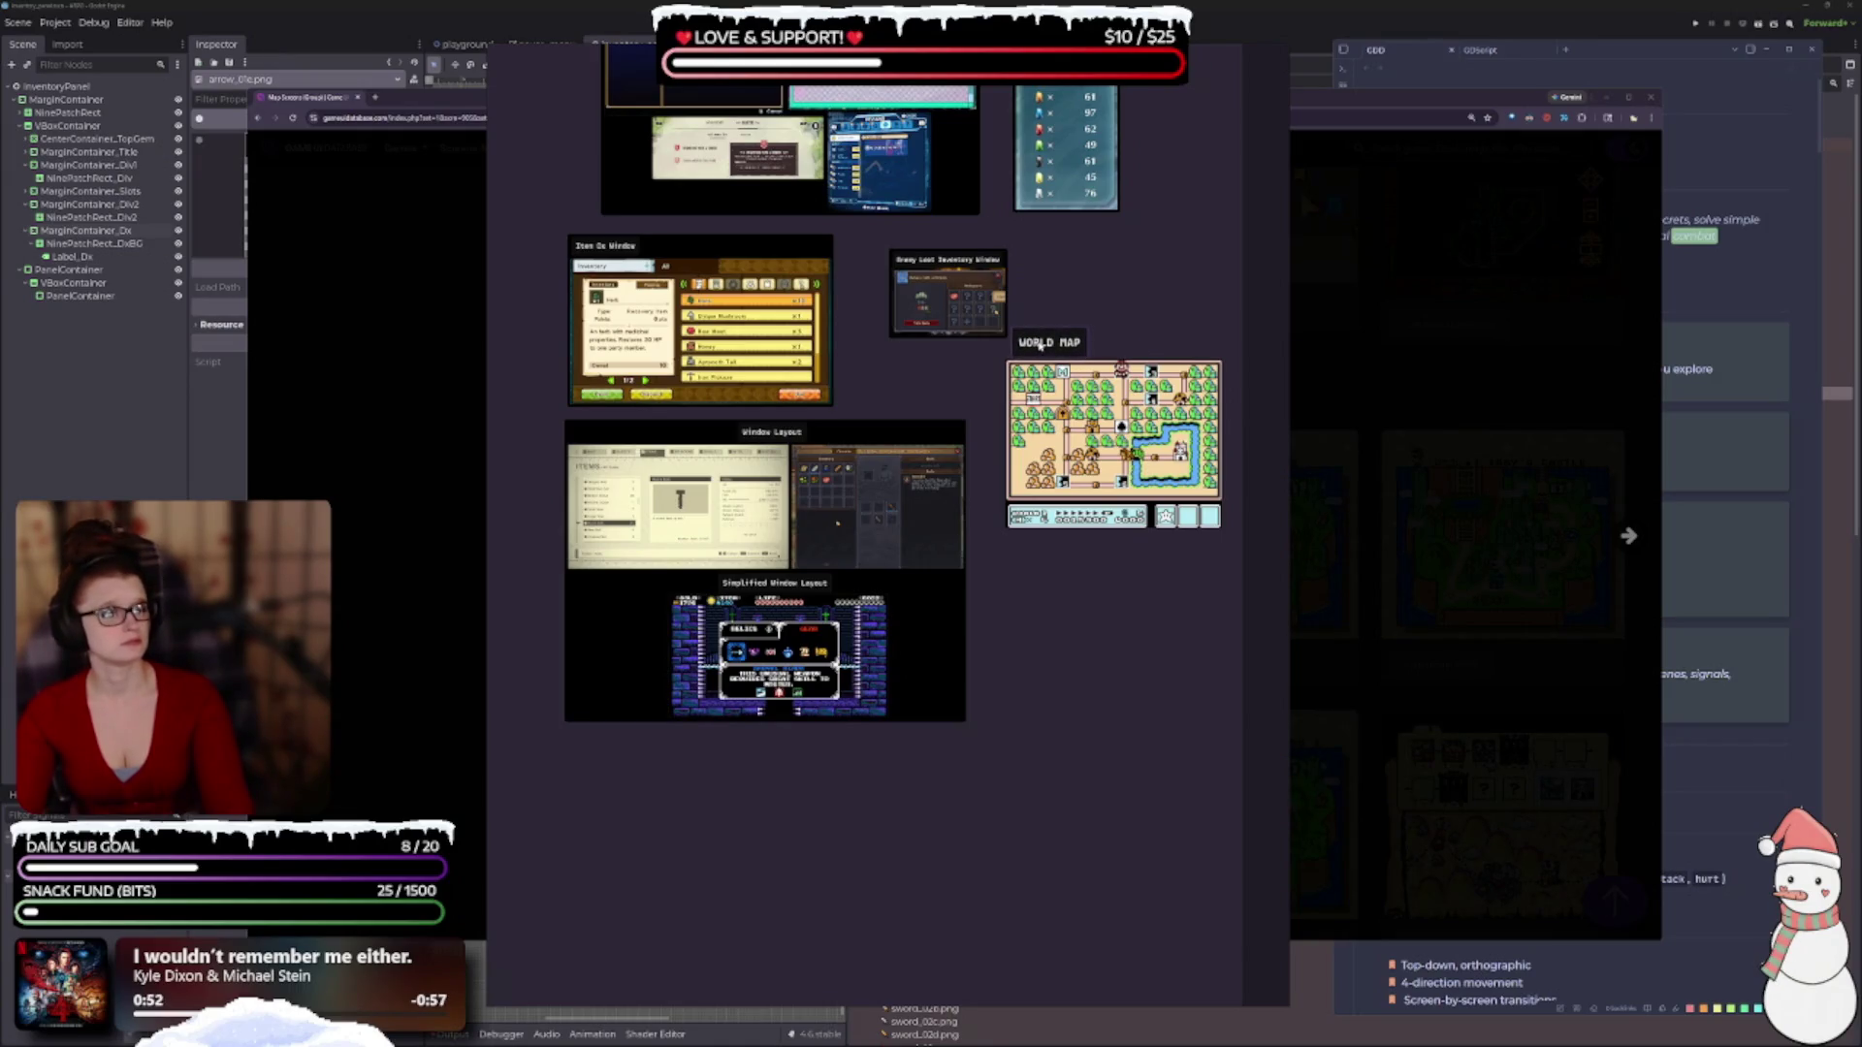
left_click(1070, 426, "shift")
left_click_drag(1071, 427, 1074, 454)
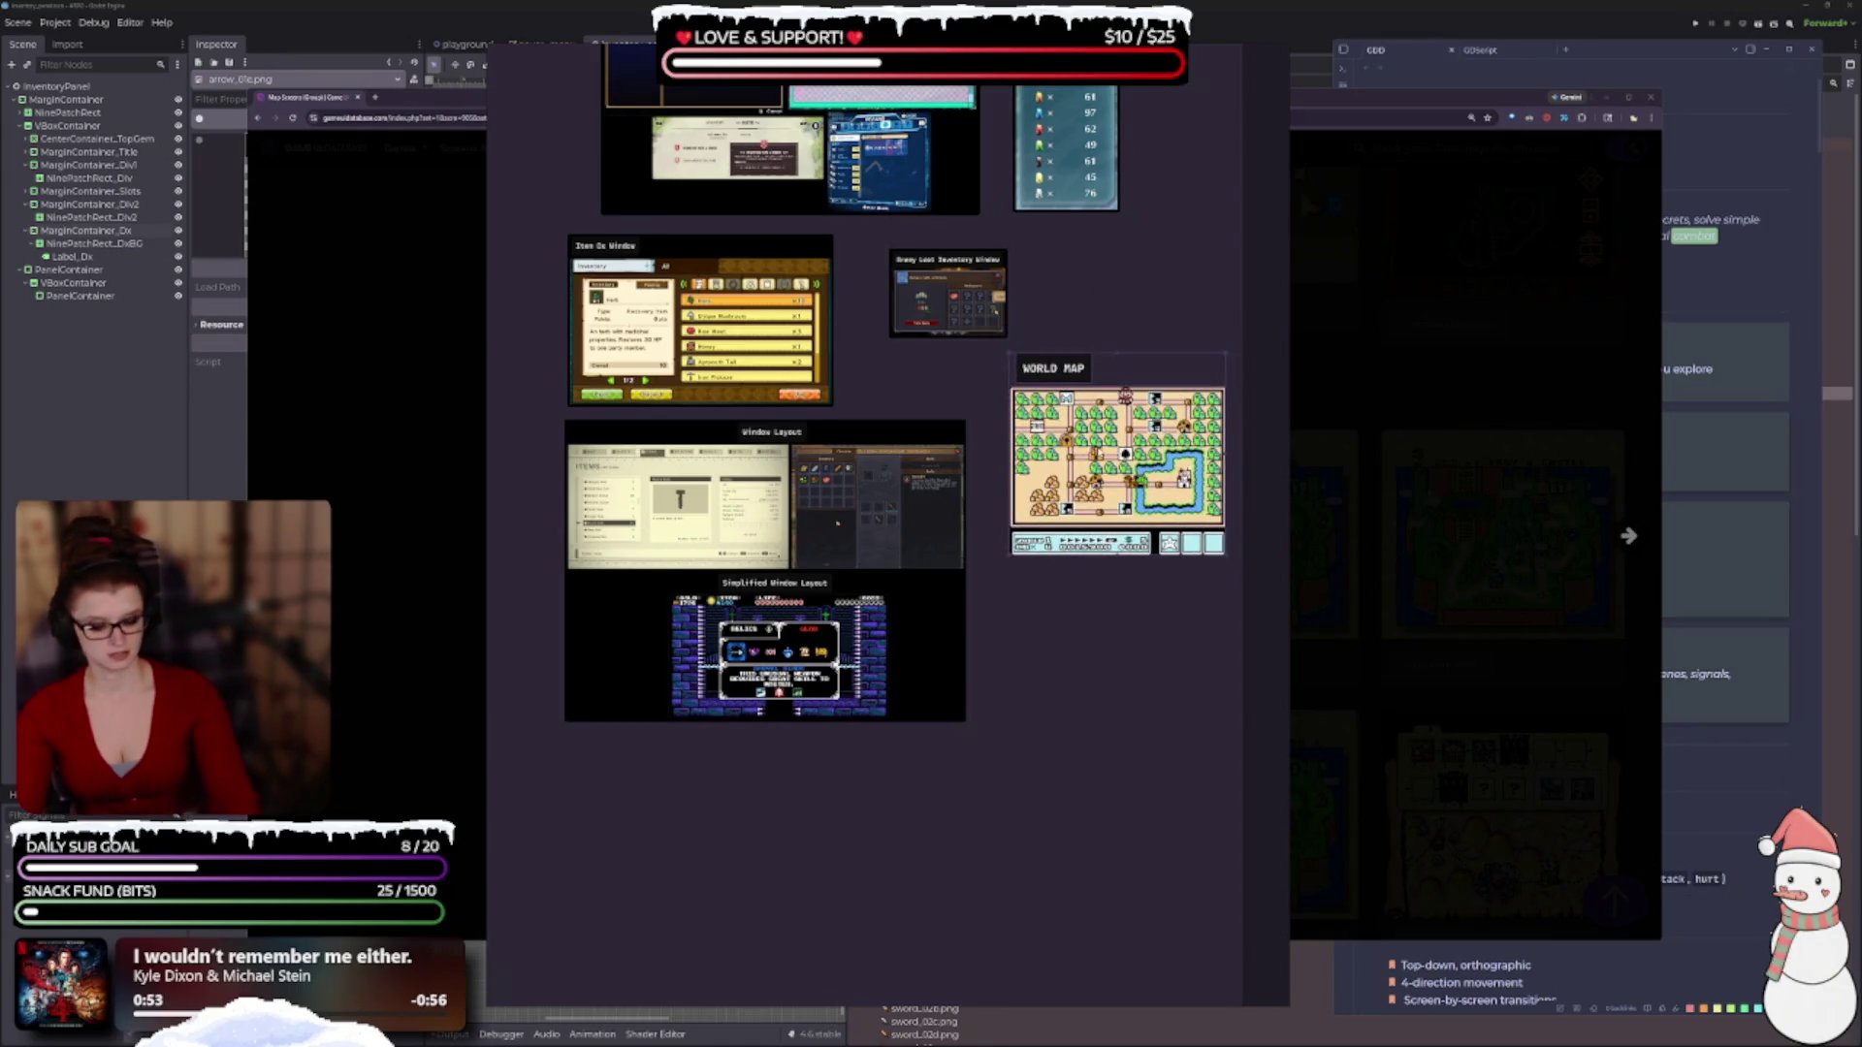
left_click(1138, 372)
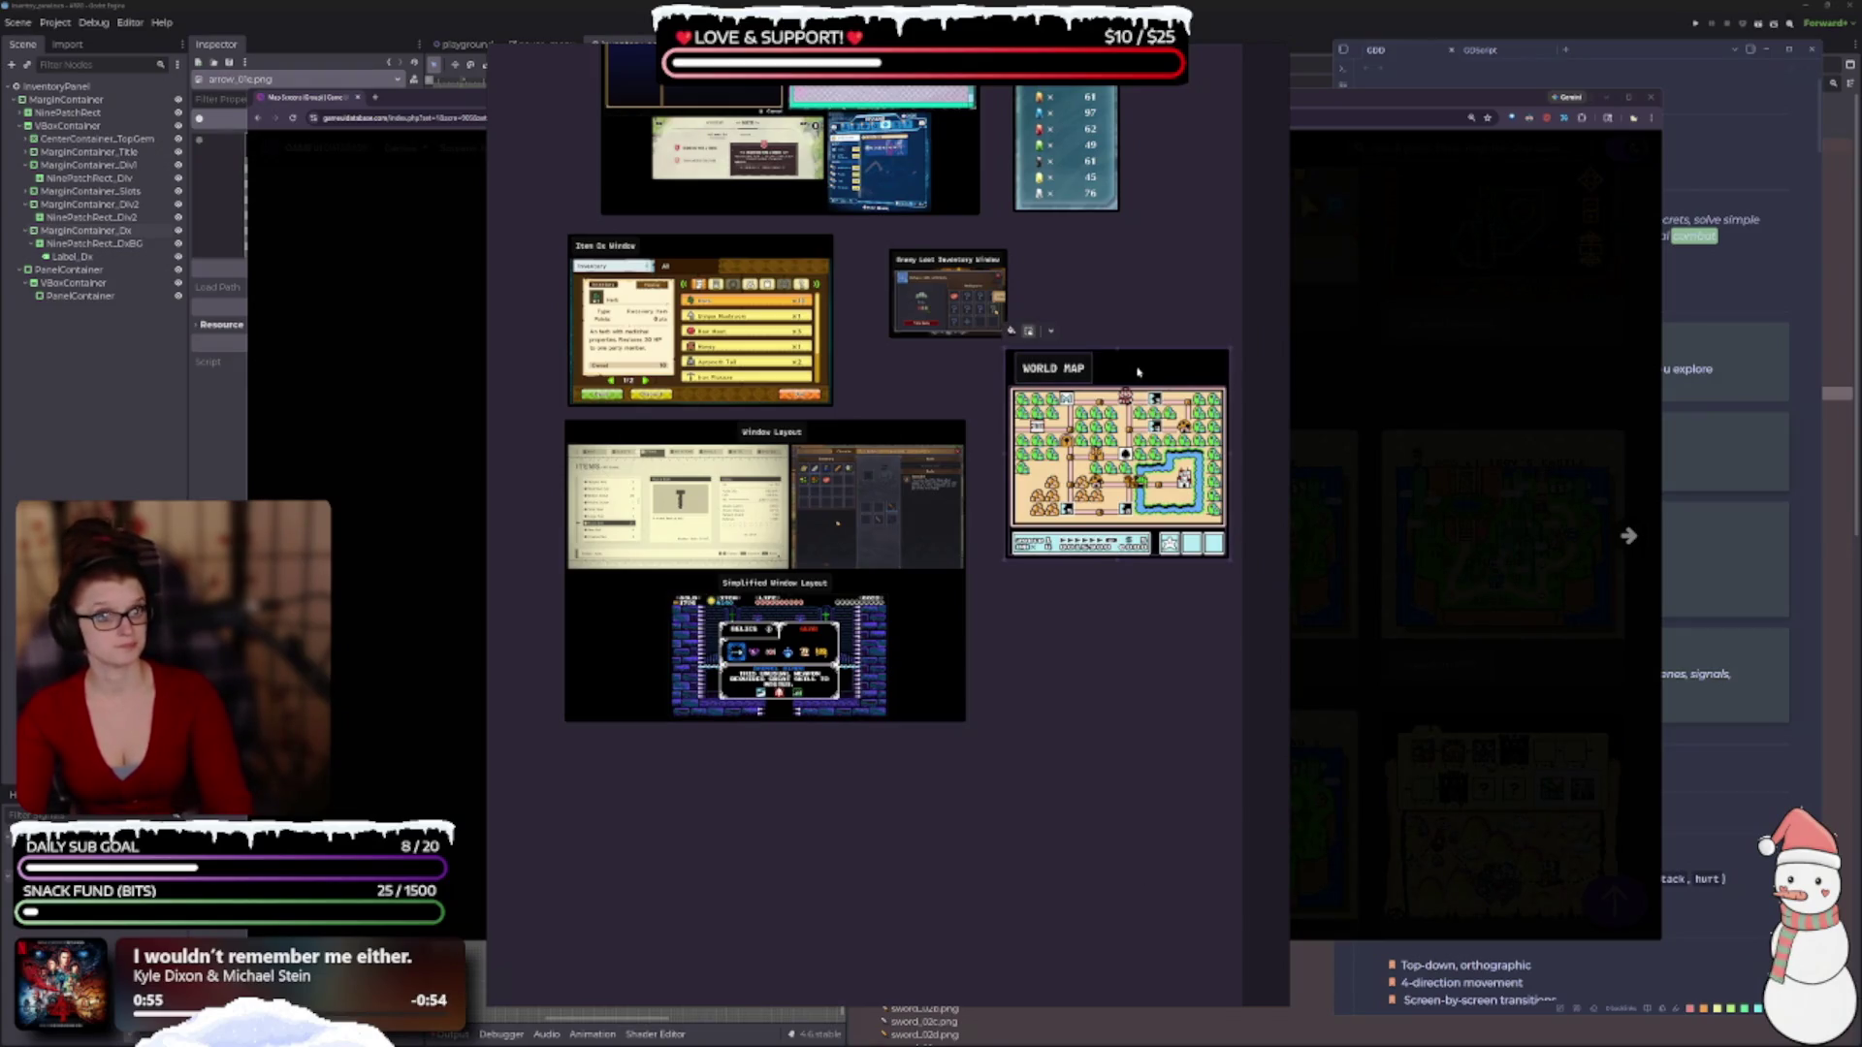
left_click_drag(1139, 373, 1069, 405)
left_click(1060, 396)
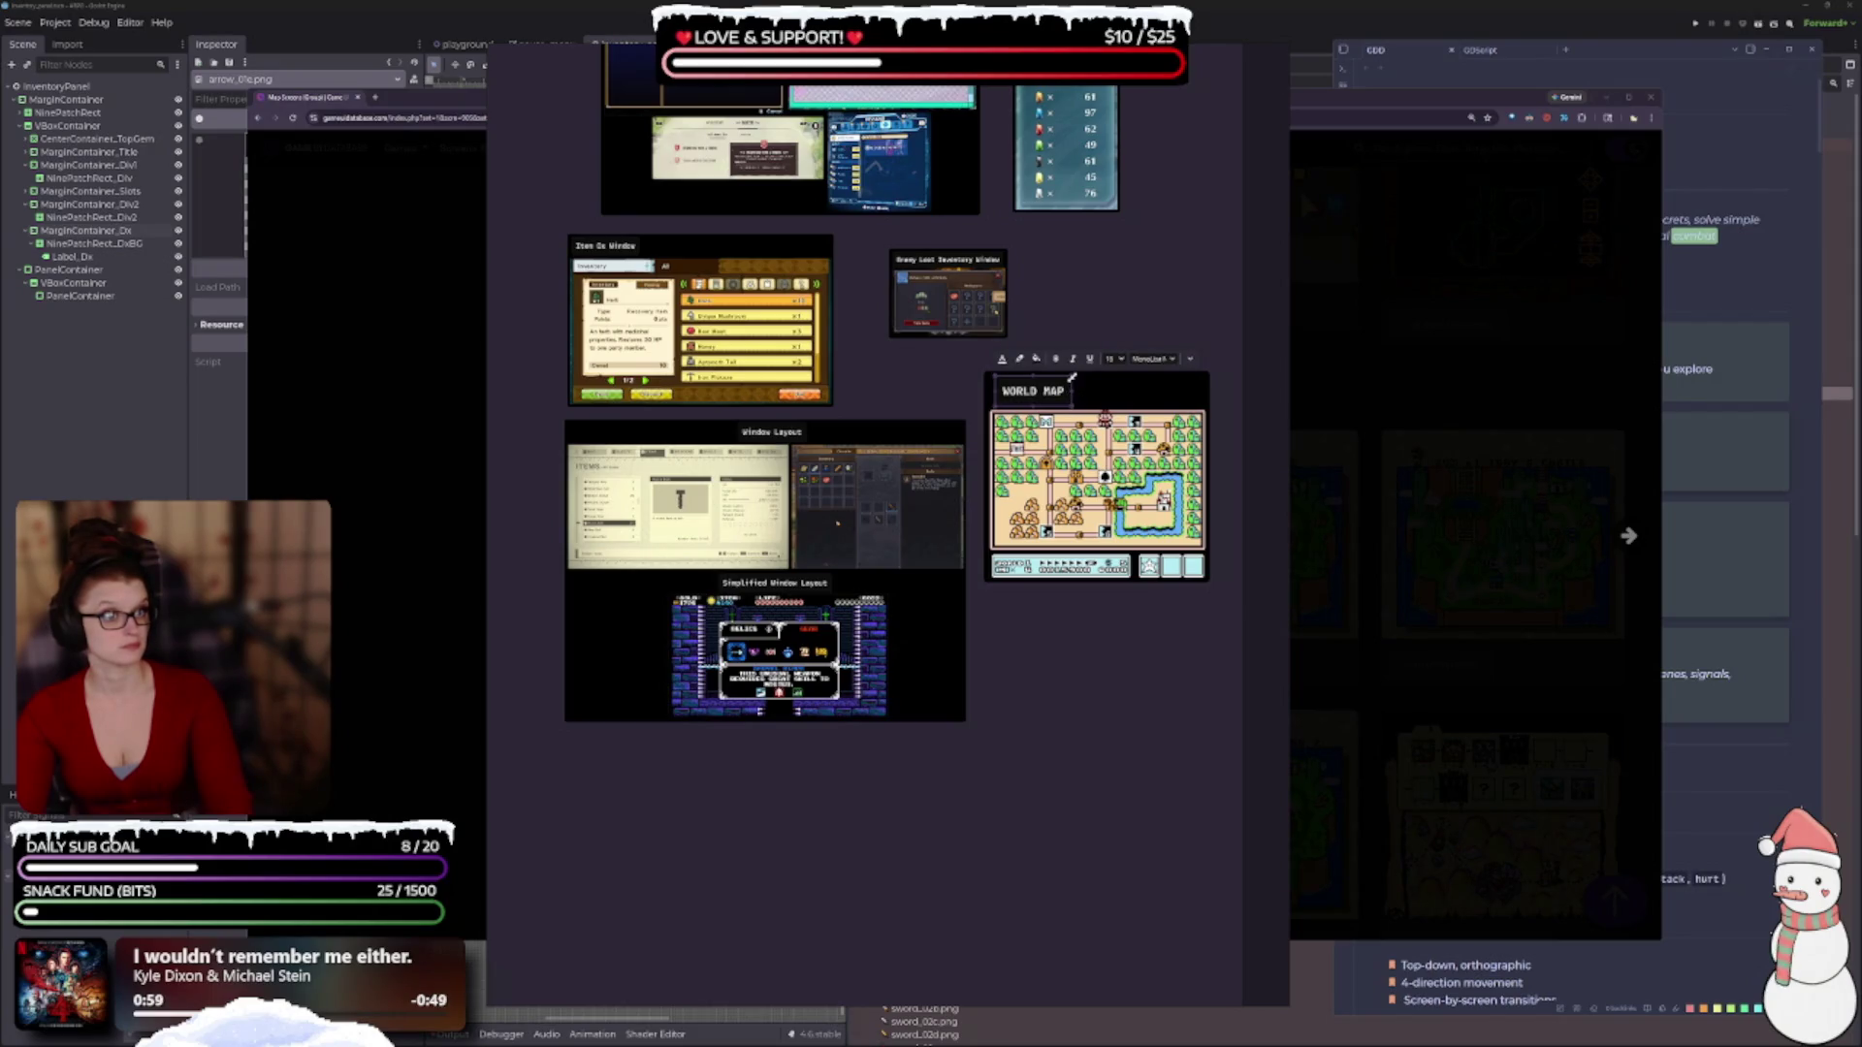
left_click_drag(1073, 378, 1060, 392)
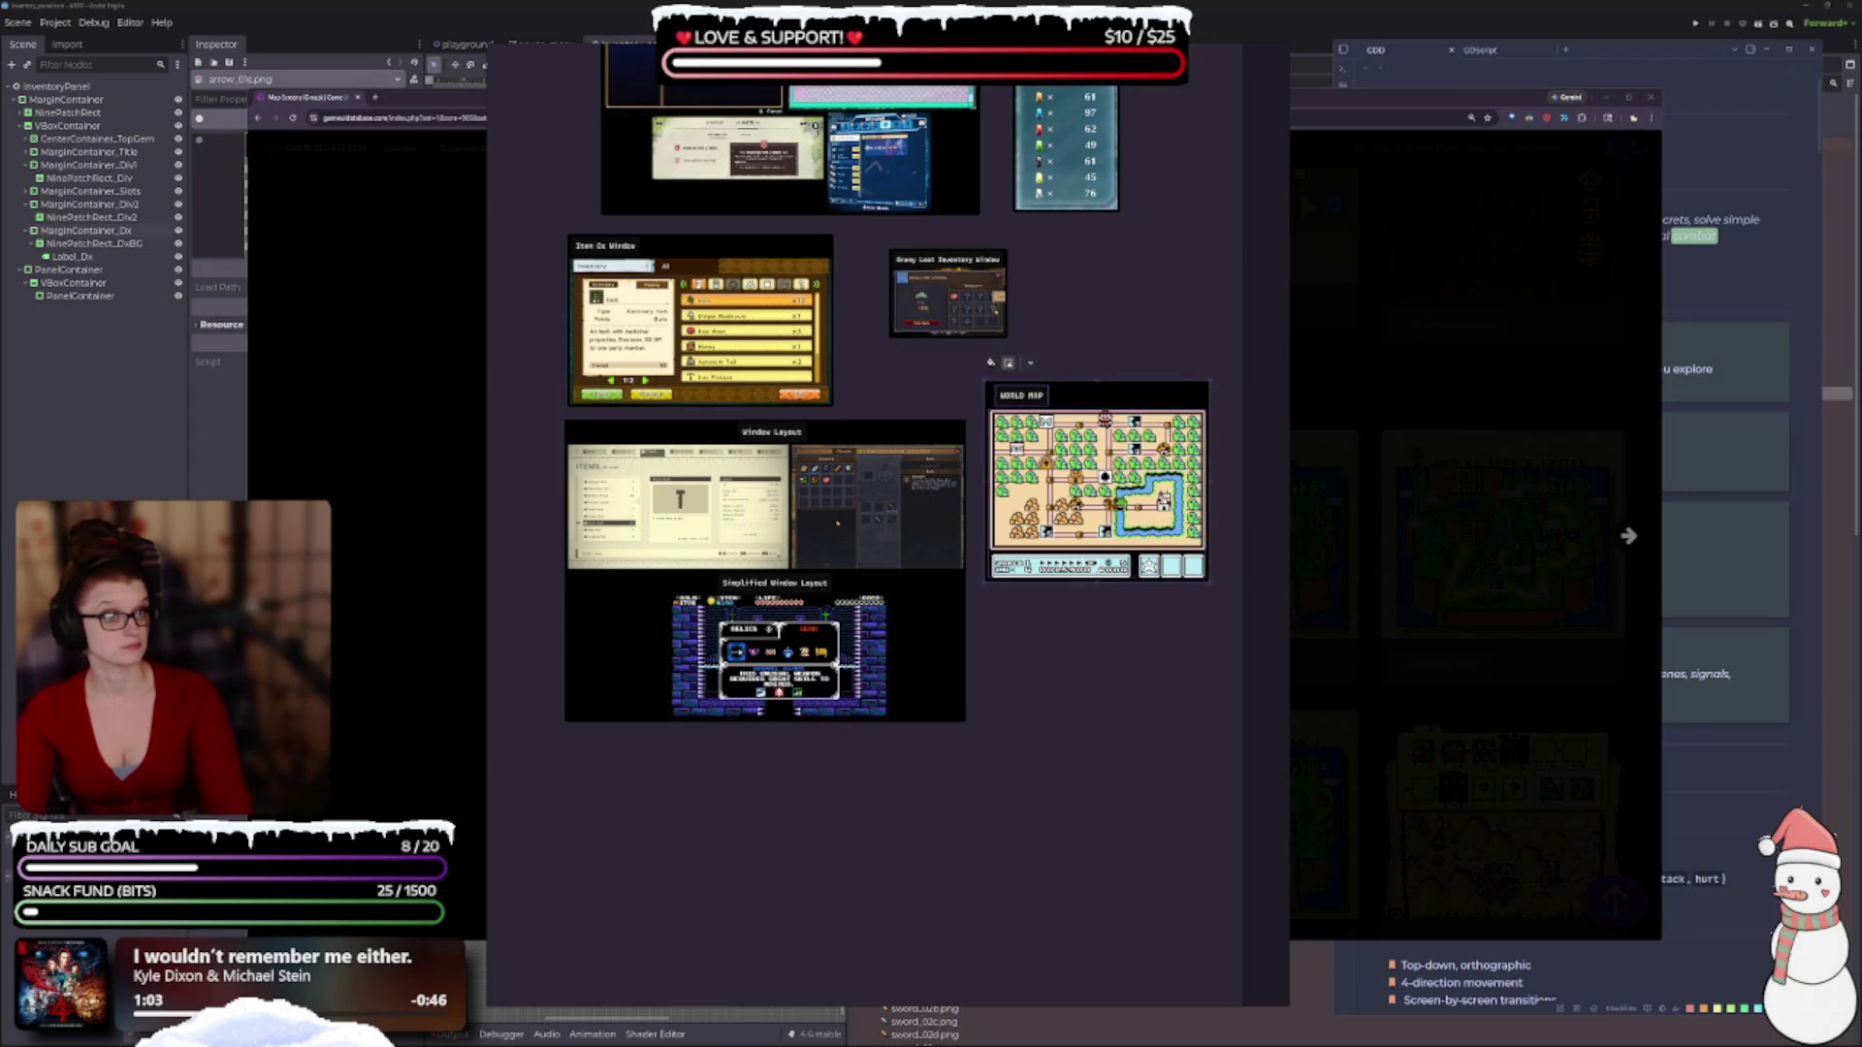
Move Enemy Loot beside Quest Window, Stands/Gems below it, and World Map beside Item Ex Window.
scroll(888, 524, "down", 3)
scroll(887, 523, "down", 3)
scroll(887, 523, "up", 2)
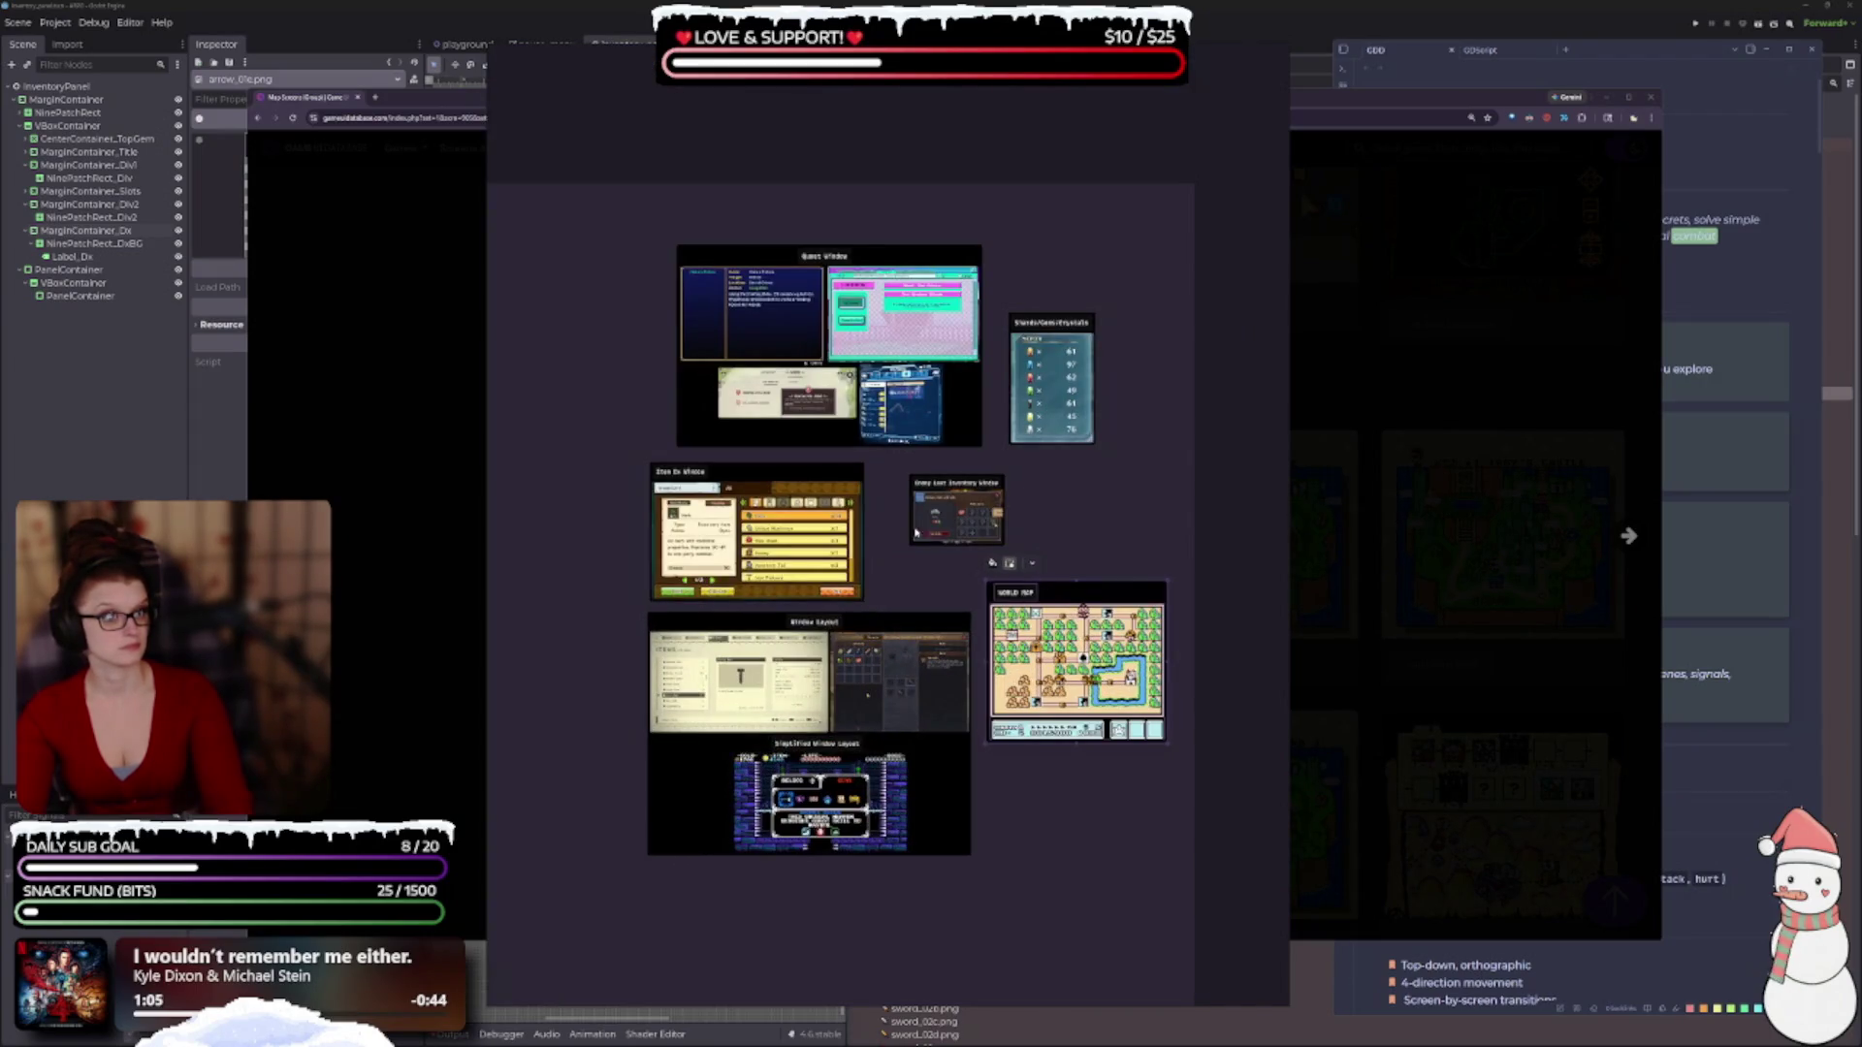
left_click_drag(916, 531, 1033, 300)
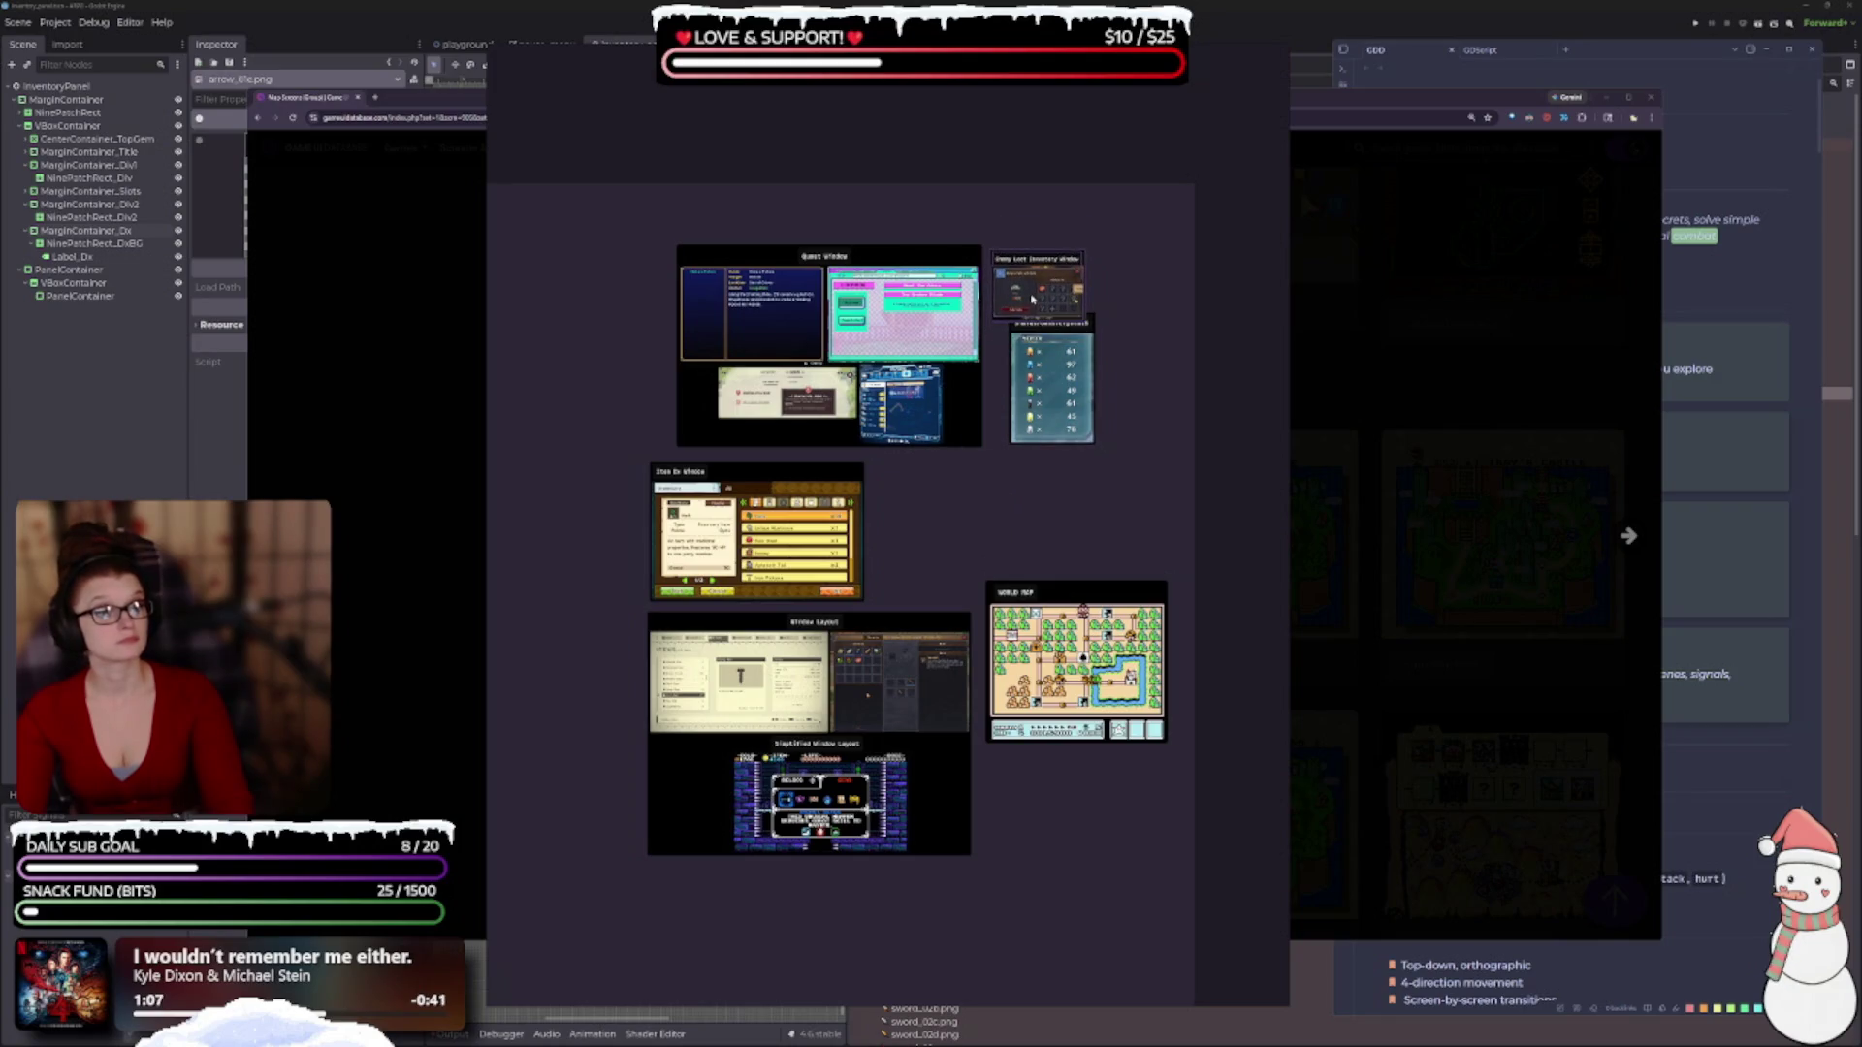
left_click_drag(1047, 387, 1028, 399)
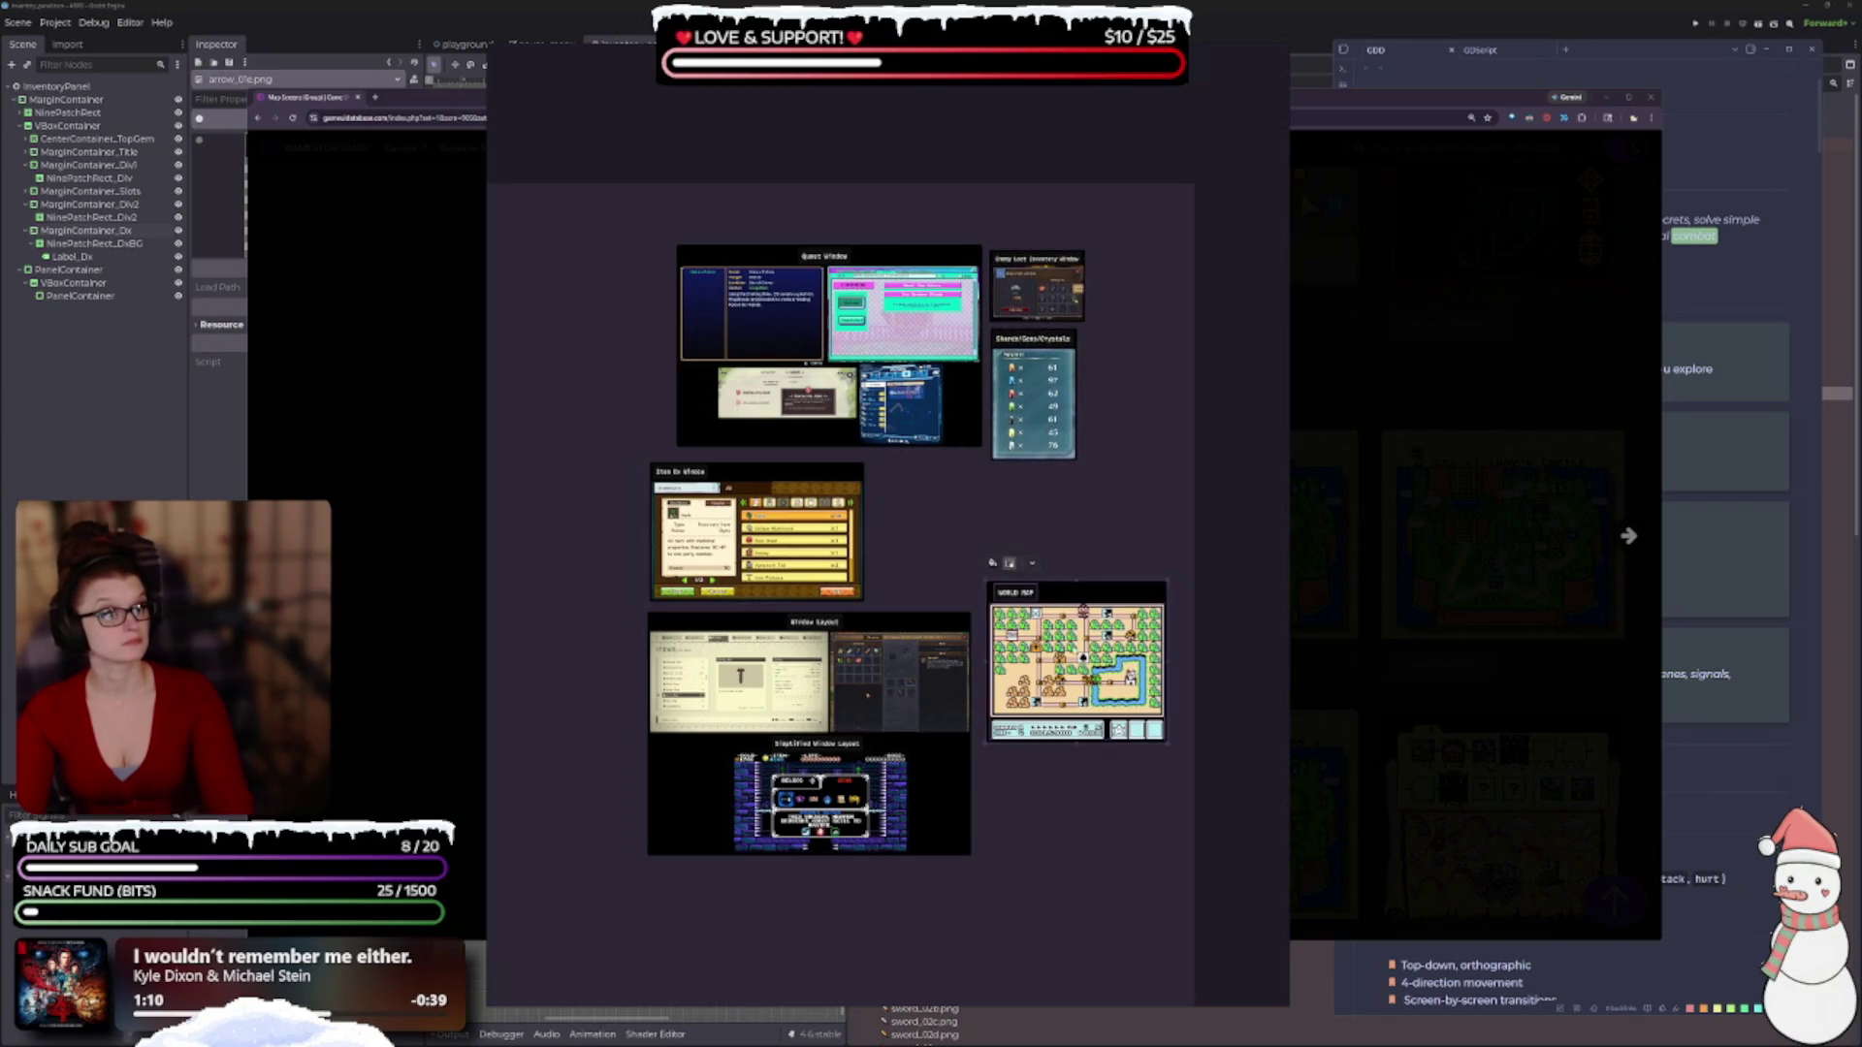
left_click_drag(1076, 662, 966, 542)
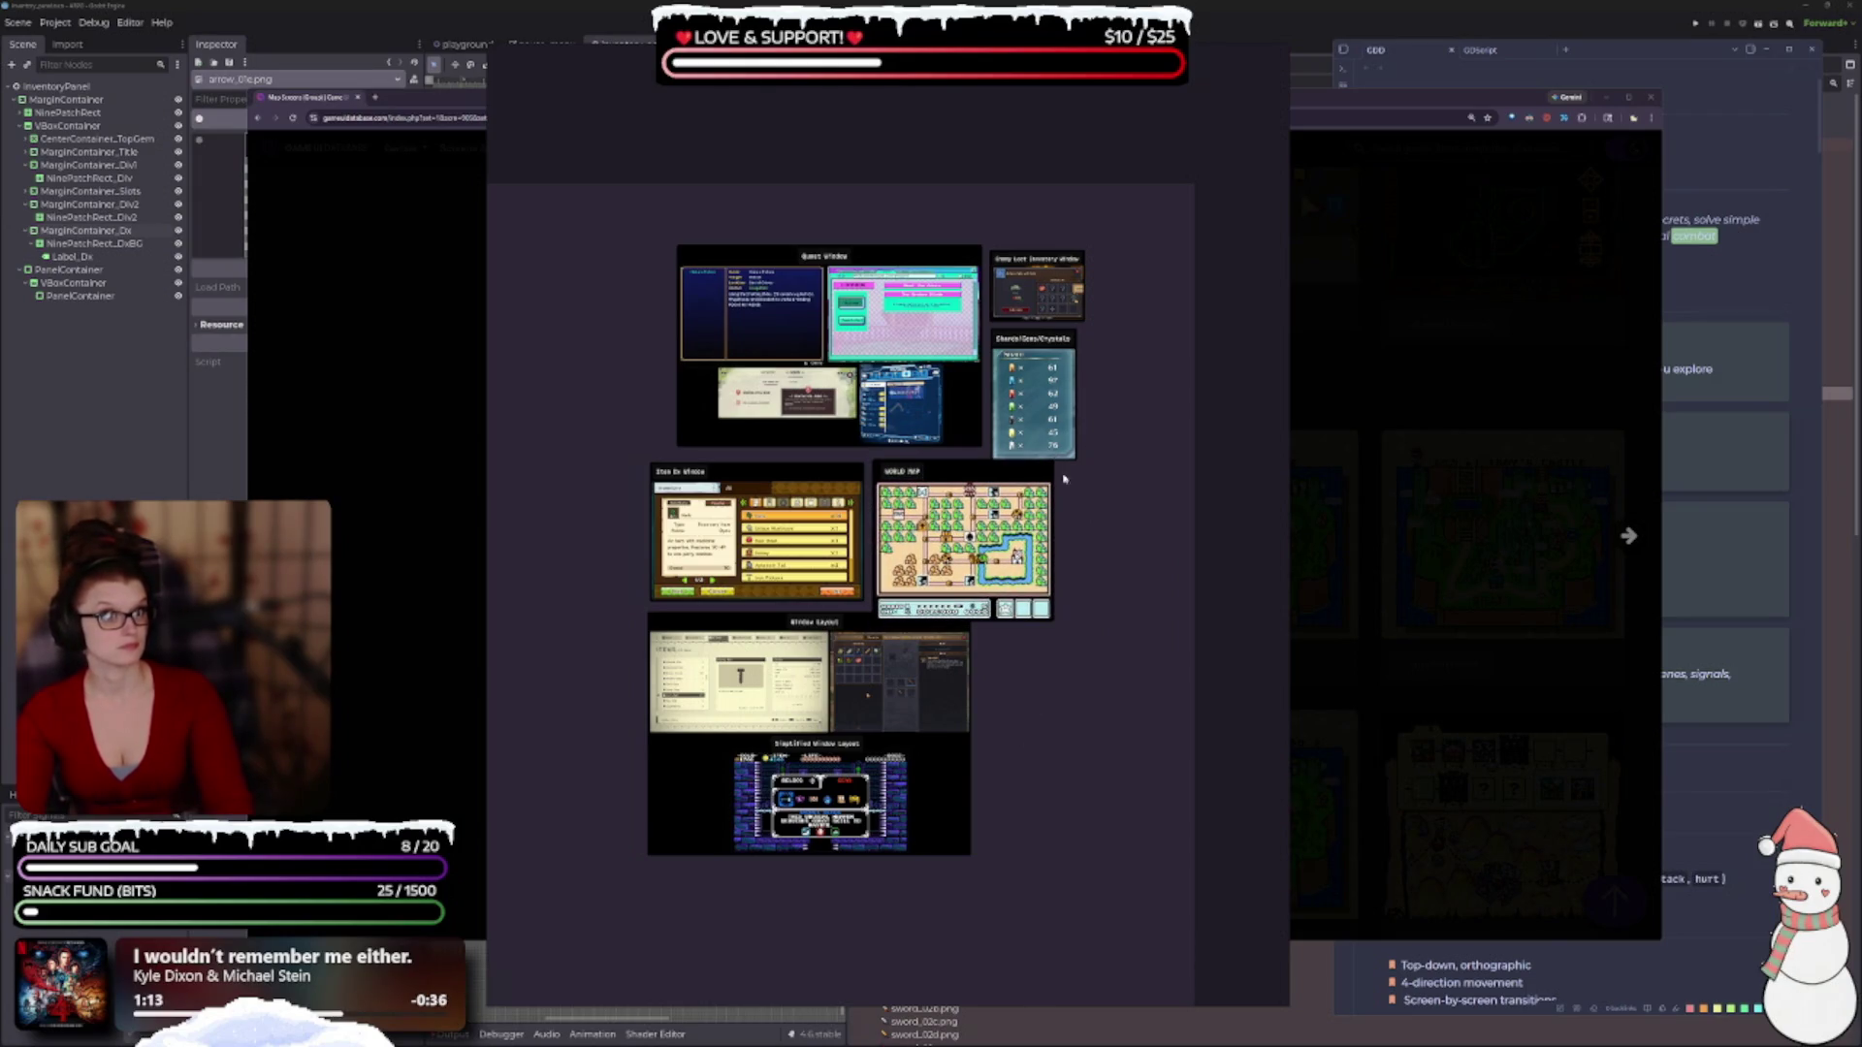
mouse_move(1064, 479)
left_mouse_down()
mouse_move(984, 238)
mouse_move(1028, 273)
left_mouse_up()
Shift the three top boards left, then lower the Window Layout and Item Ex Window boards.
left_click(681, 195)
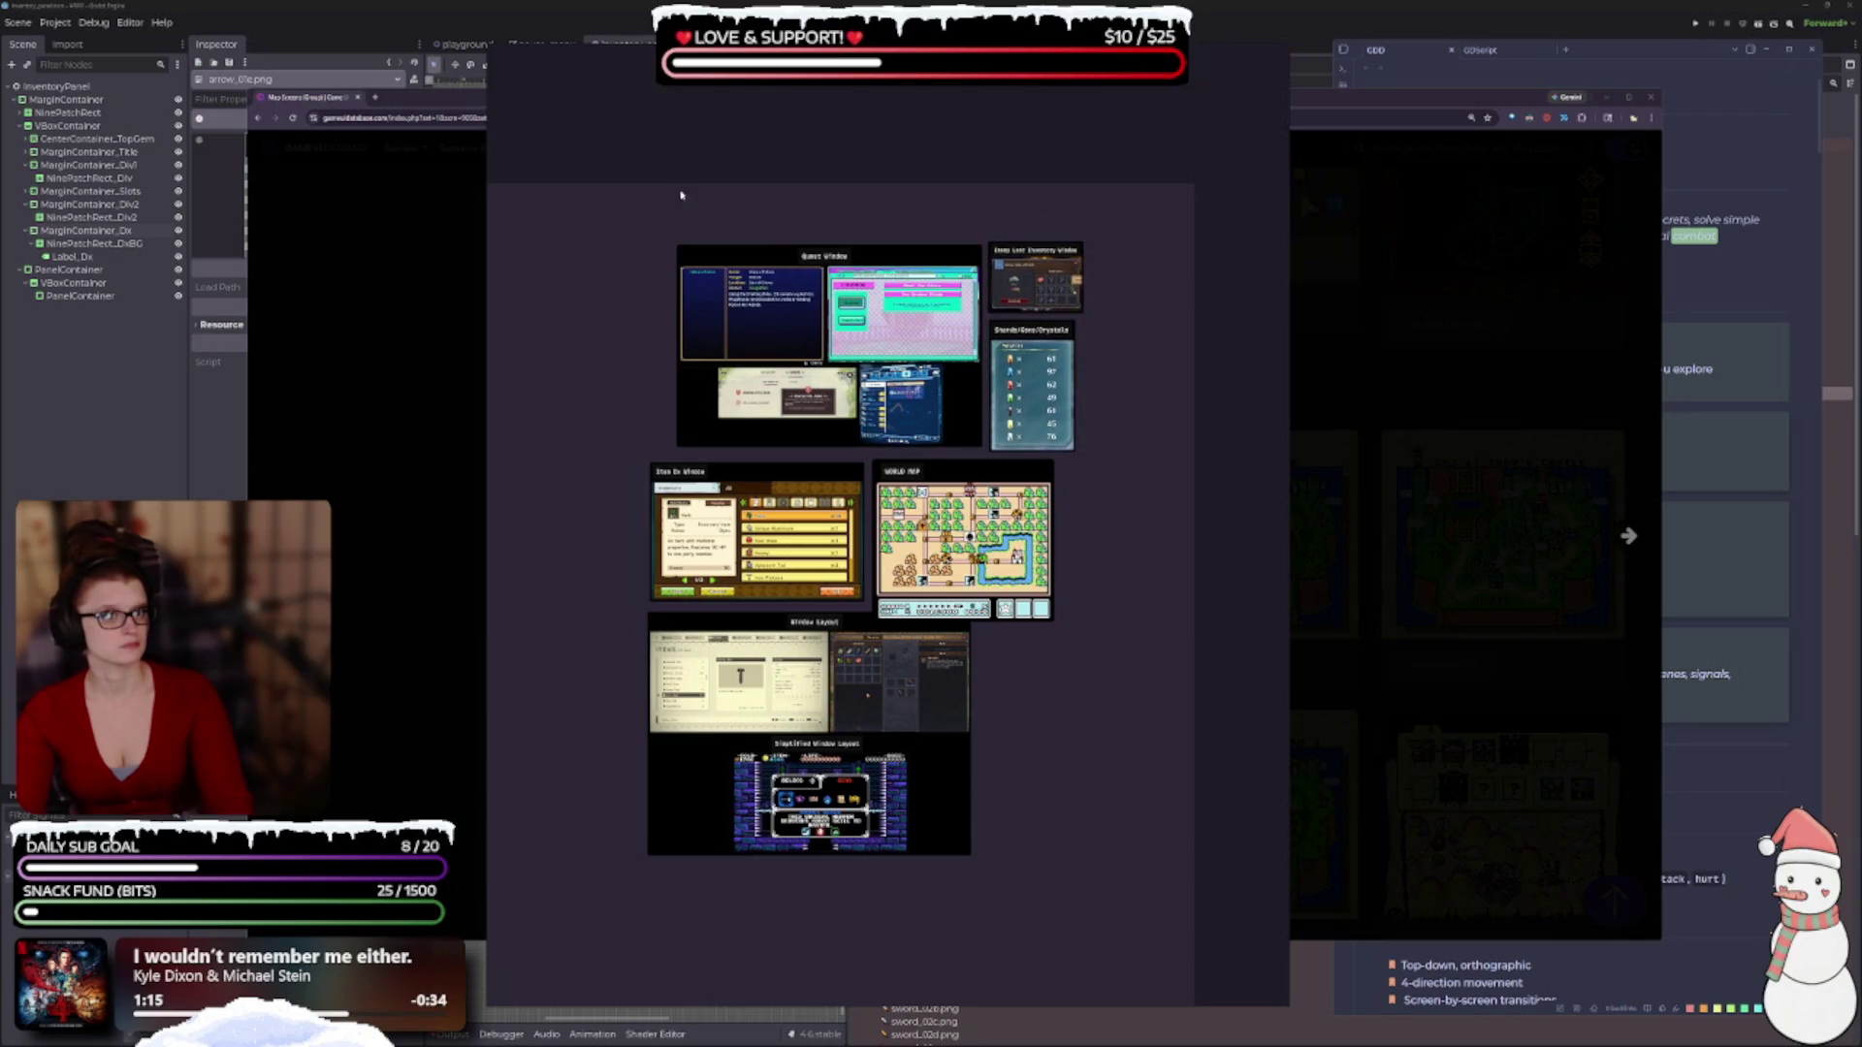
mouse_move(680, 195)
left_mouse_down()
mouse_move(1231, 432)
mouse_move(1231, 458)
left_mouse_up()
left_click_drag(1031, 414, 1003, 418)
left_click(1092, 536)
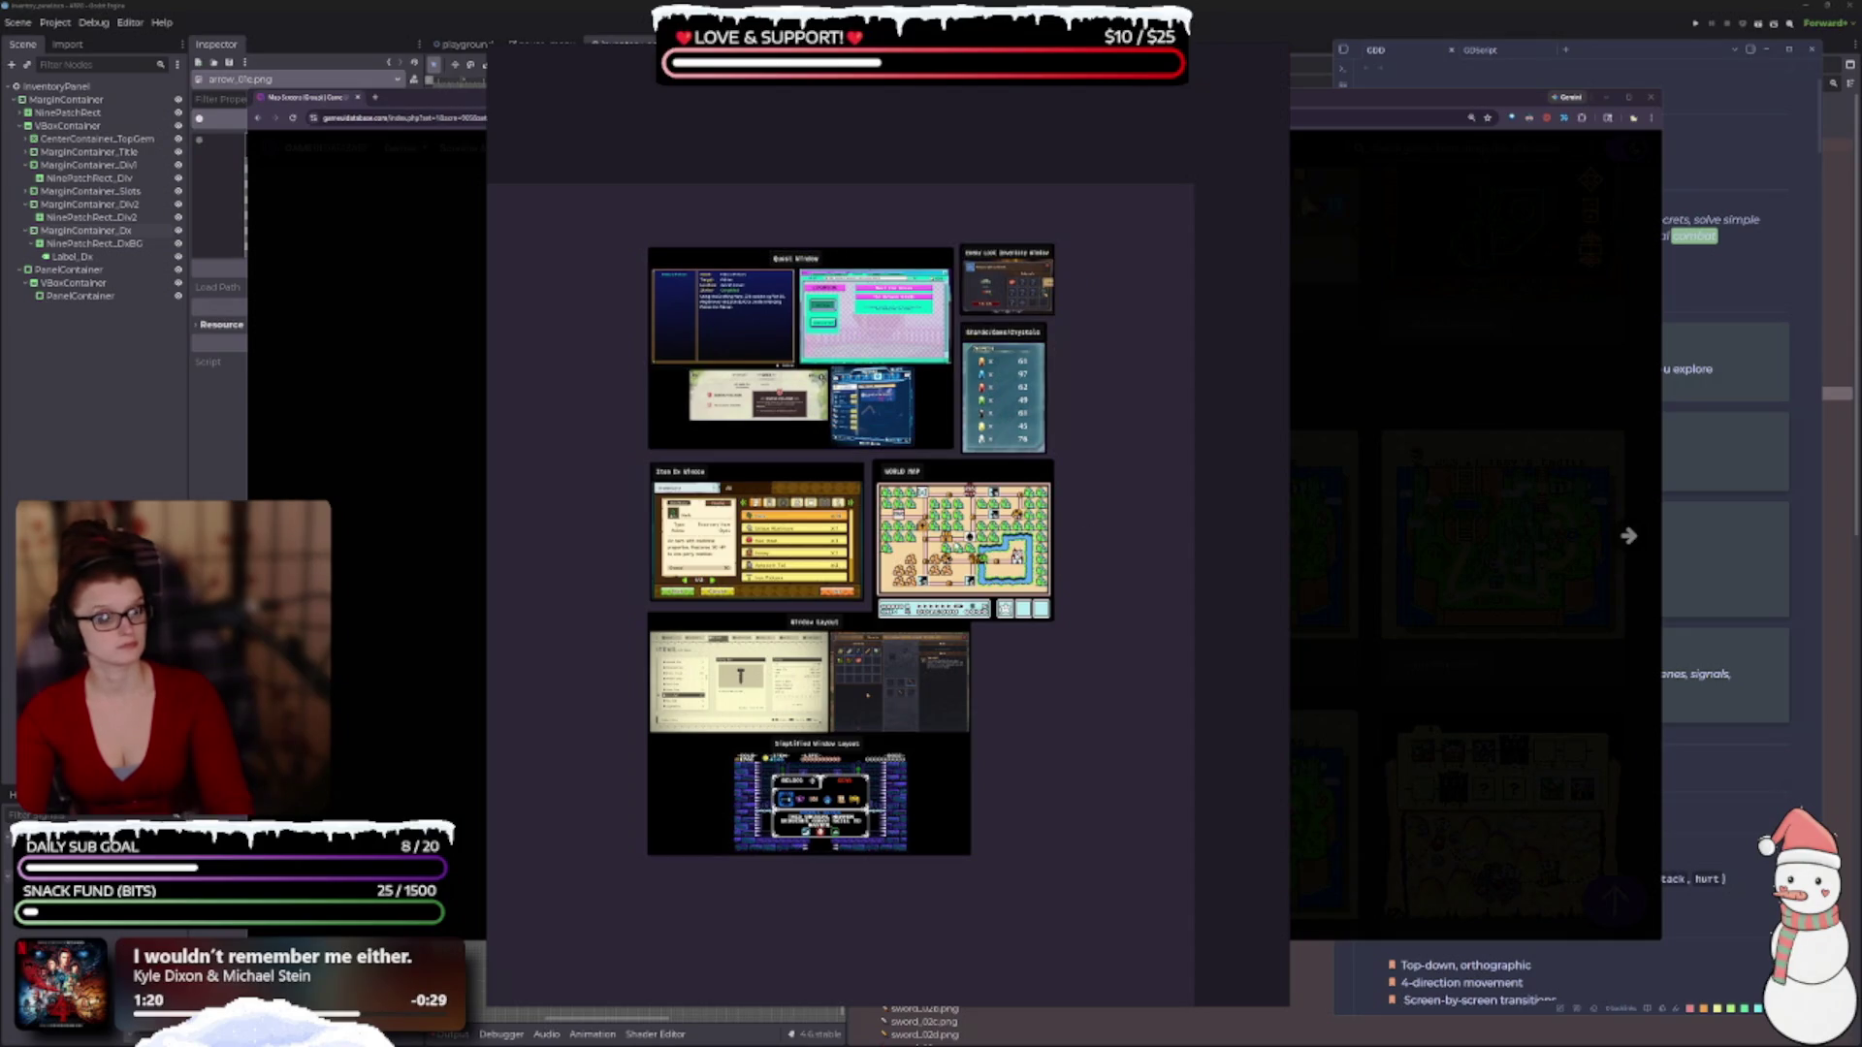
left_click_drag(719, 802, 719, 824)
left_click_drag(794, 534, 794, 542)
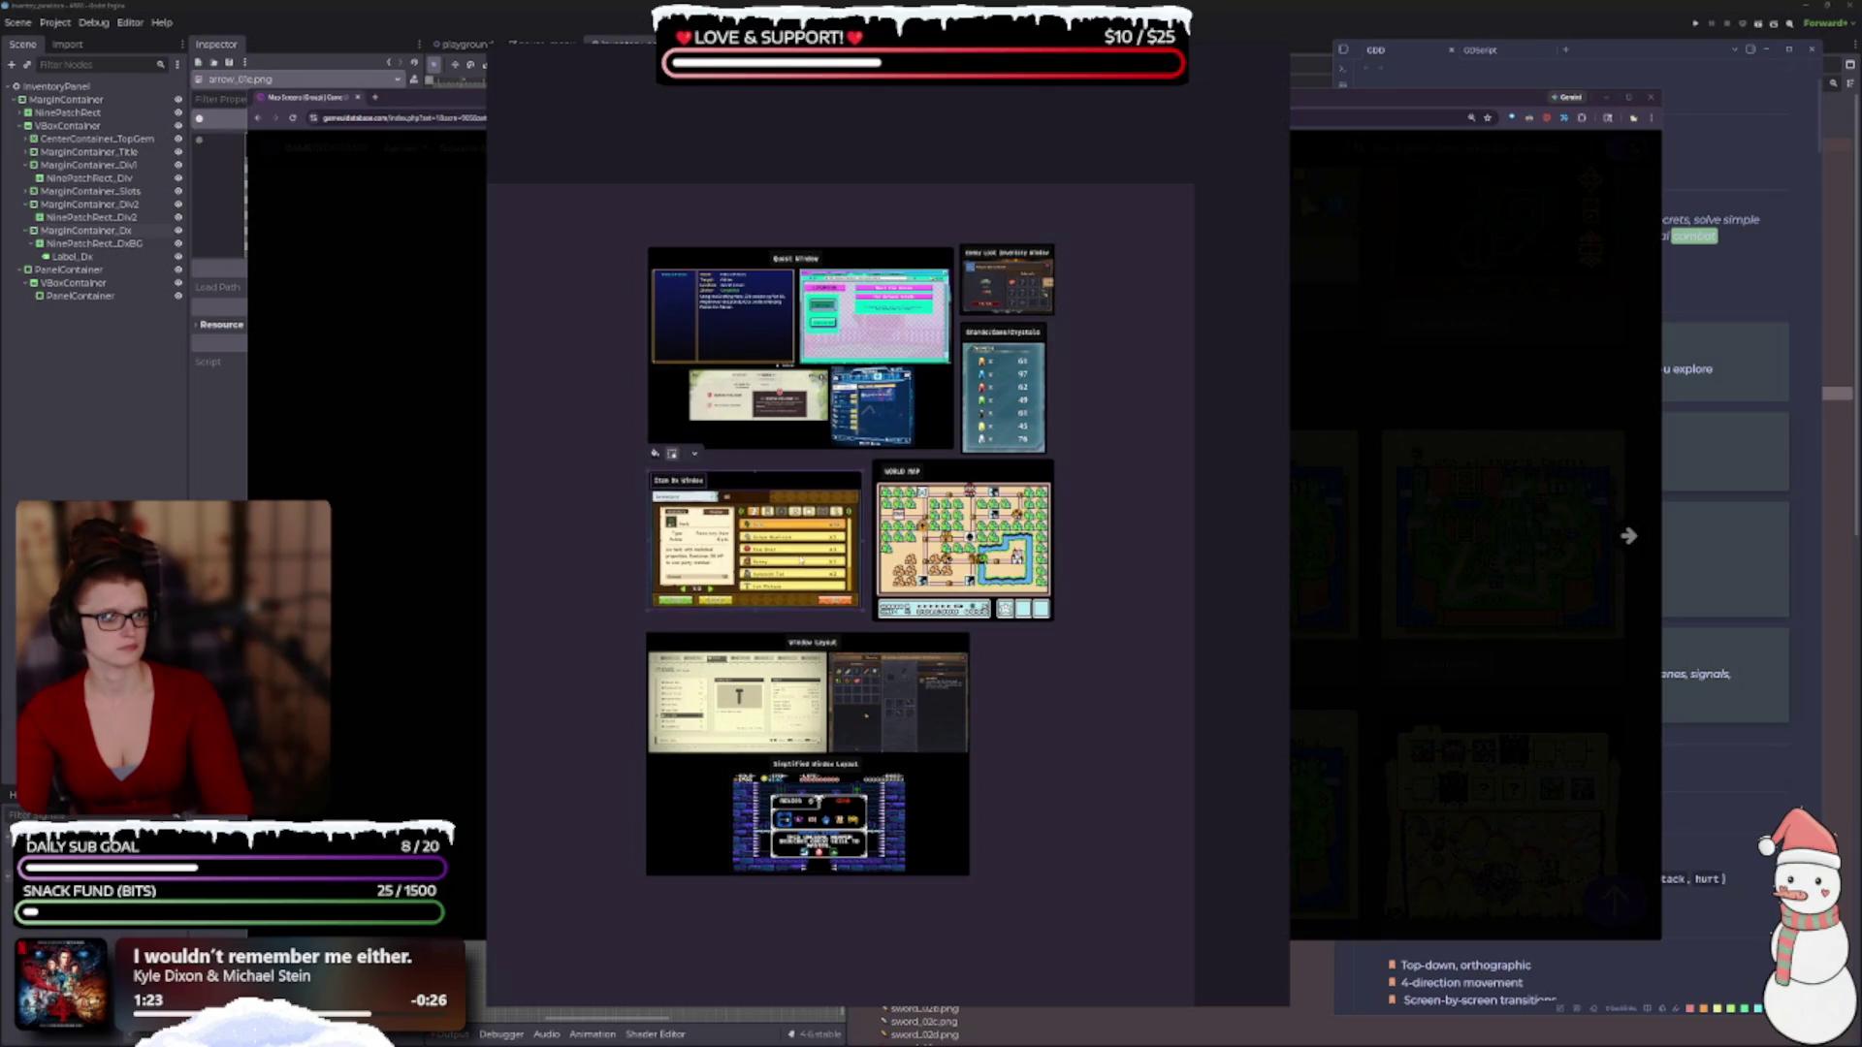
left_click(1156, 566)
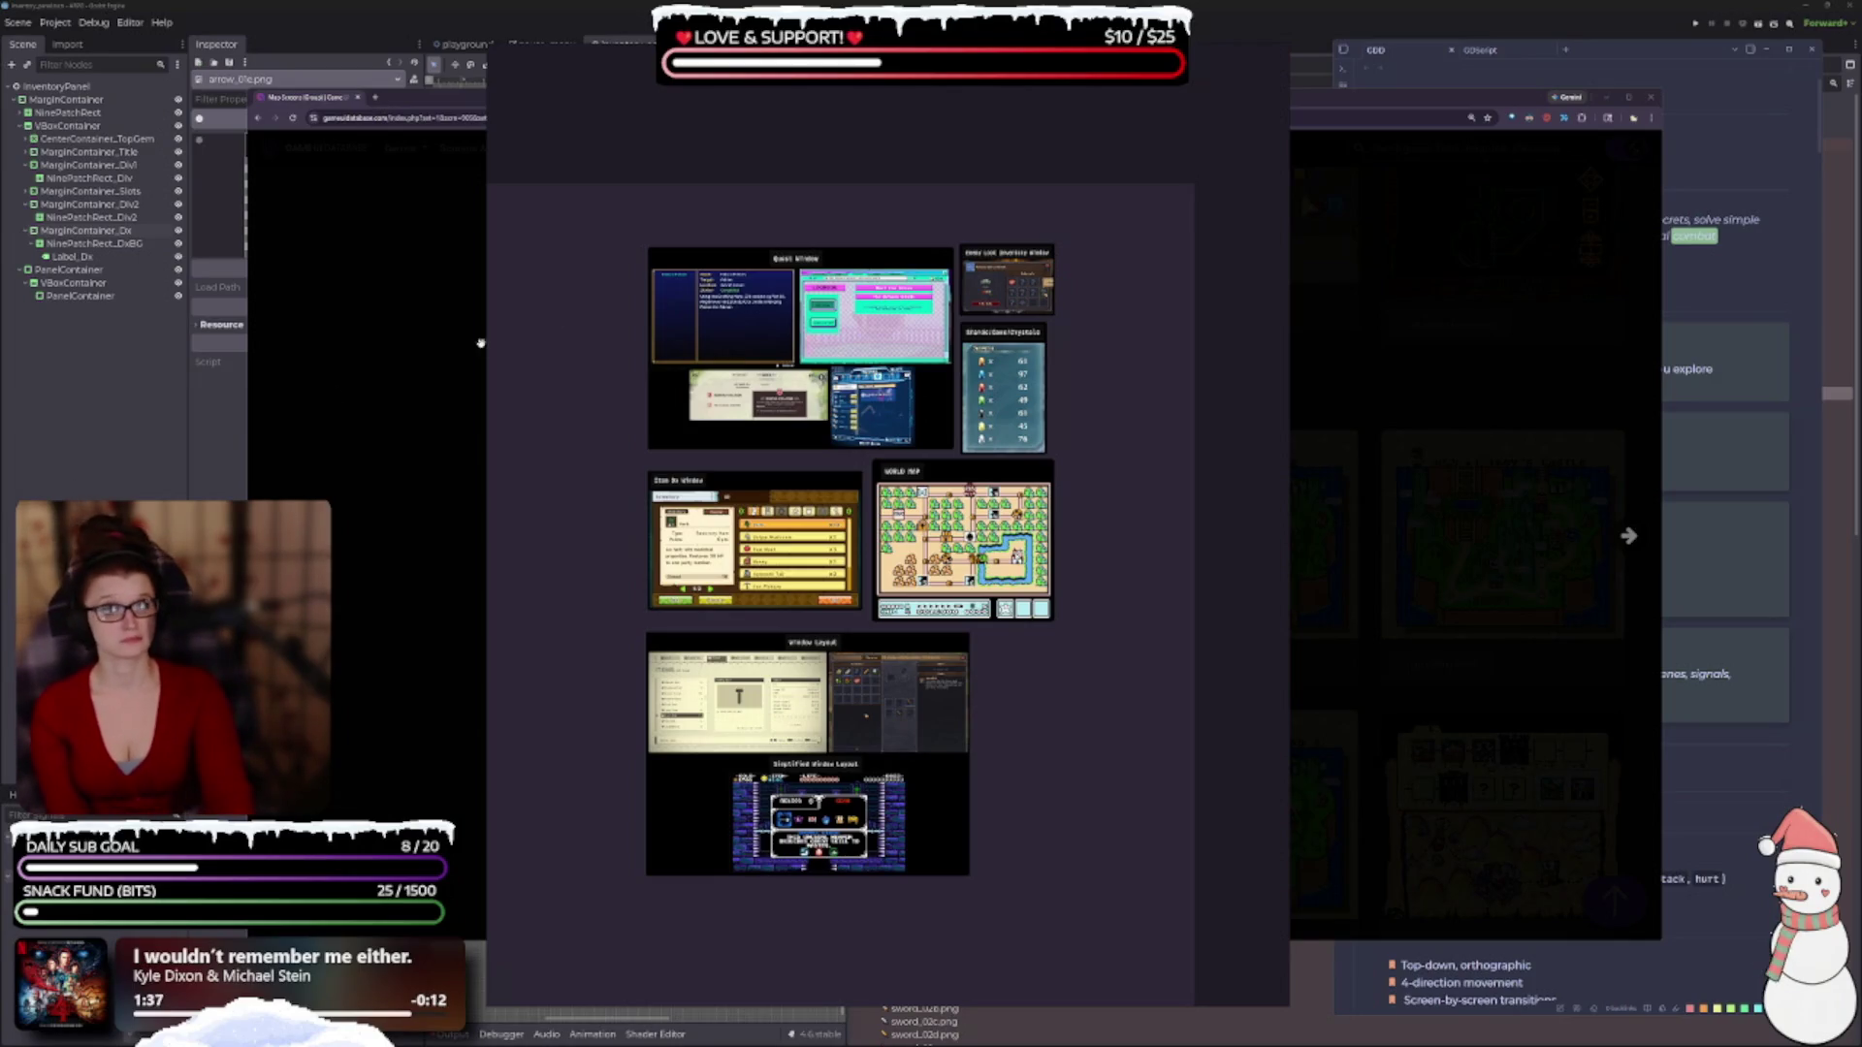
Bring the browser's enlarged Super Mario Bros. 3 world map screenshot in front of the collage.
left_click(423, 351)
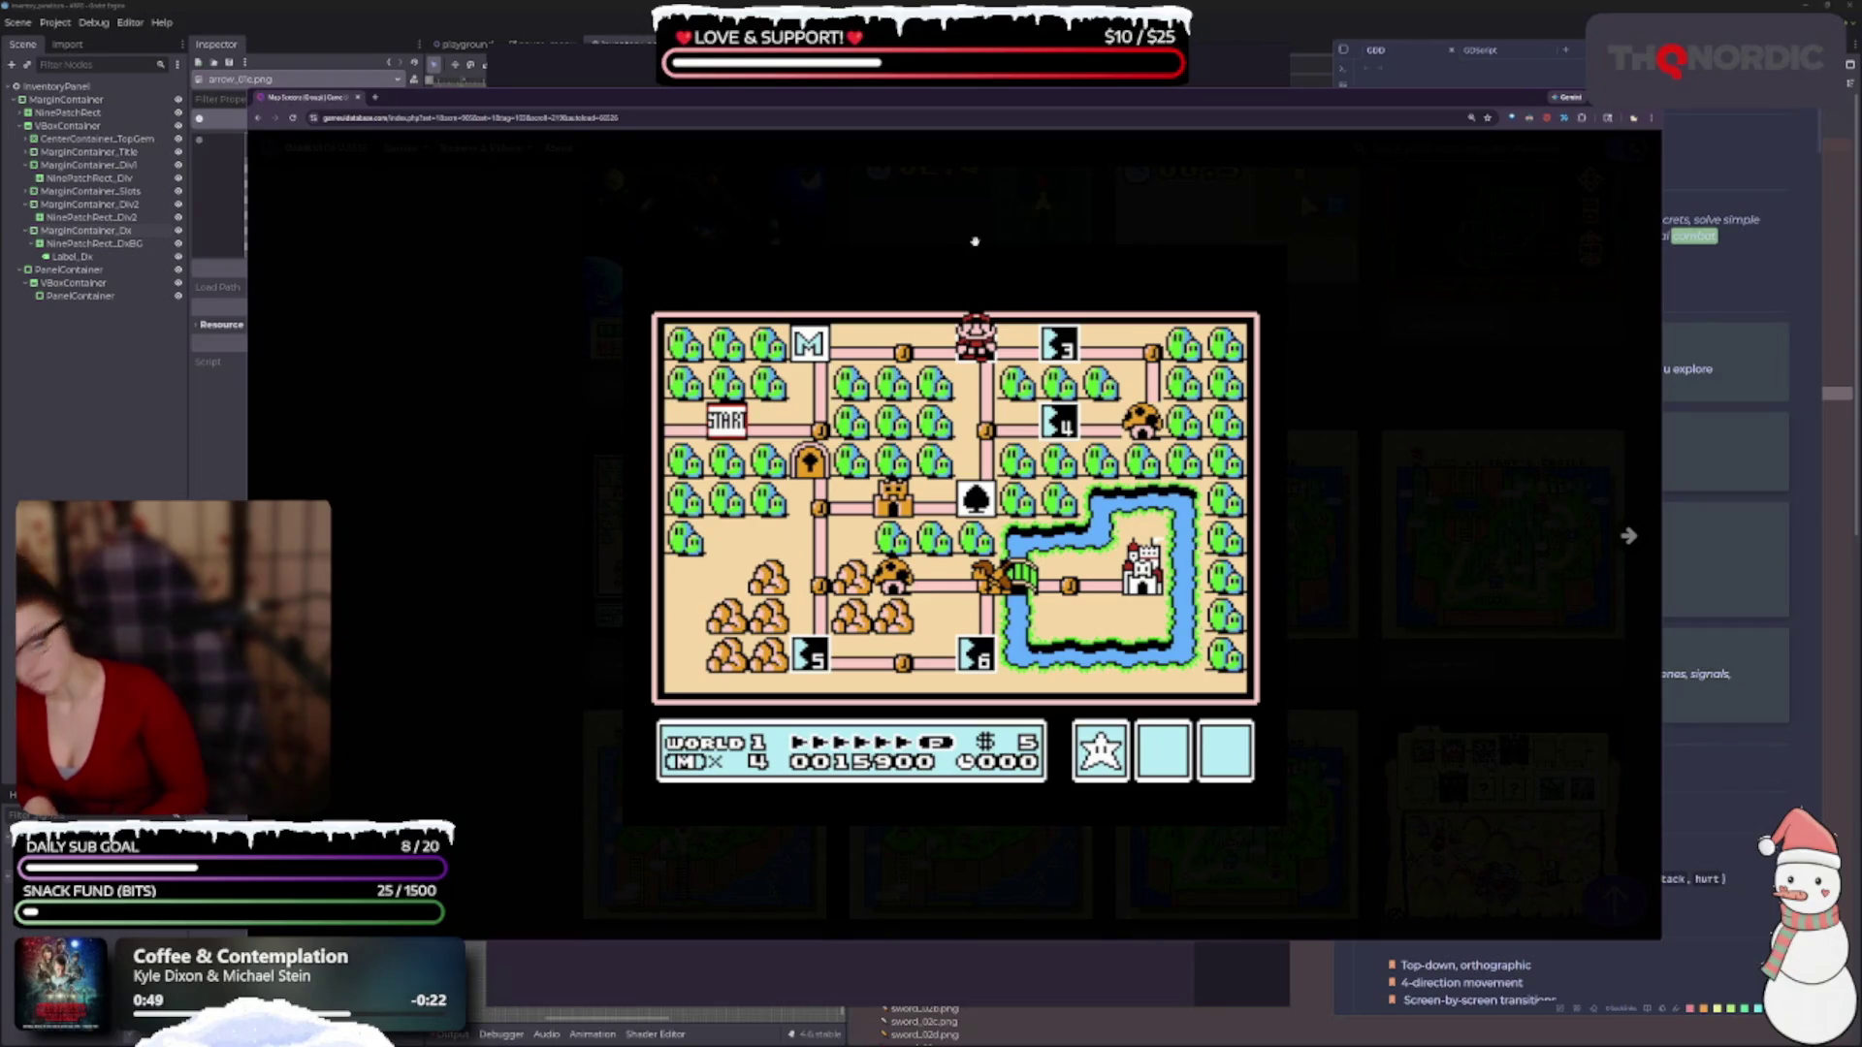
mouse_move(974, 242)
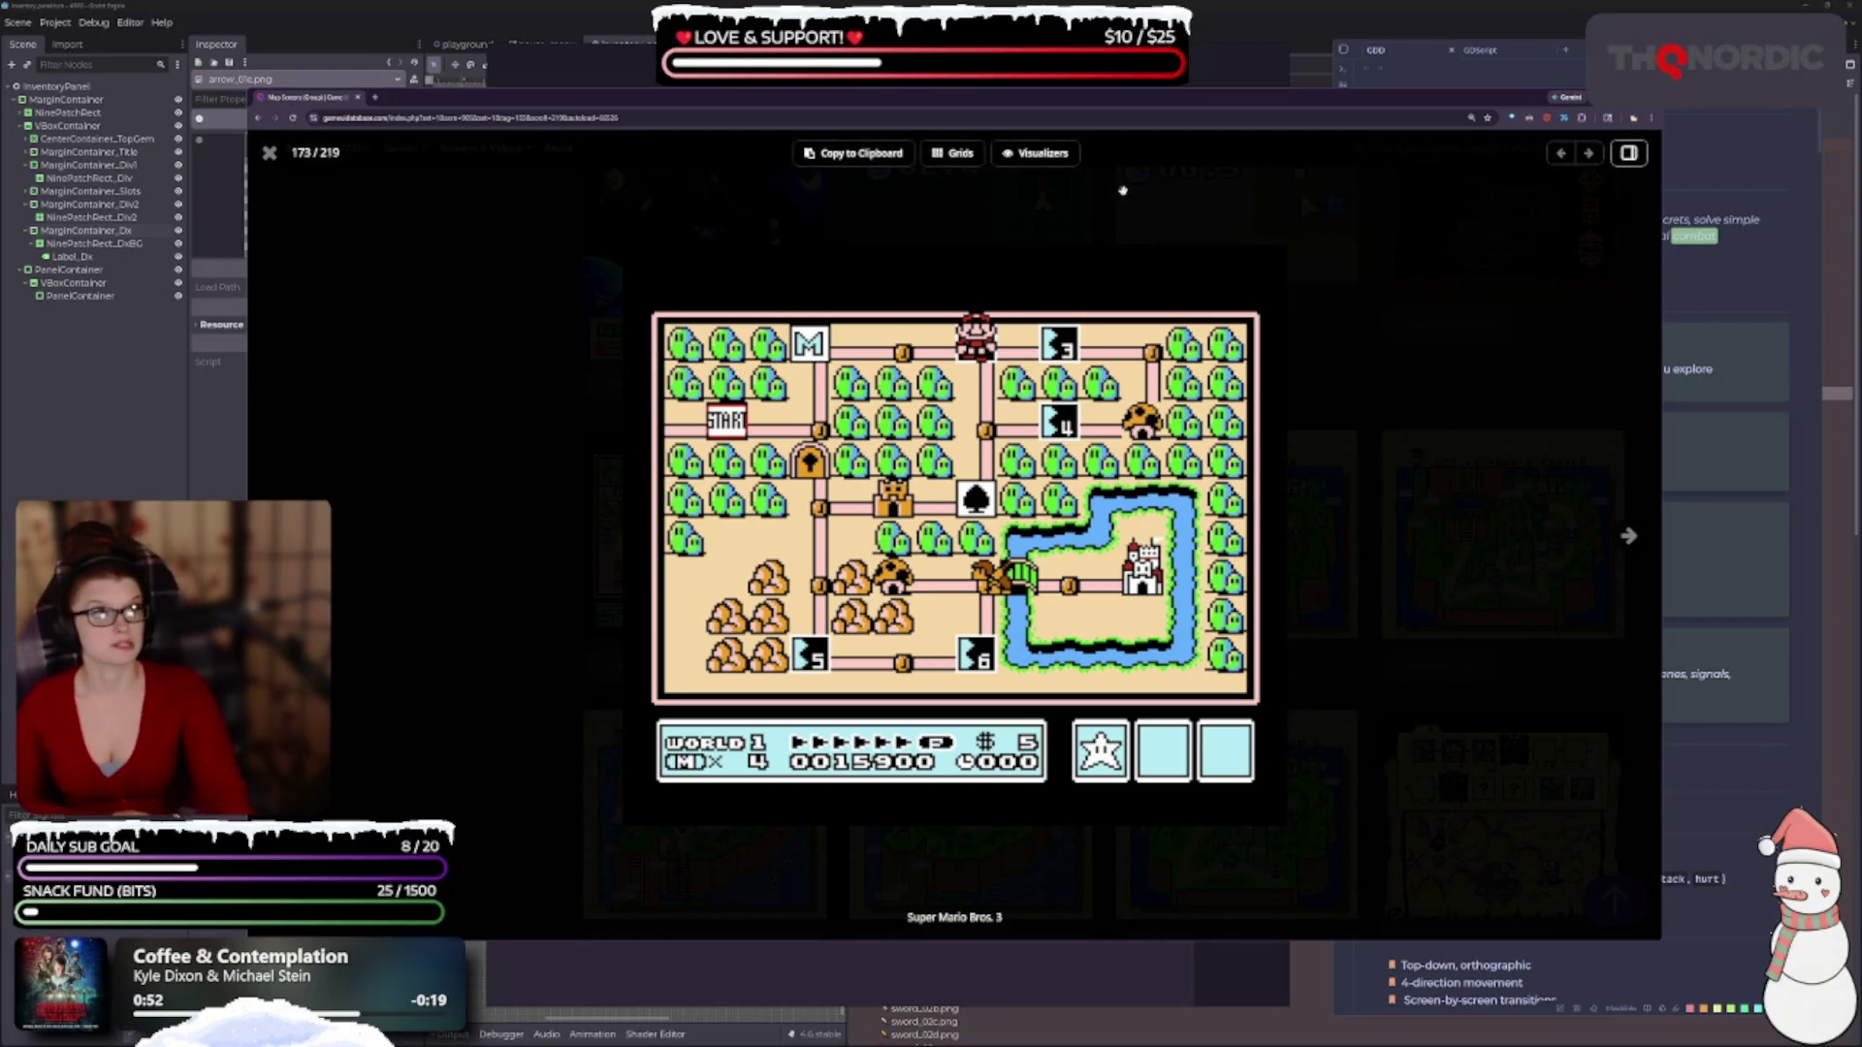
left_click(1714, 550)
scroll(1687, 551, "down", 3)
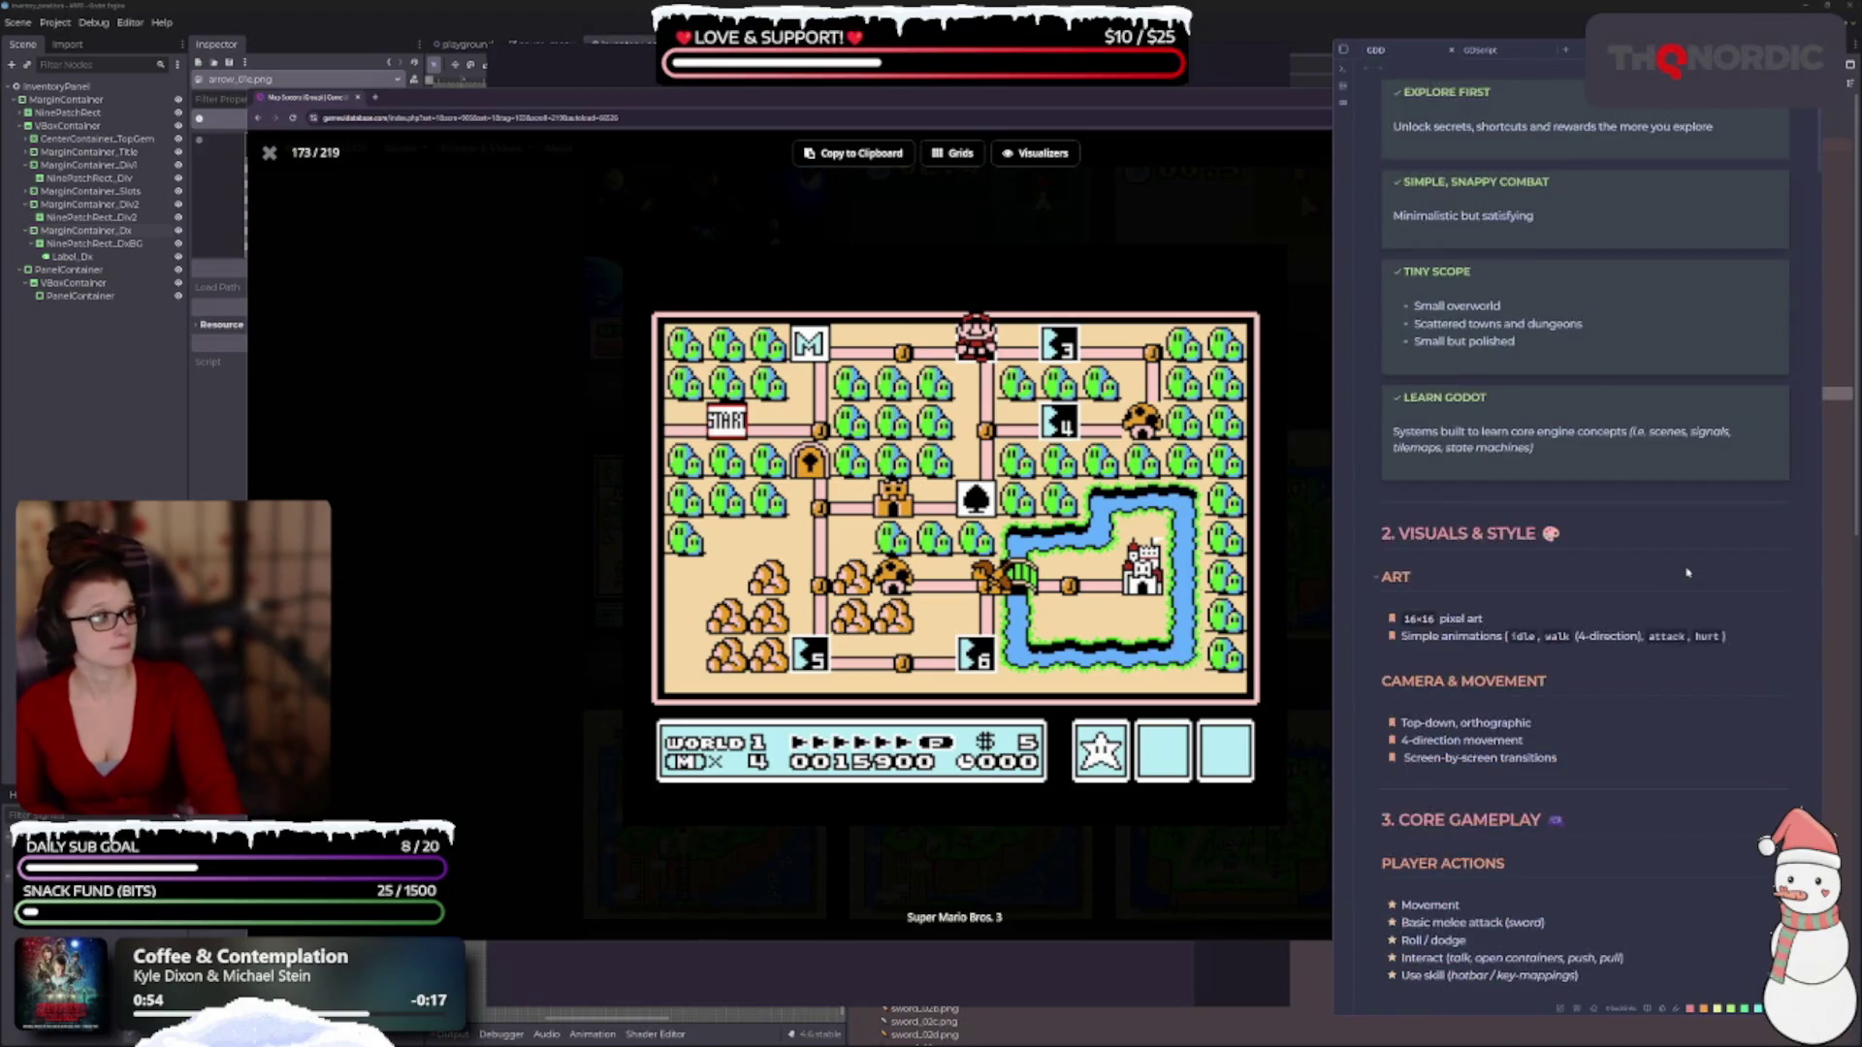
scroll(1629, 553, "up", 3)
scroll(1616, 553, "down", 10)
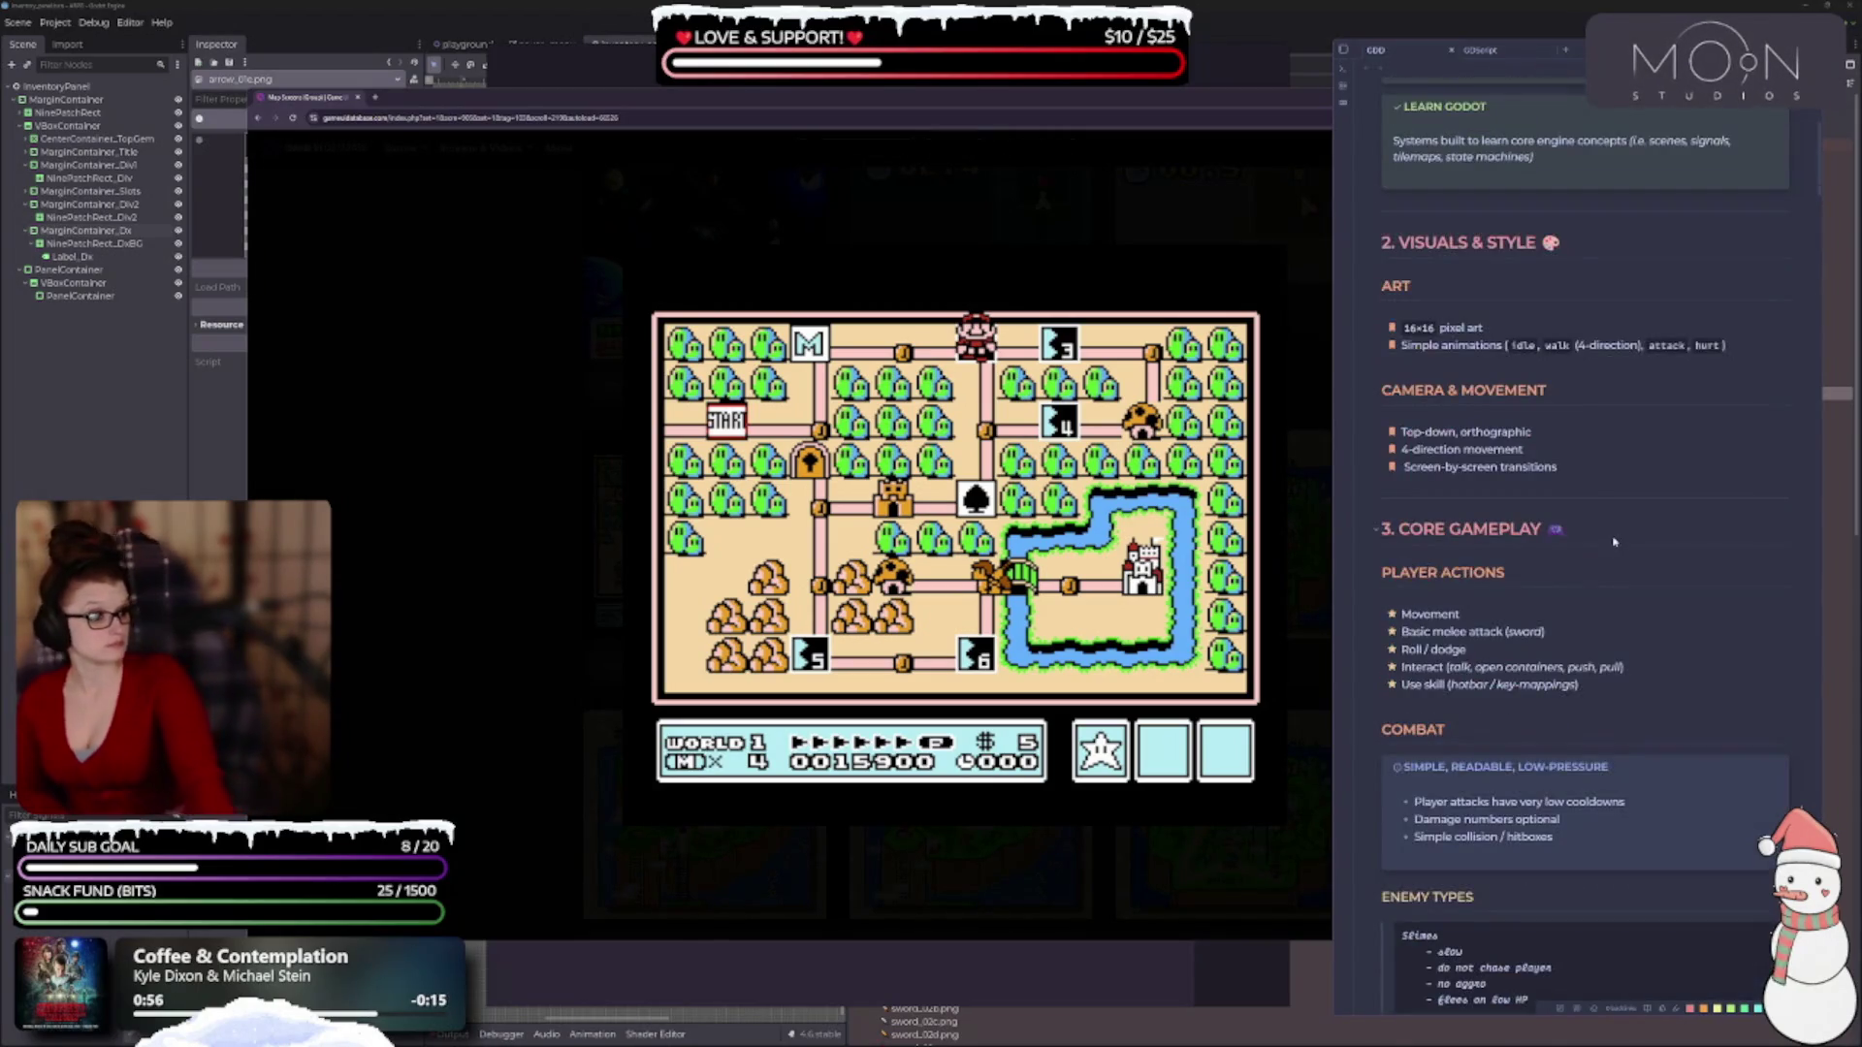
scroll(1624, 495, "down", 10)
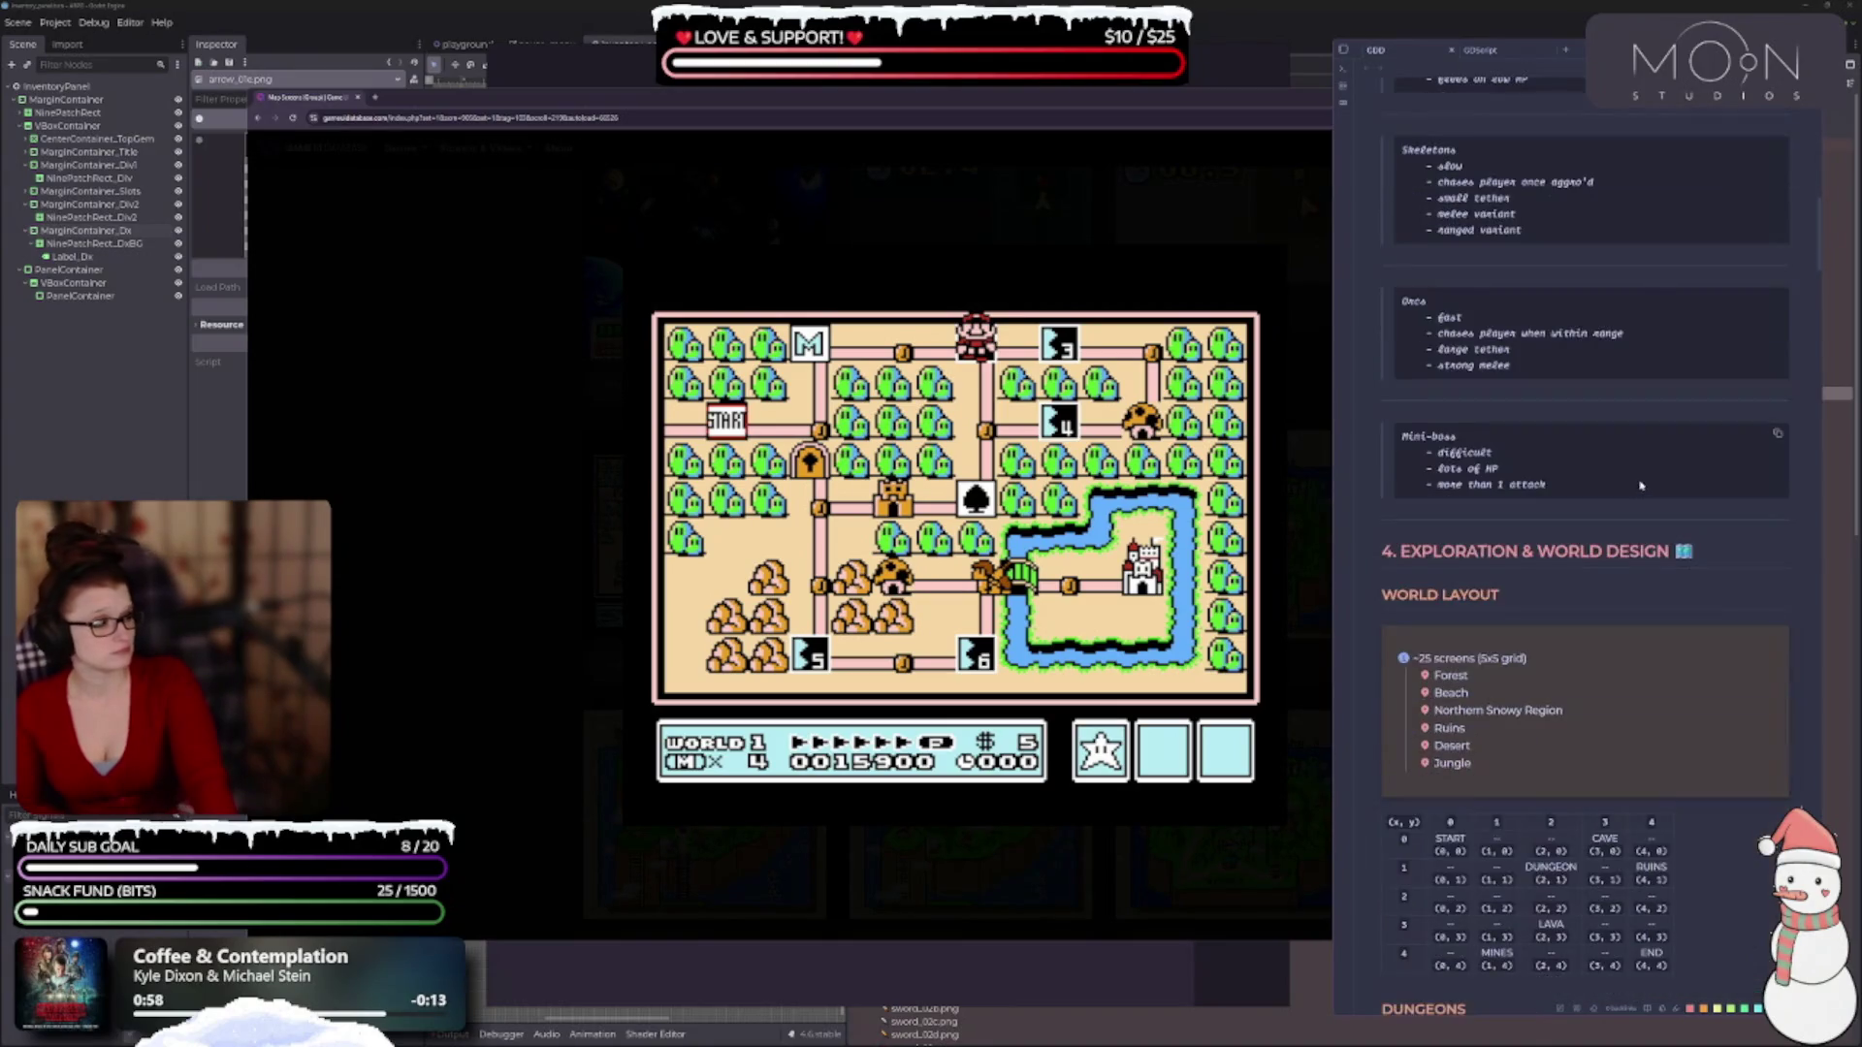
scroll(1607, 464, "down", 2)
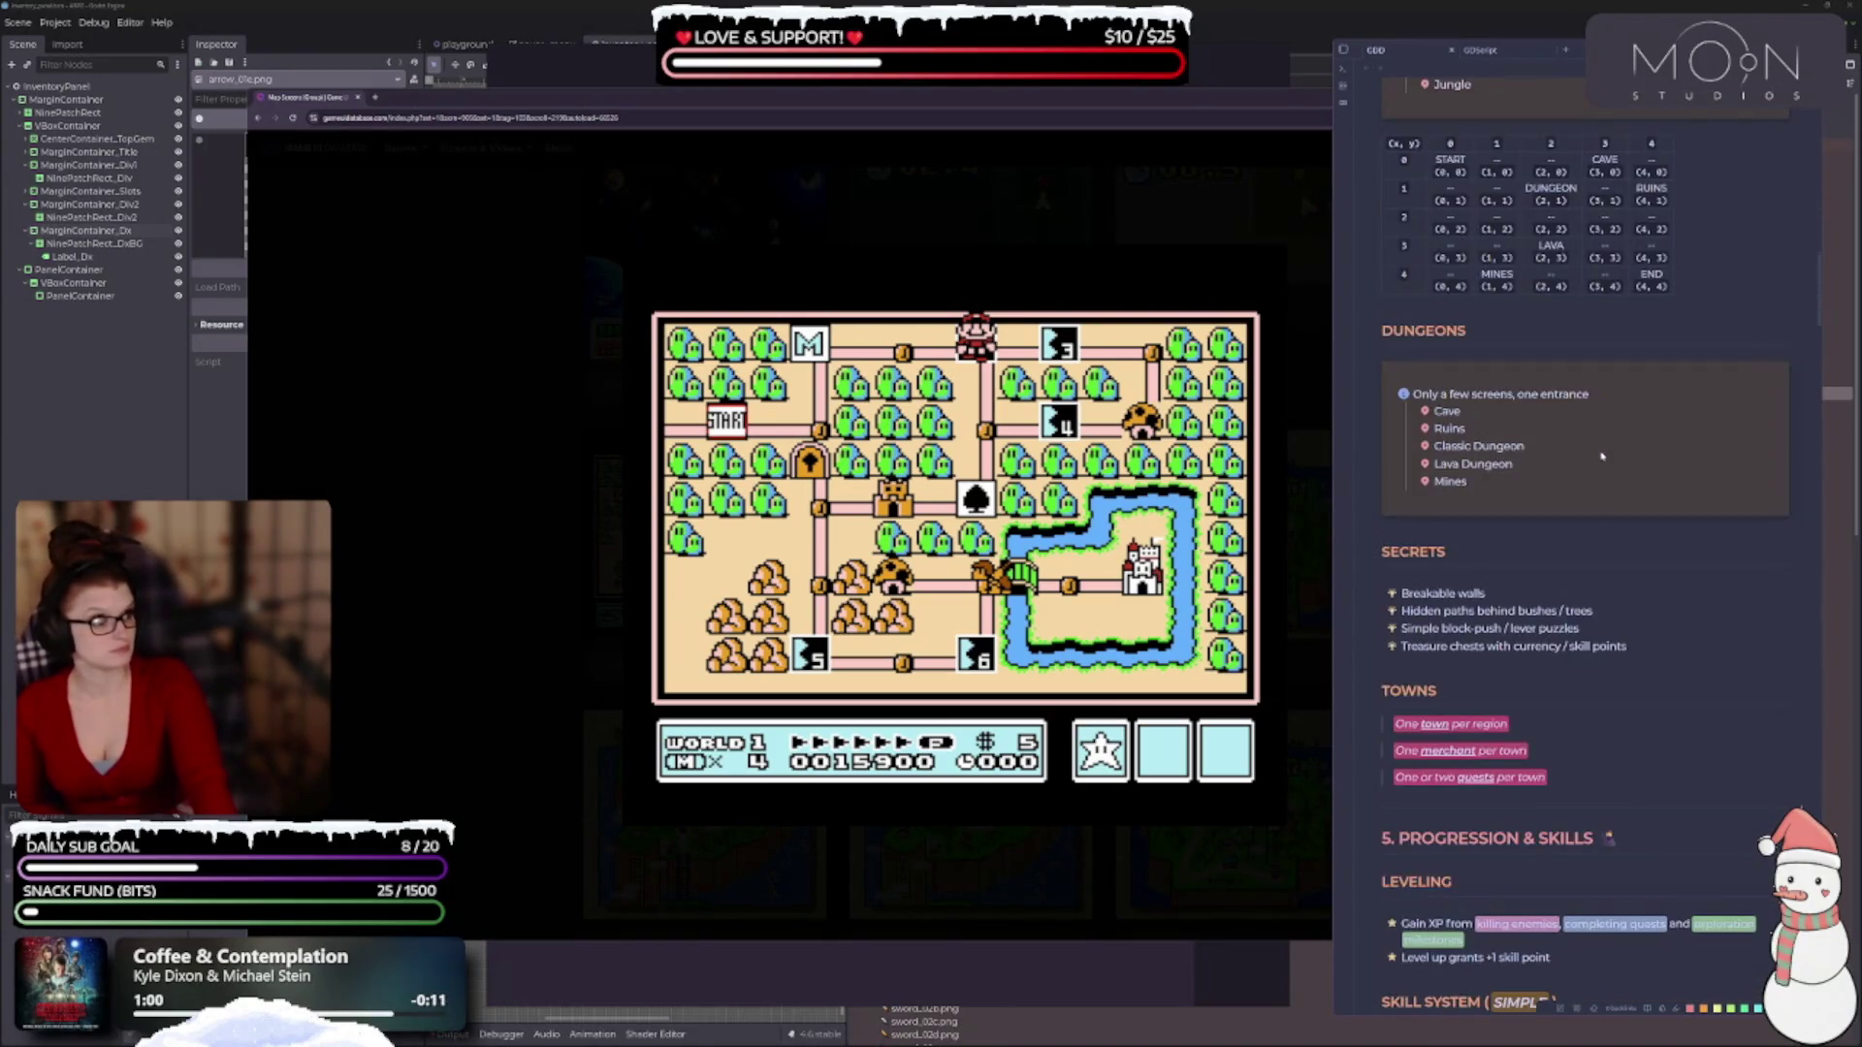
scroll(1595, 451, "up", 4)
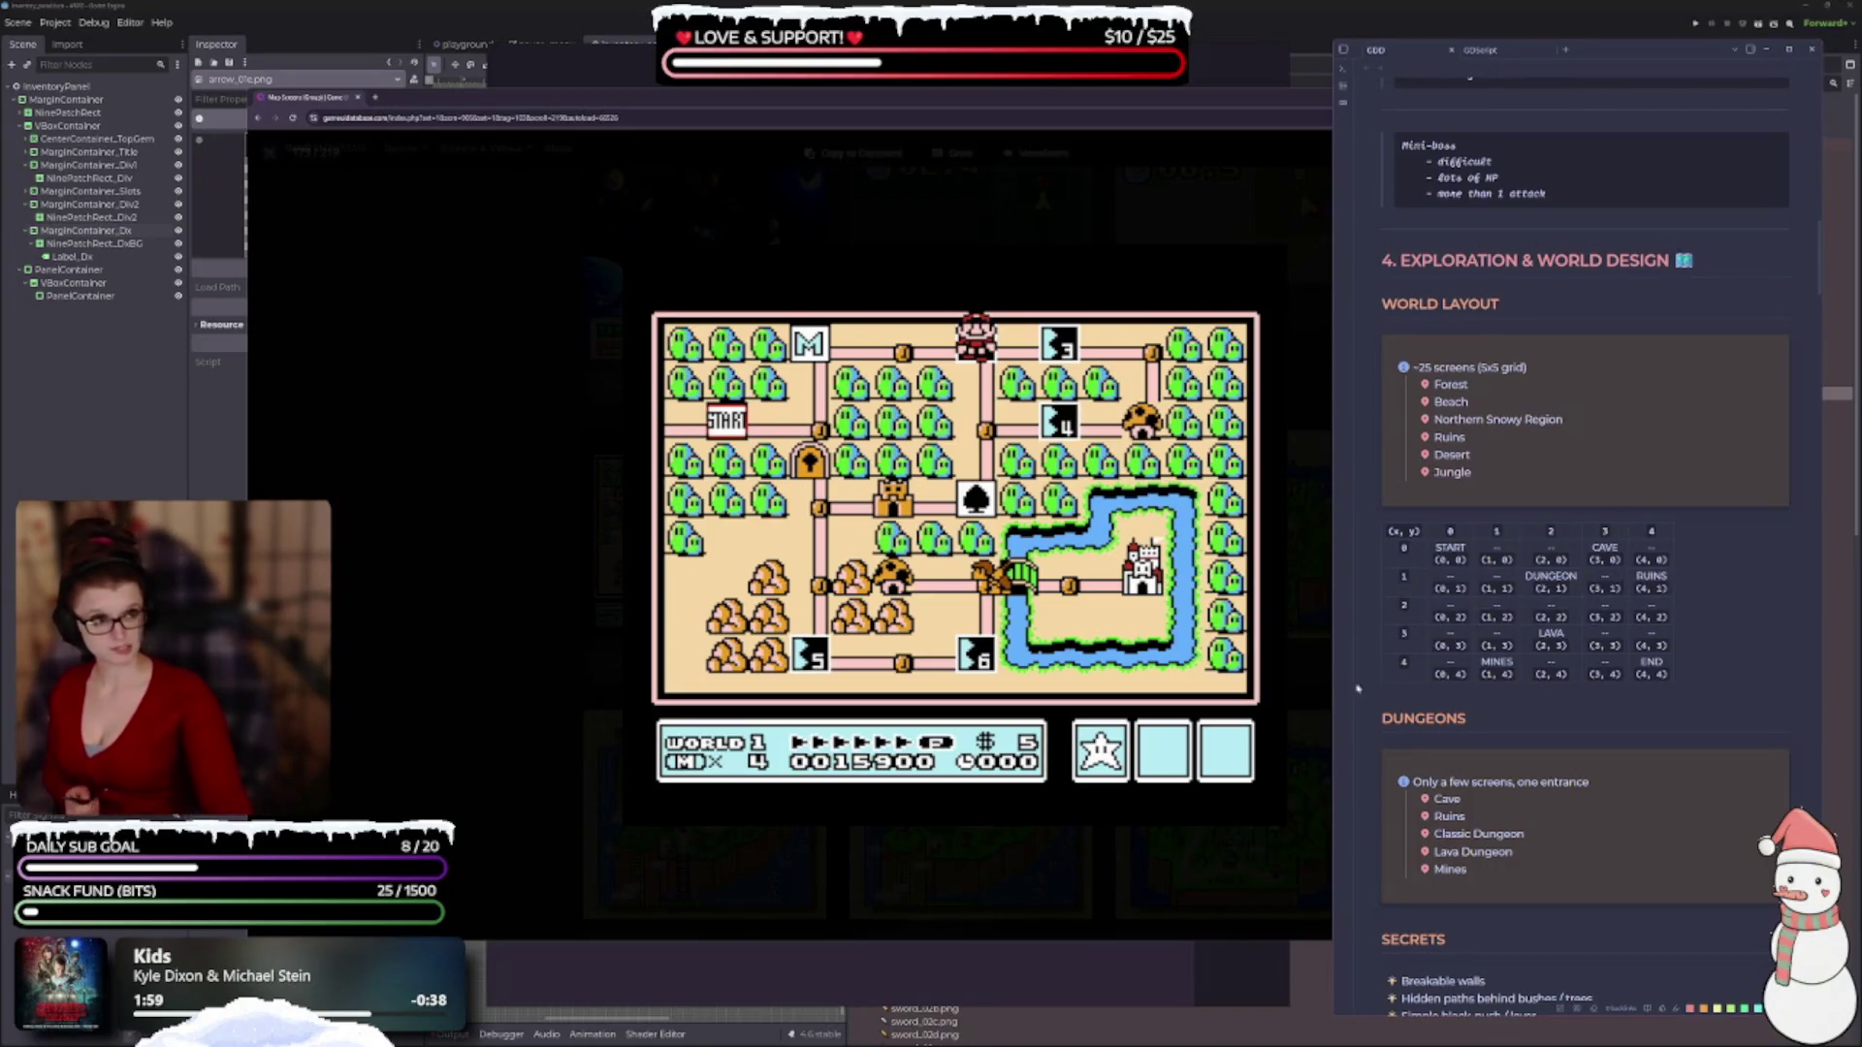
scroll(1543, 562, "down", 3)
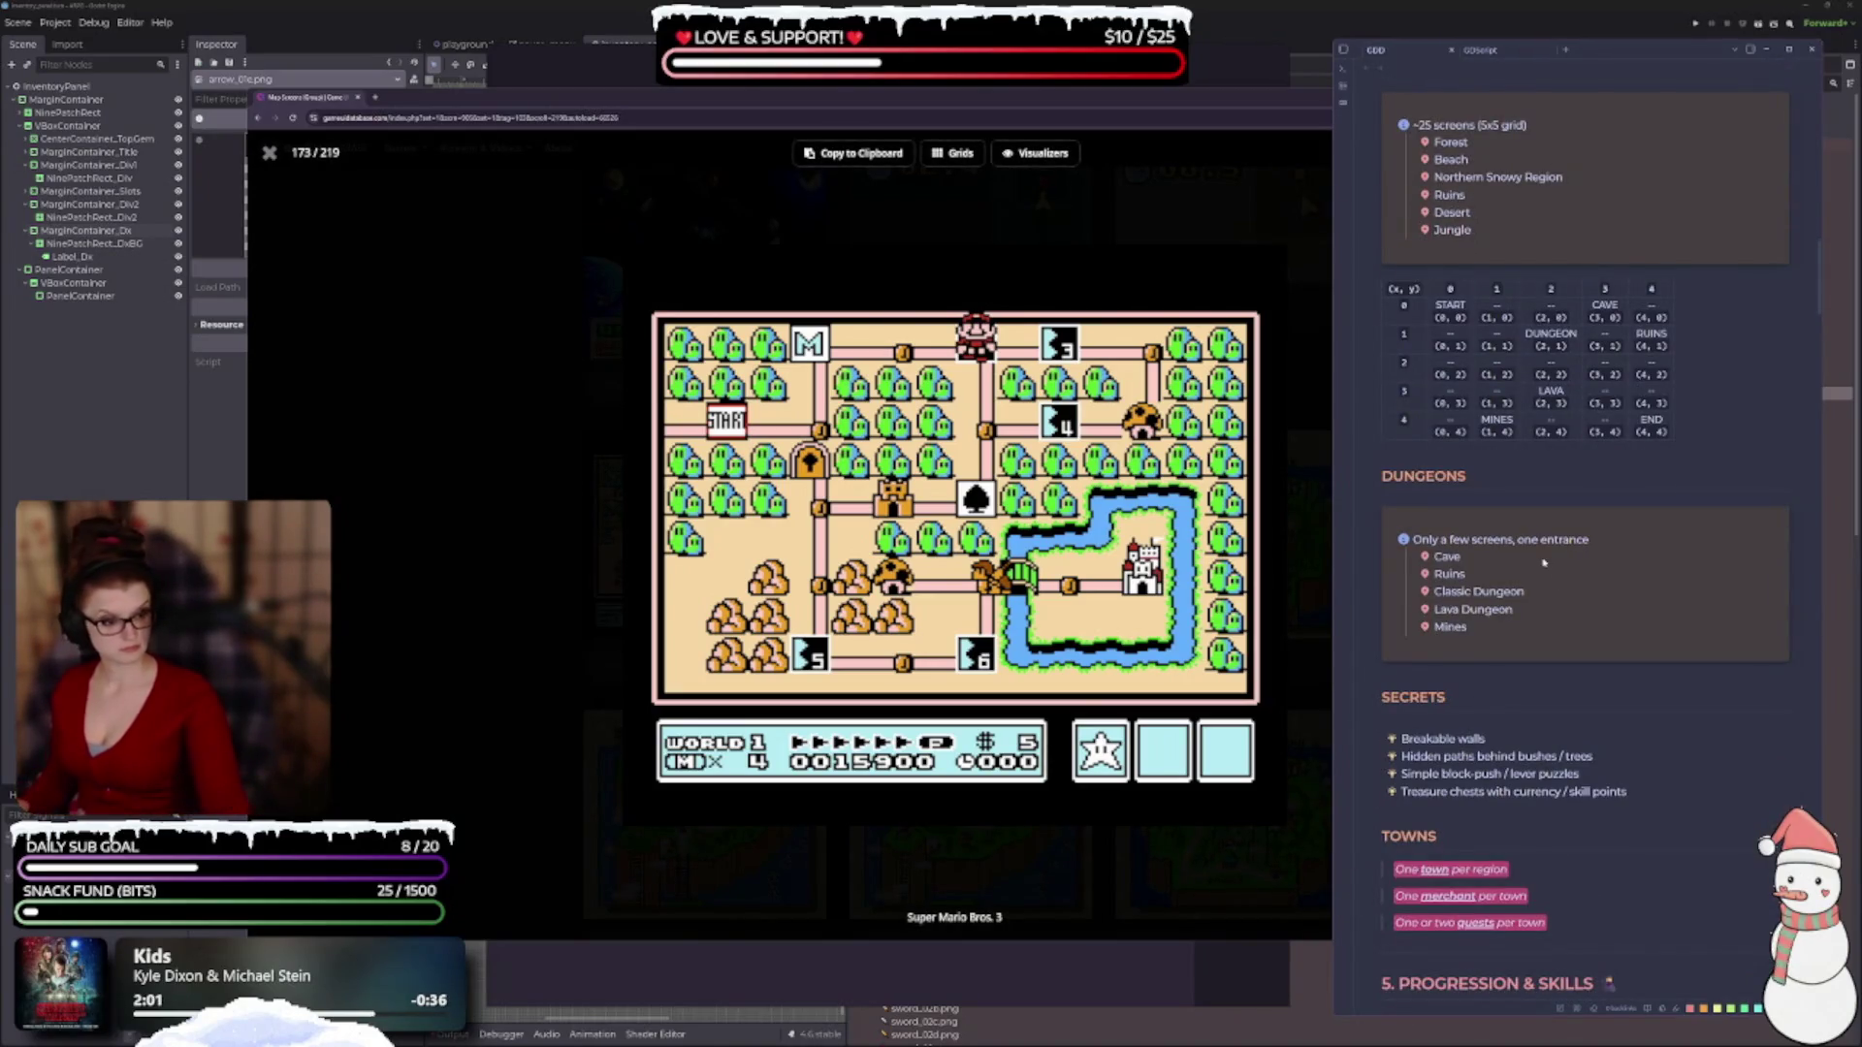
scroll(1543, 561, "down", 2)
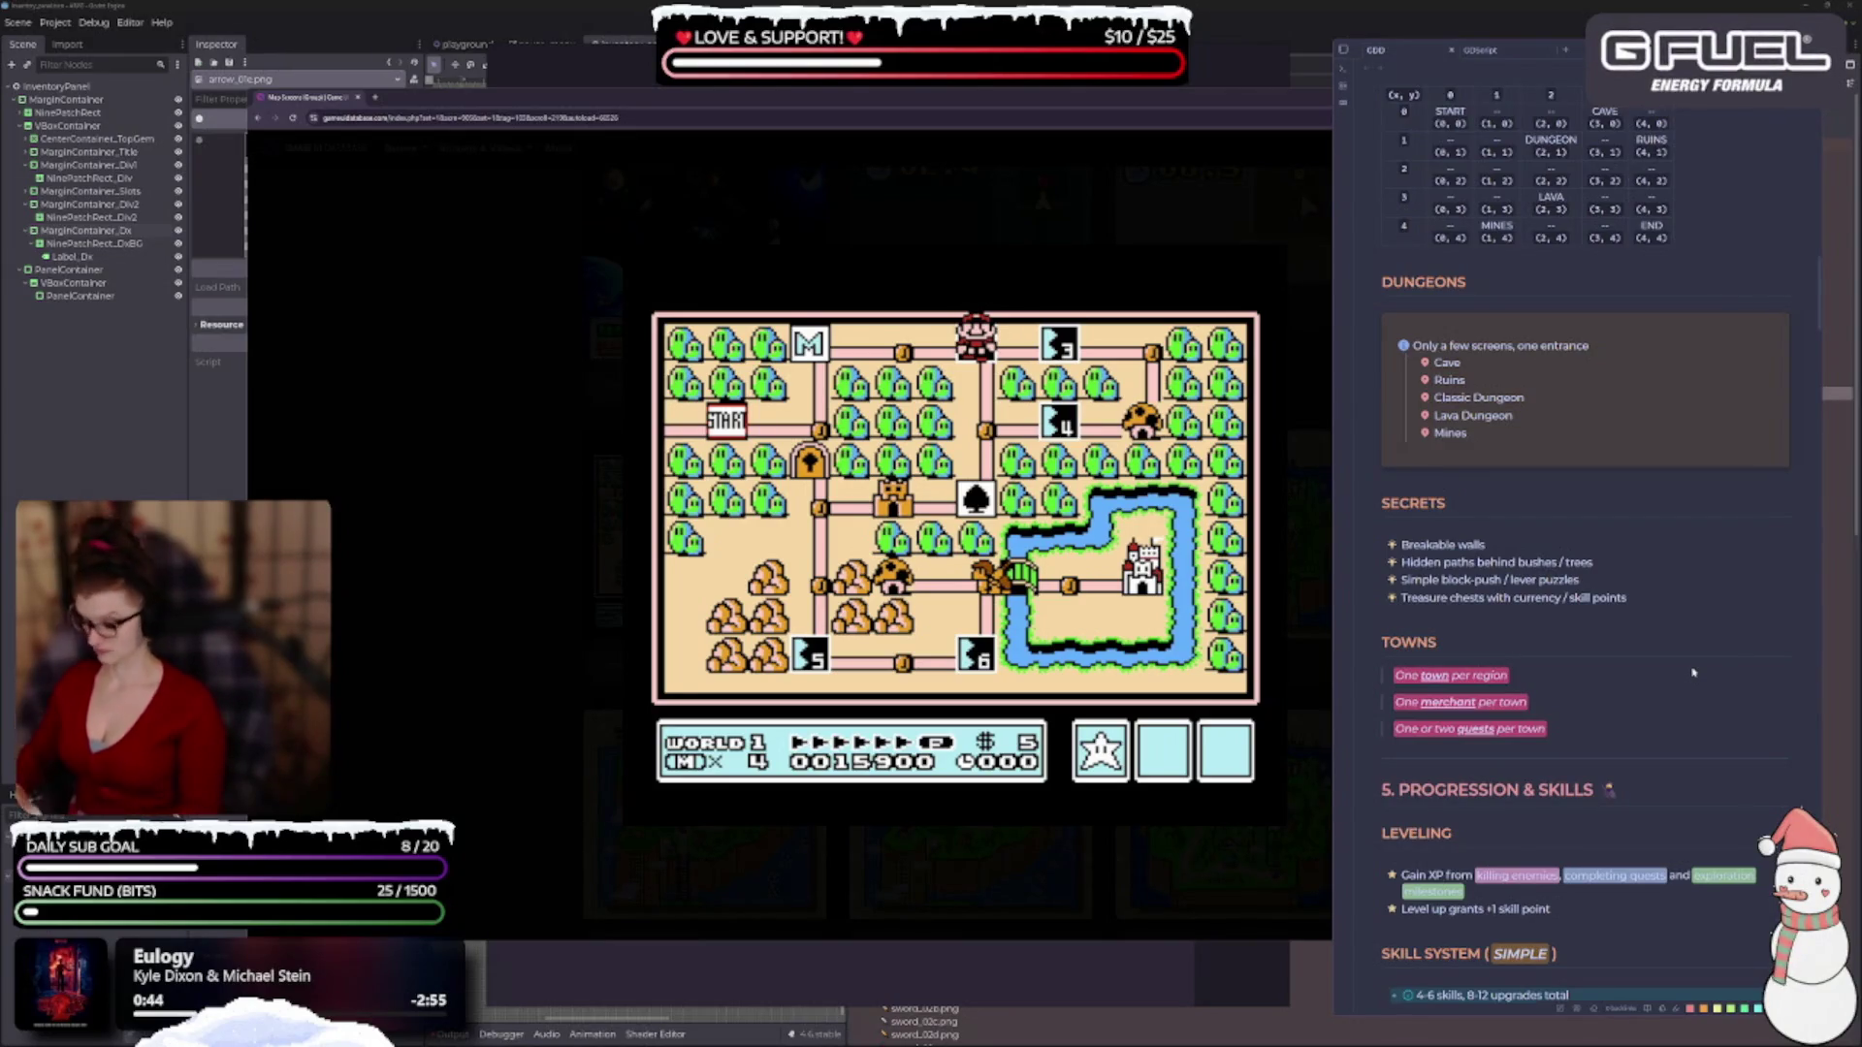
scroll(1639, 601, "down", 5)
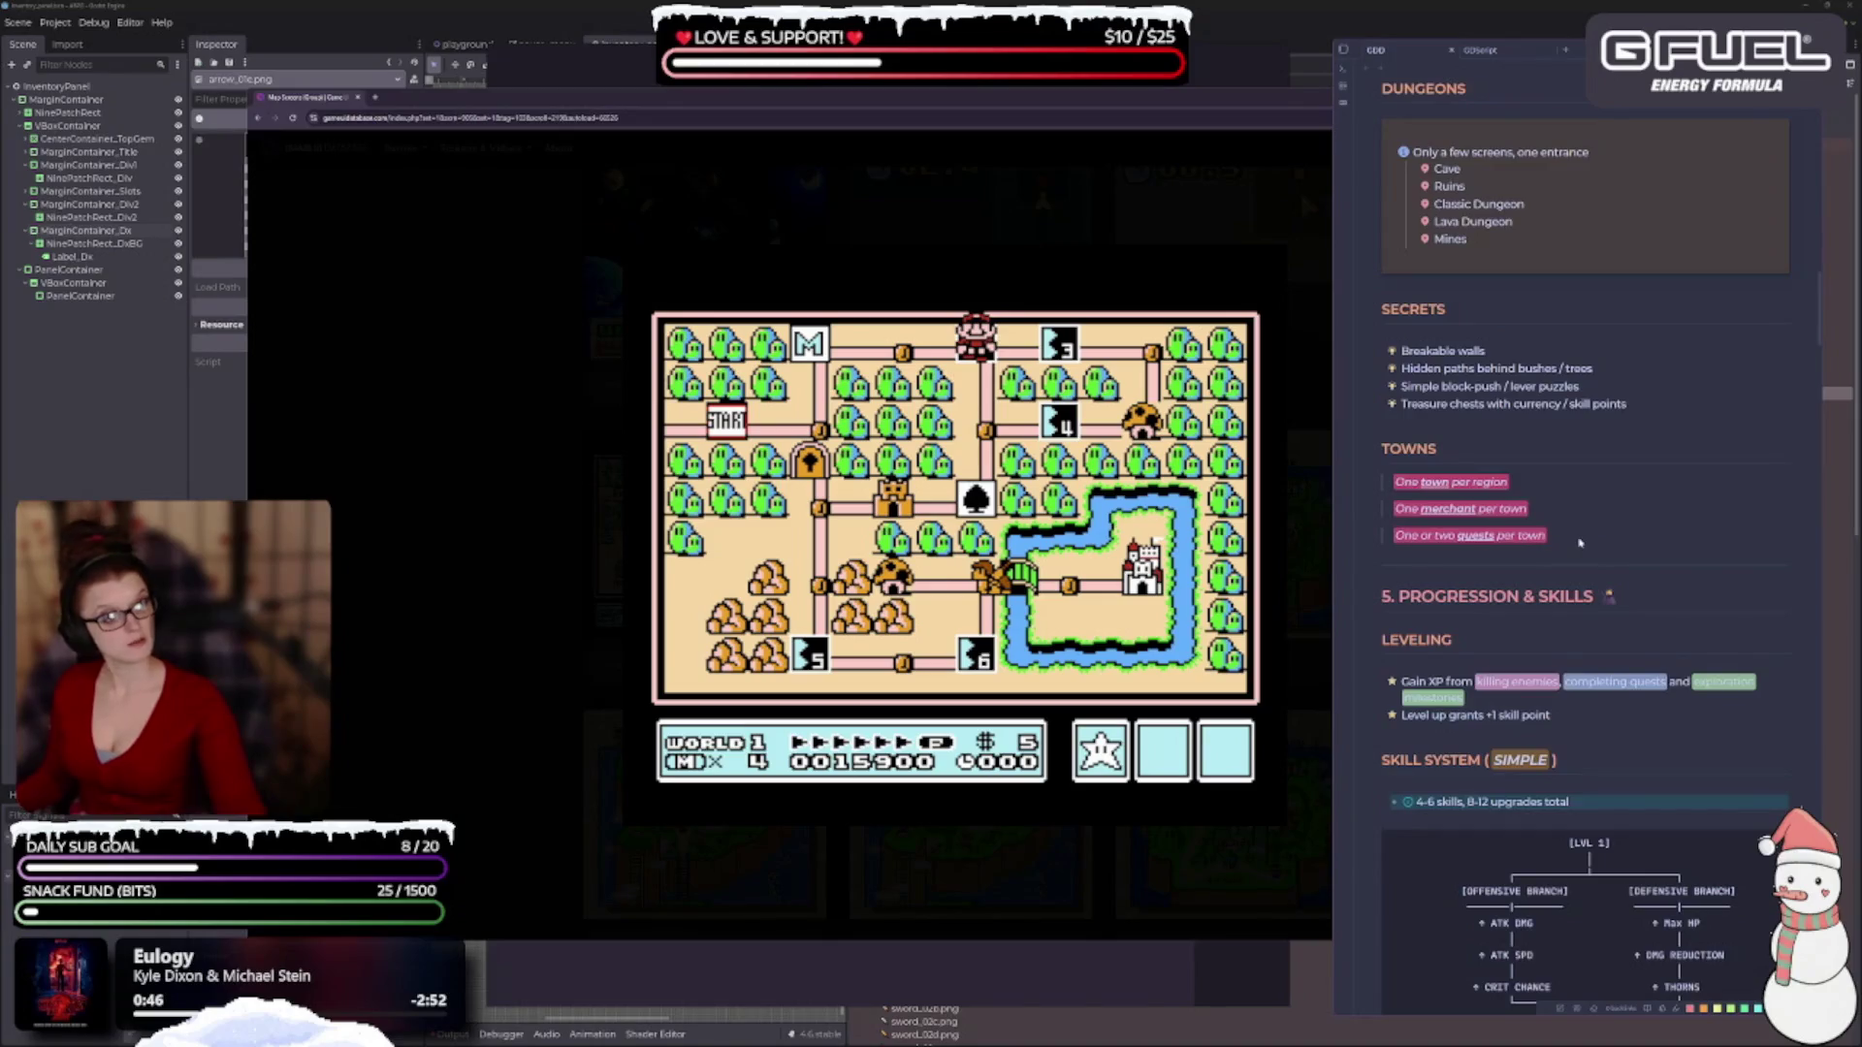
scroll(1588, 540, "down", 1)
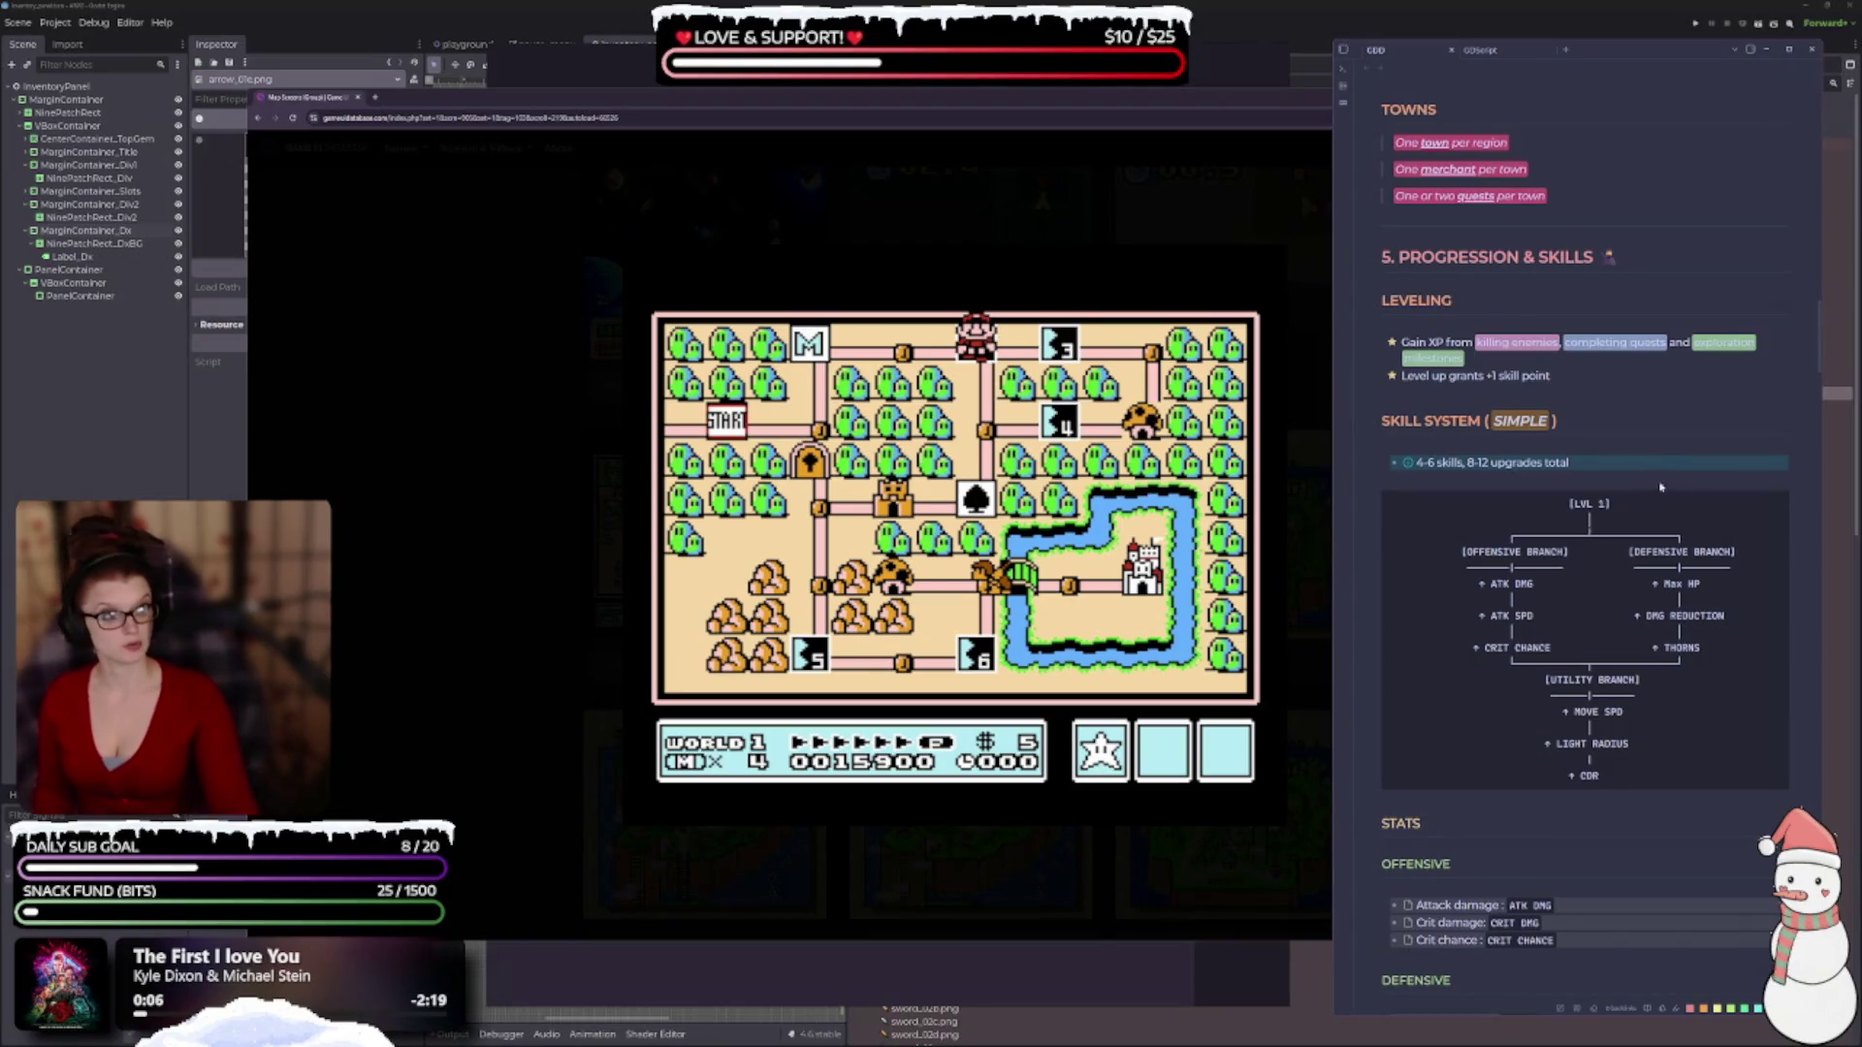
scroll(1604, 496, "up", 2)
scroll(1599, 495, "down", 10)
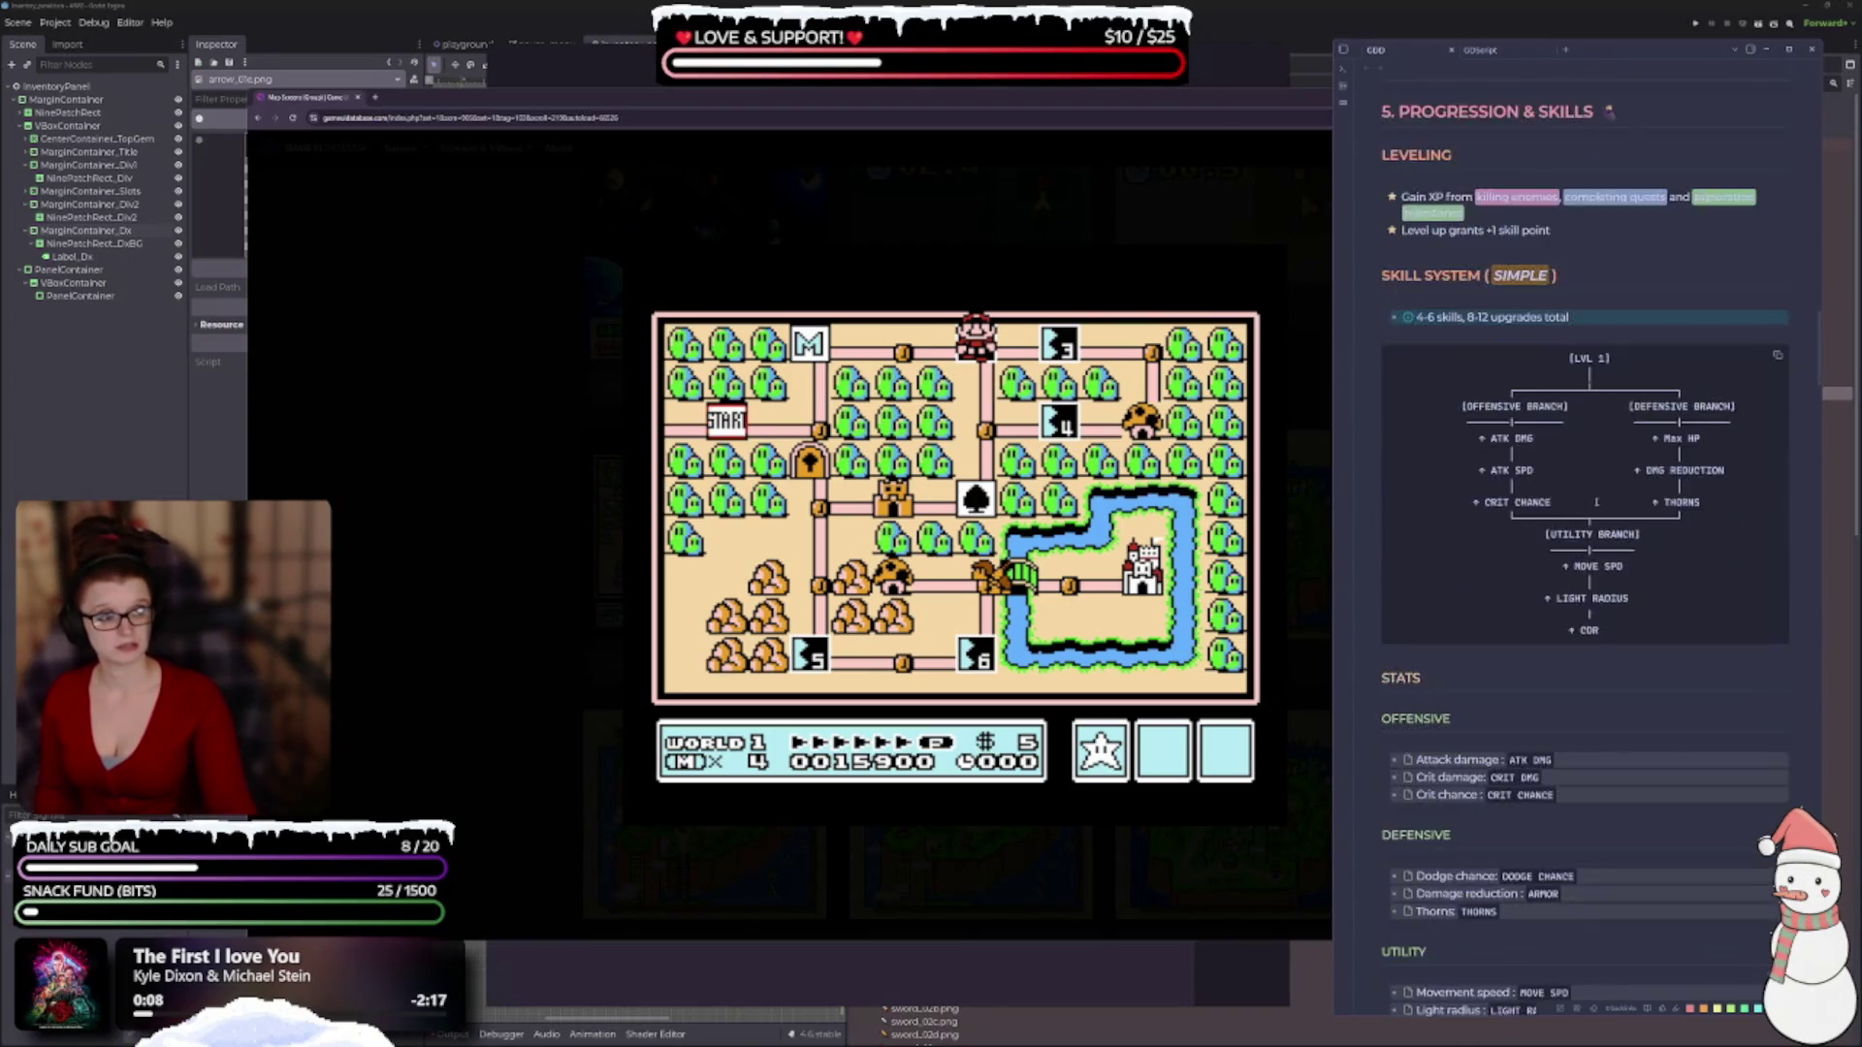
scroll(1575, 485, "up", 9)
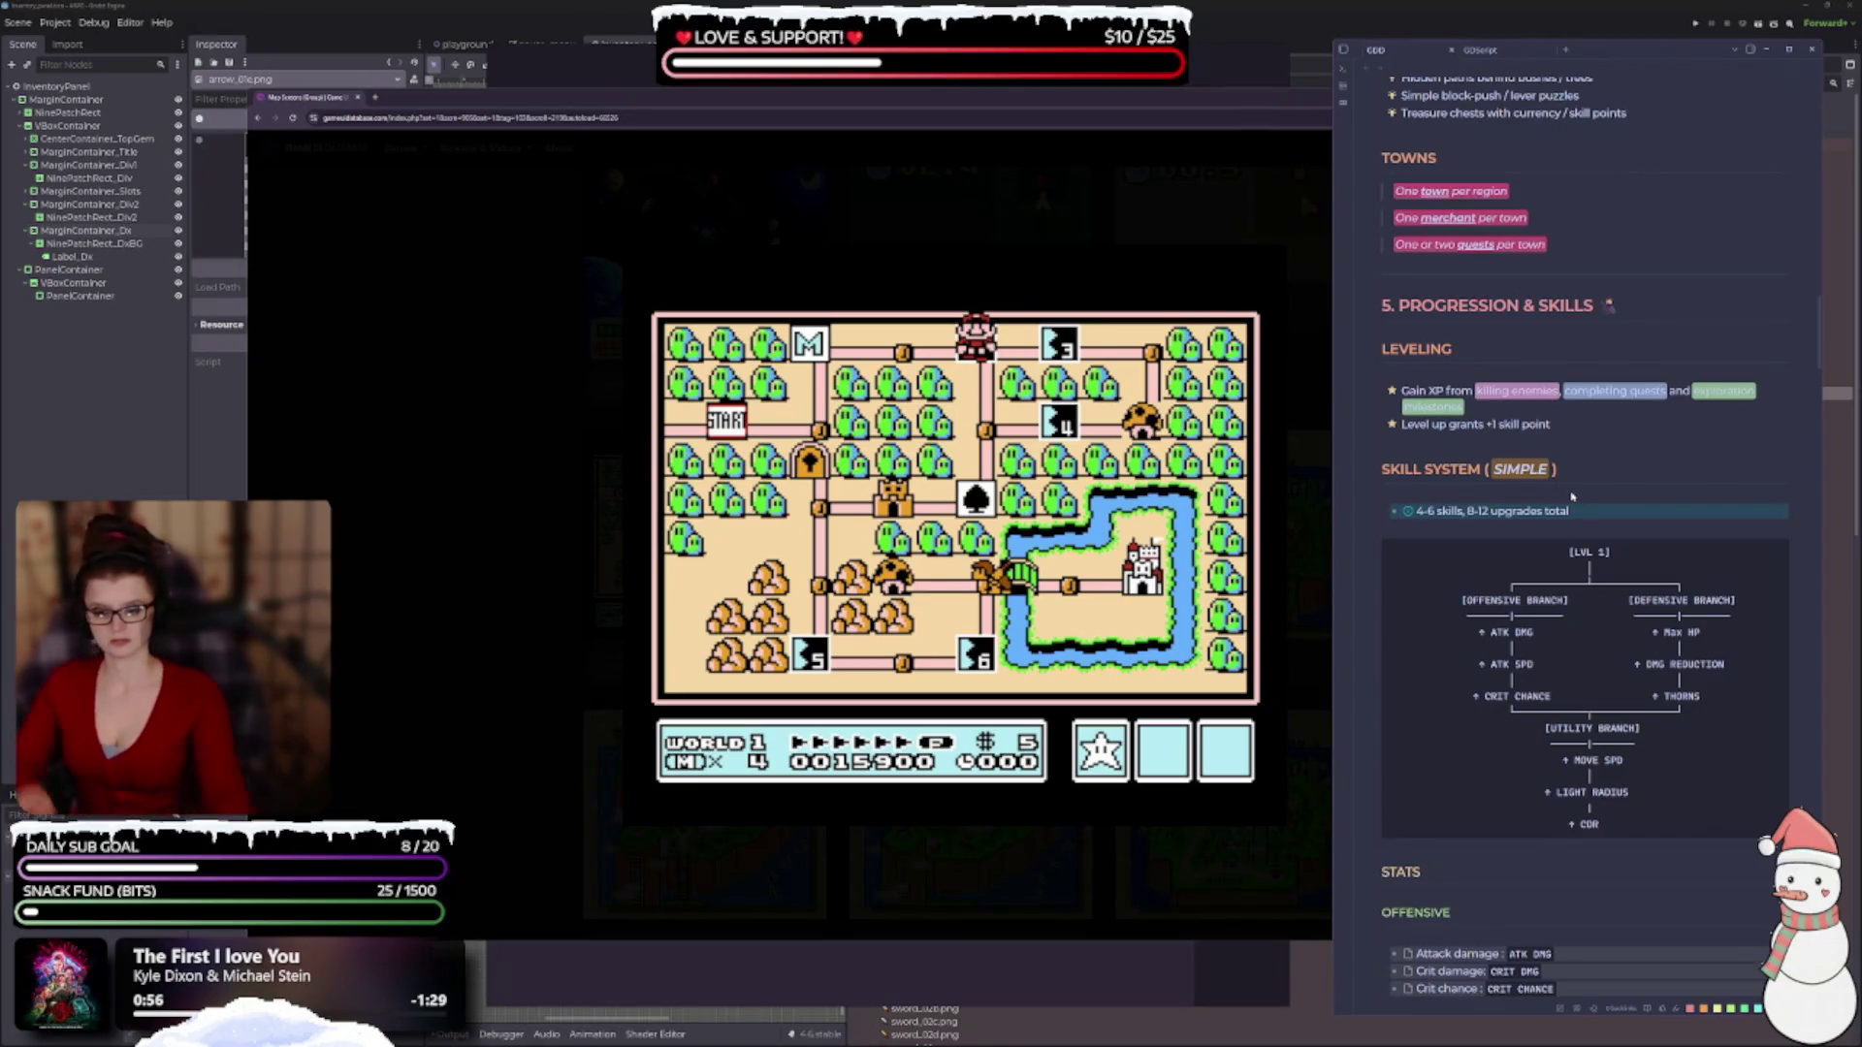
Switch from the browser and GDD notes back to the Godot editor with Alt+Tab.
mouse_move(1299, 189)
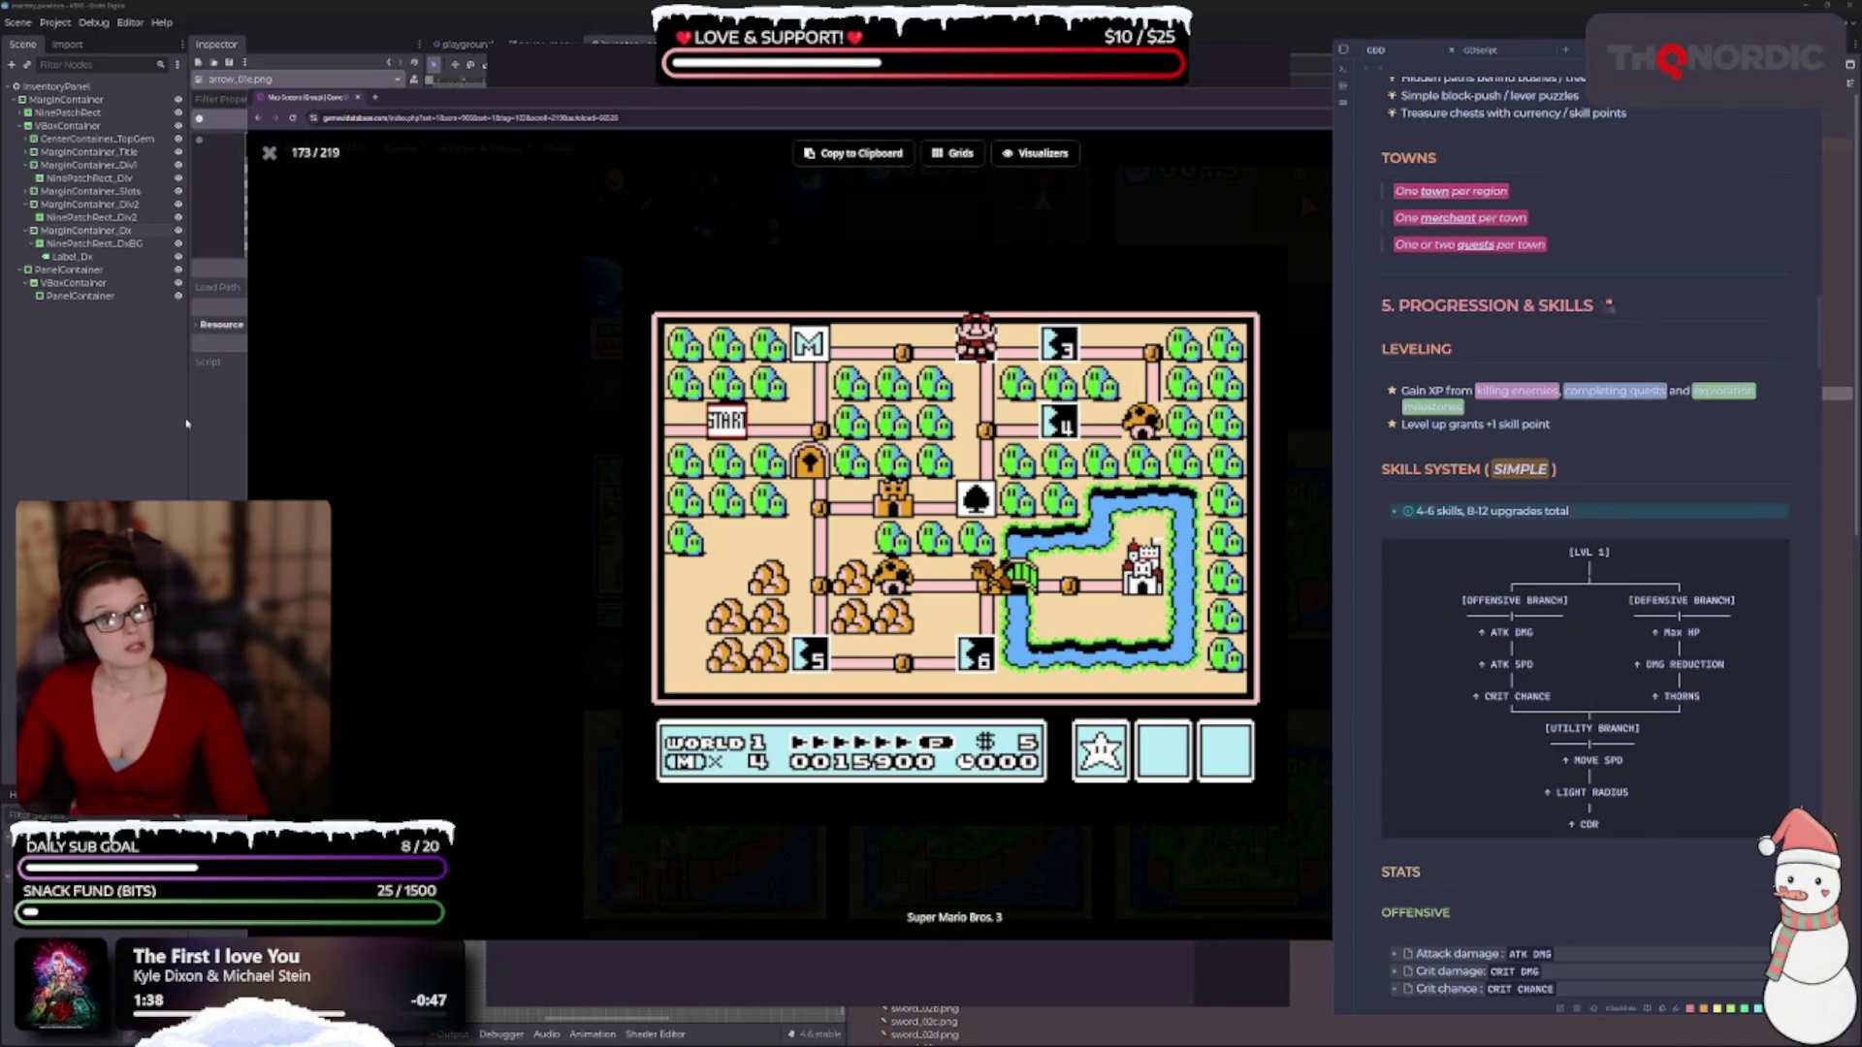
key("alt+Tab")
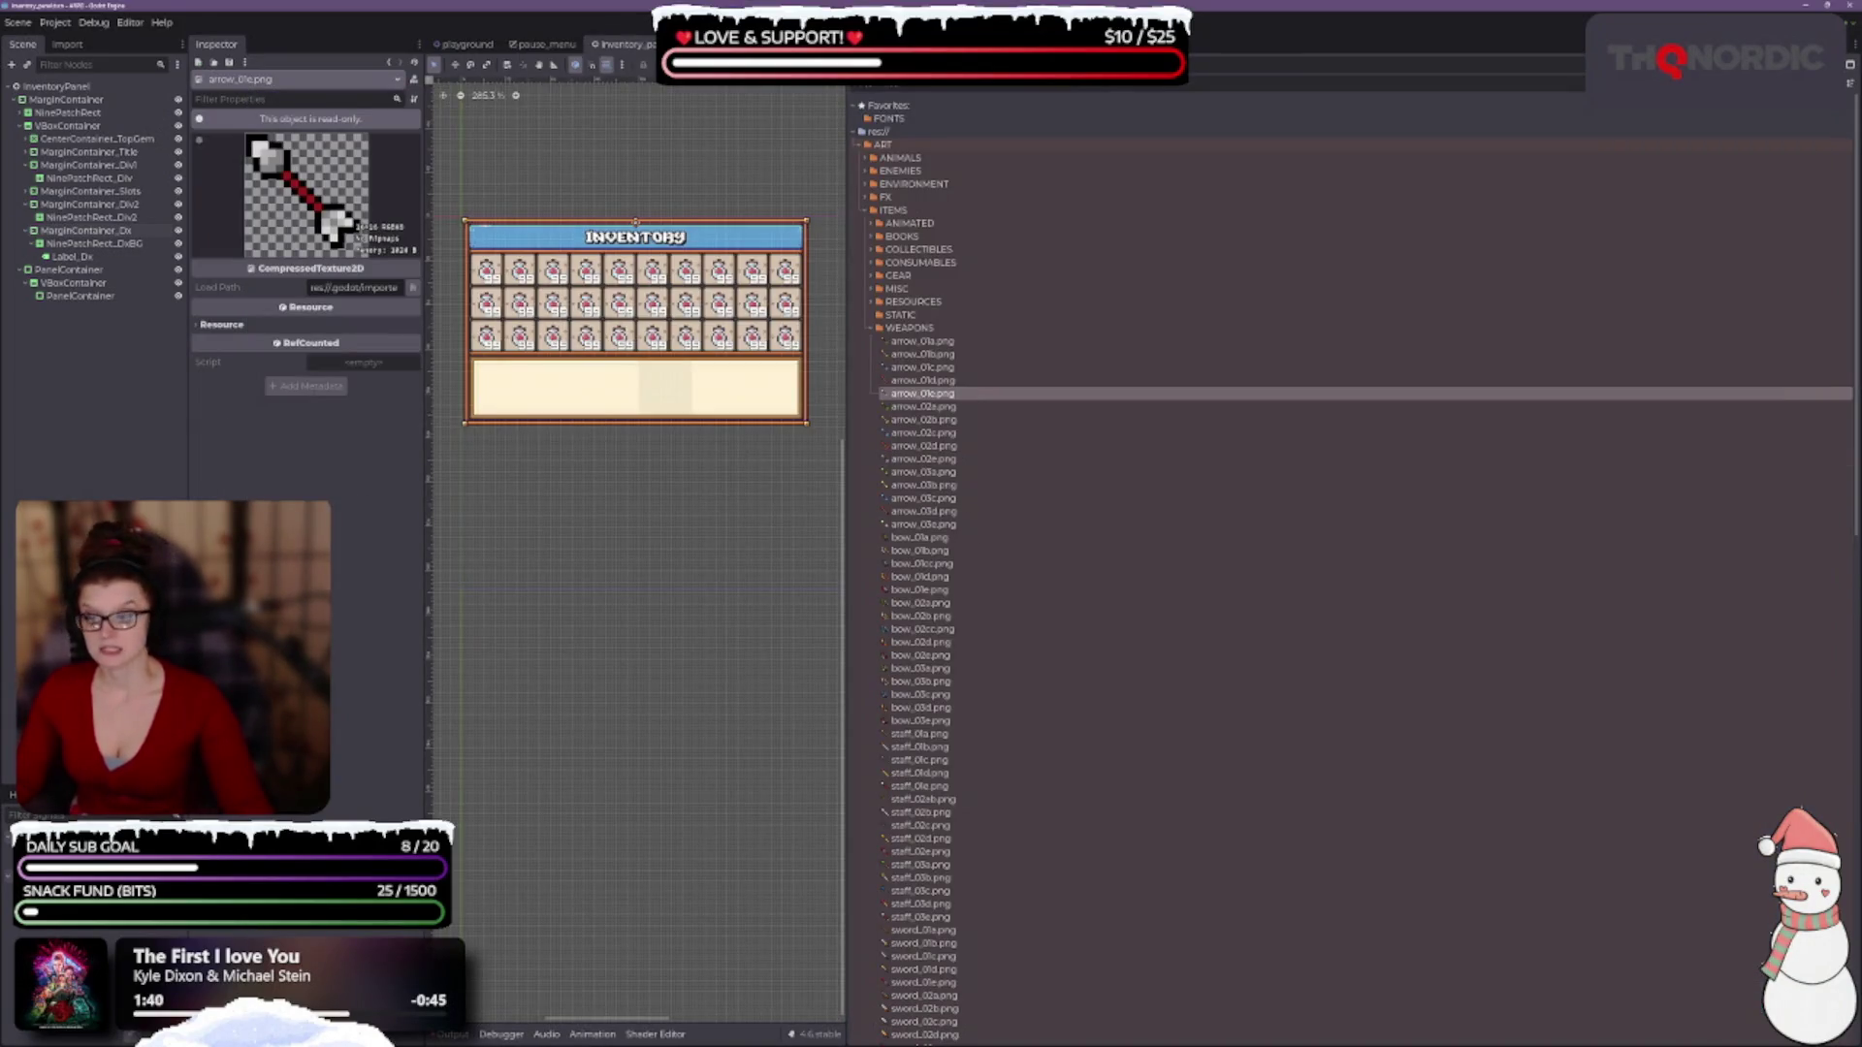
Show the PureRef board over Godot and inspect the Character inventory grid and Buffs and Perks panel.
key("alt+Tab")
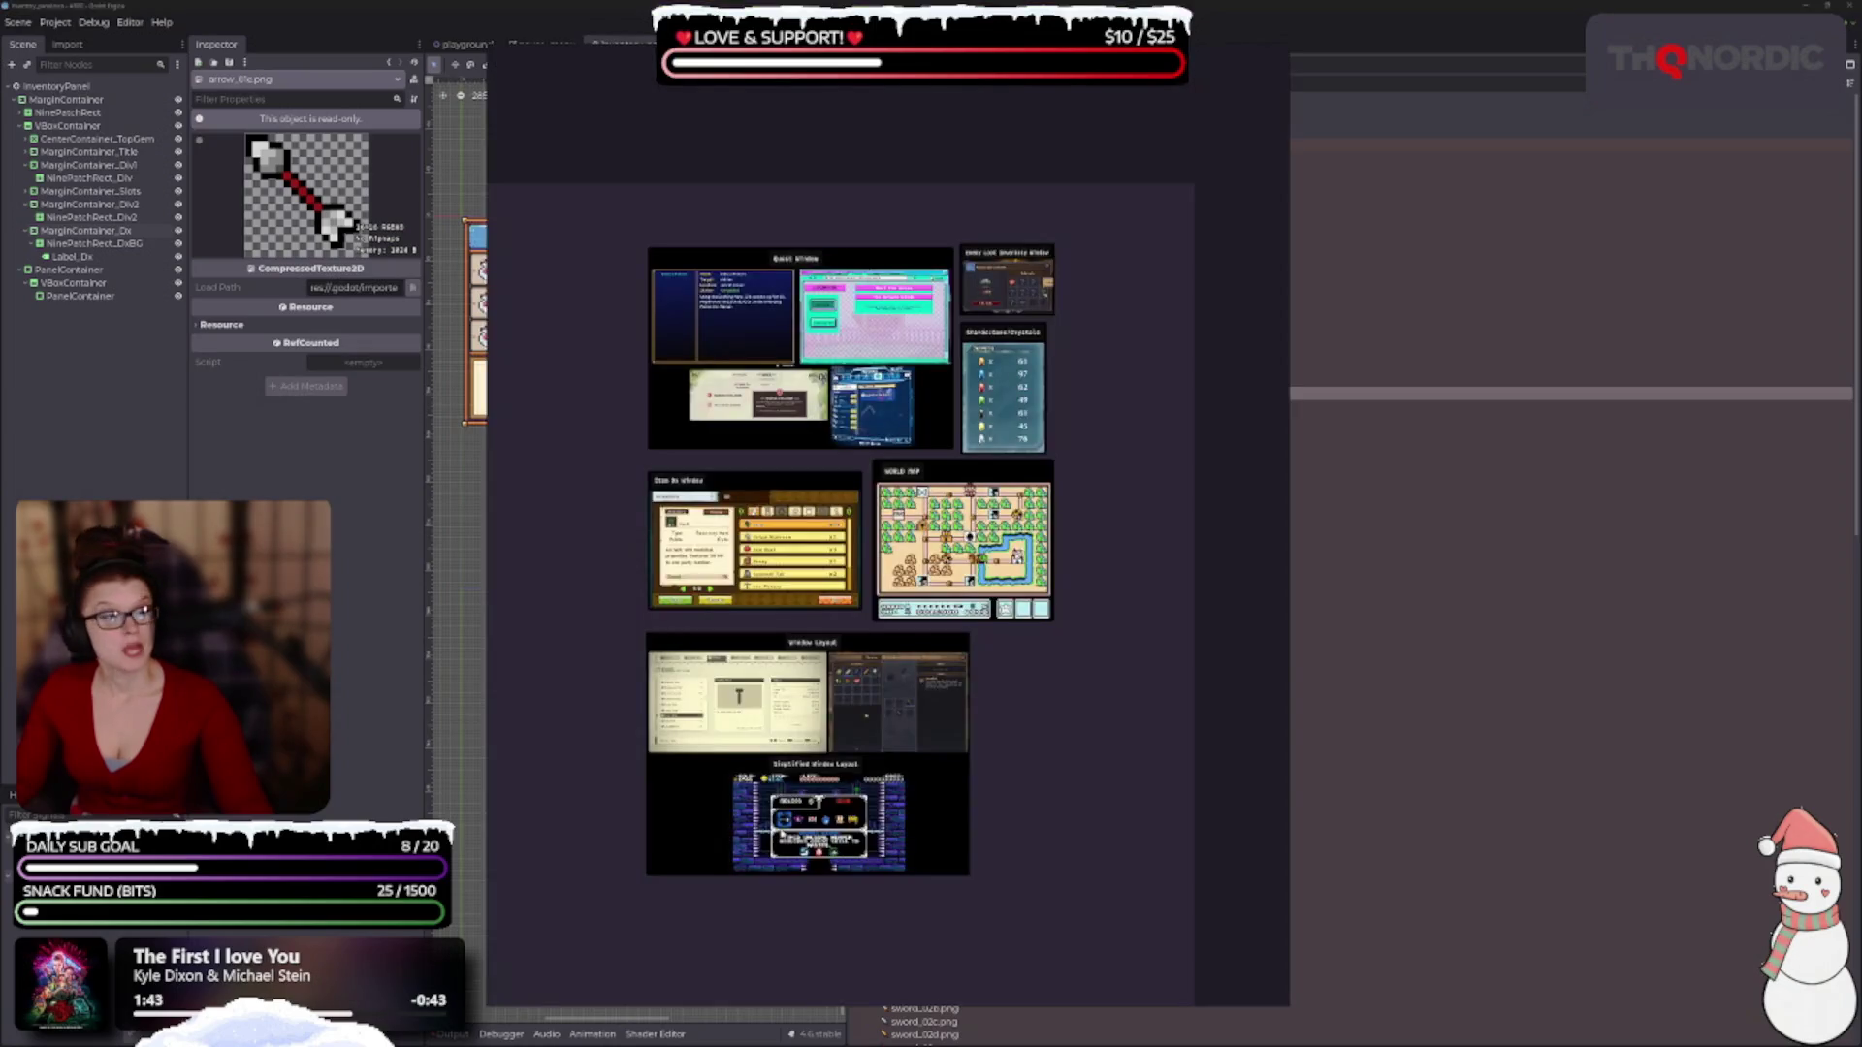
left_click(996, 720)
scroll(1005, 643, "up", 5)
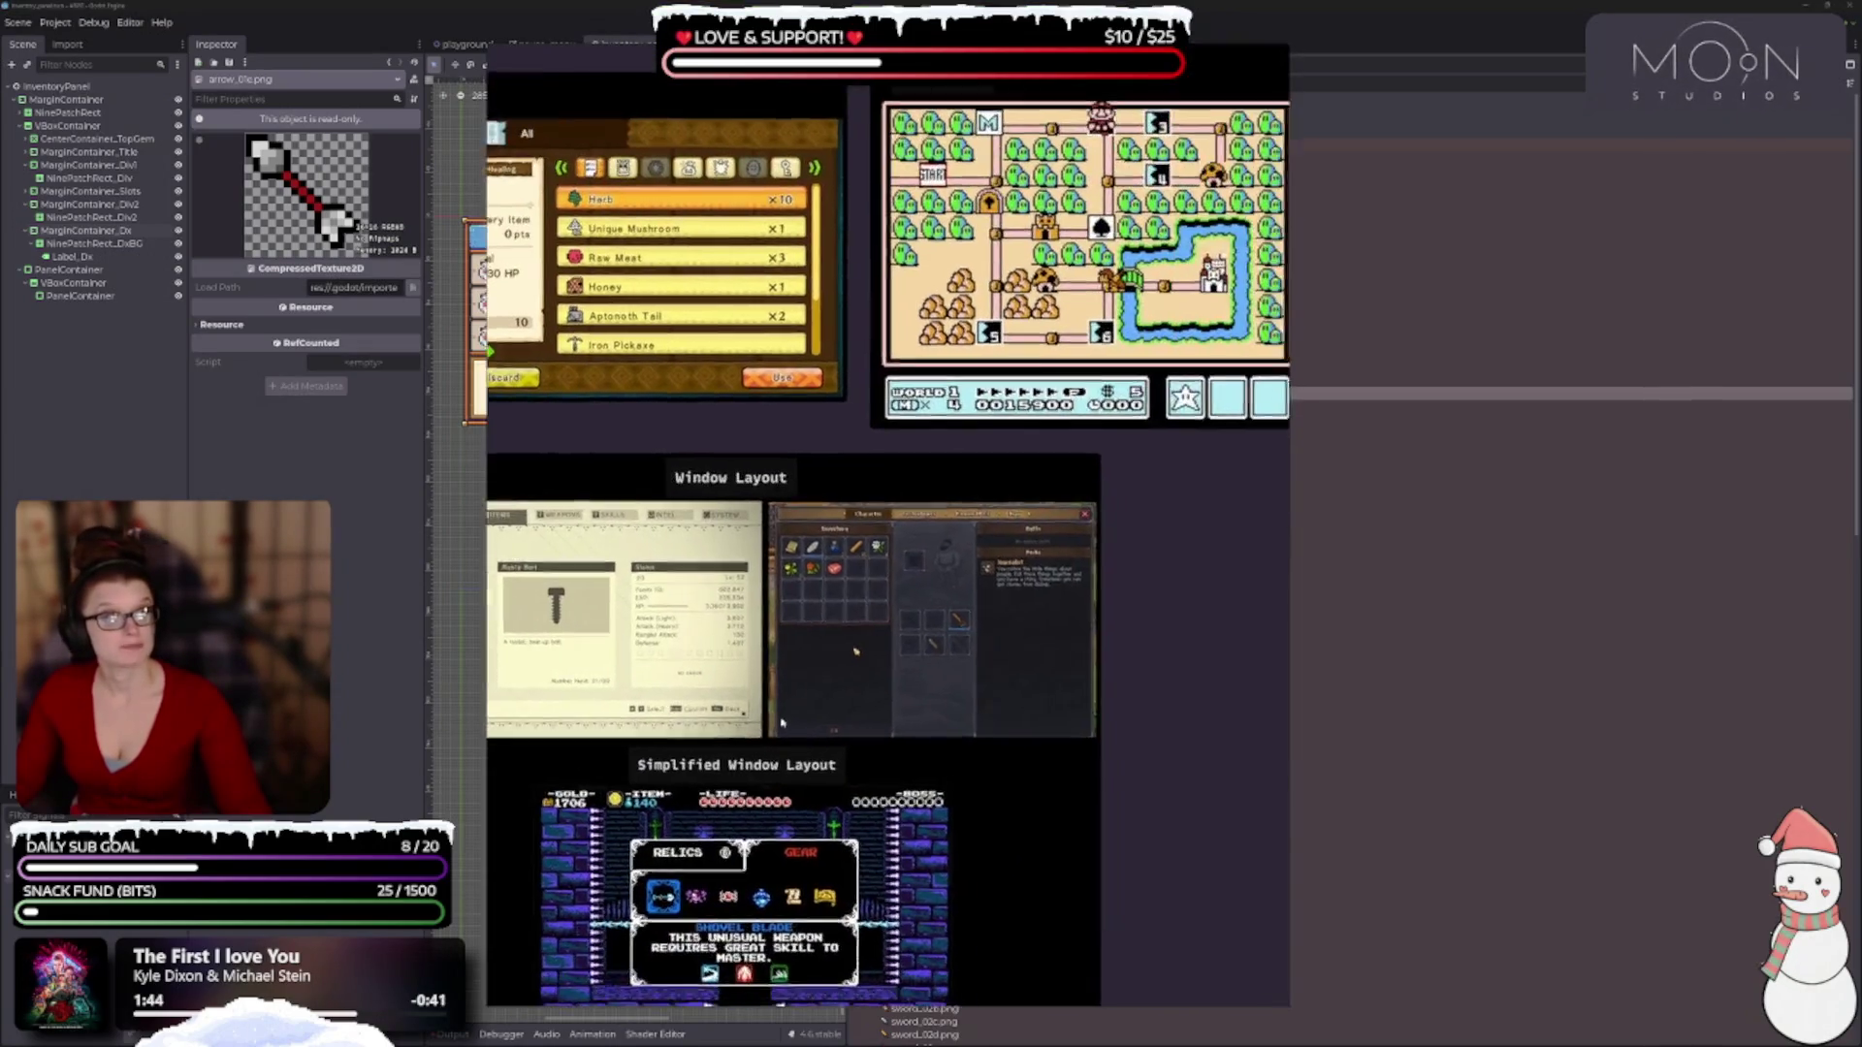
left_click_drag(1045, 584, 924, 643)
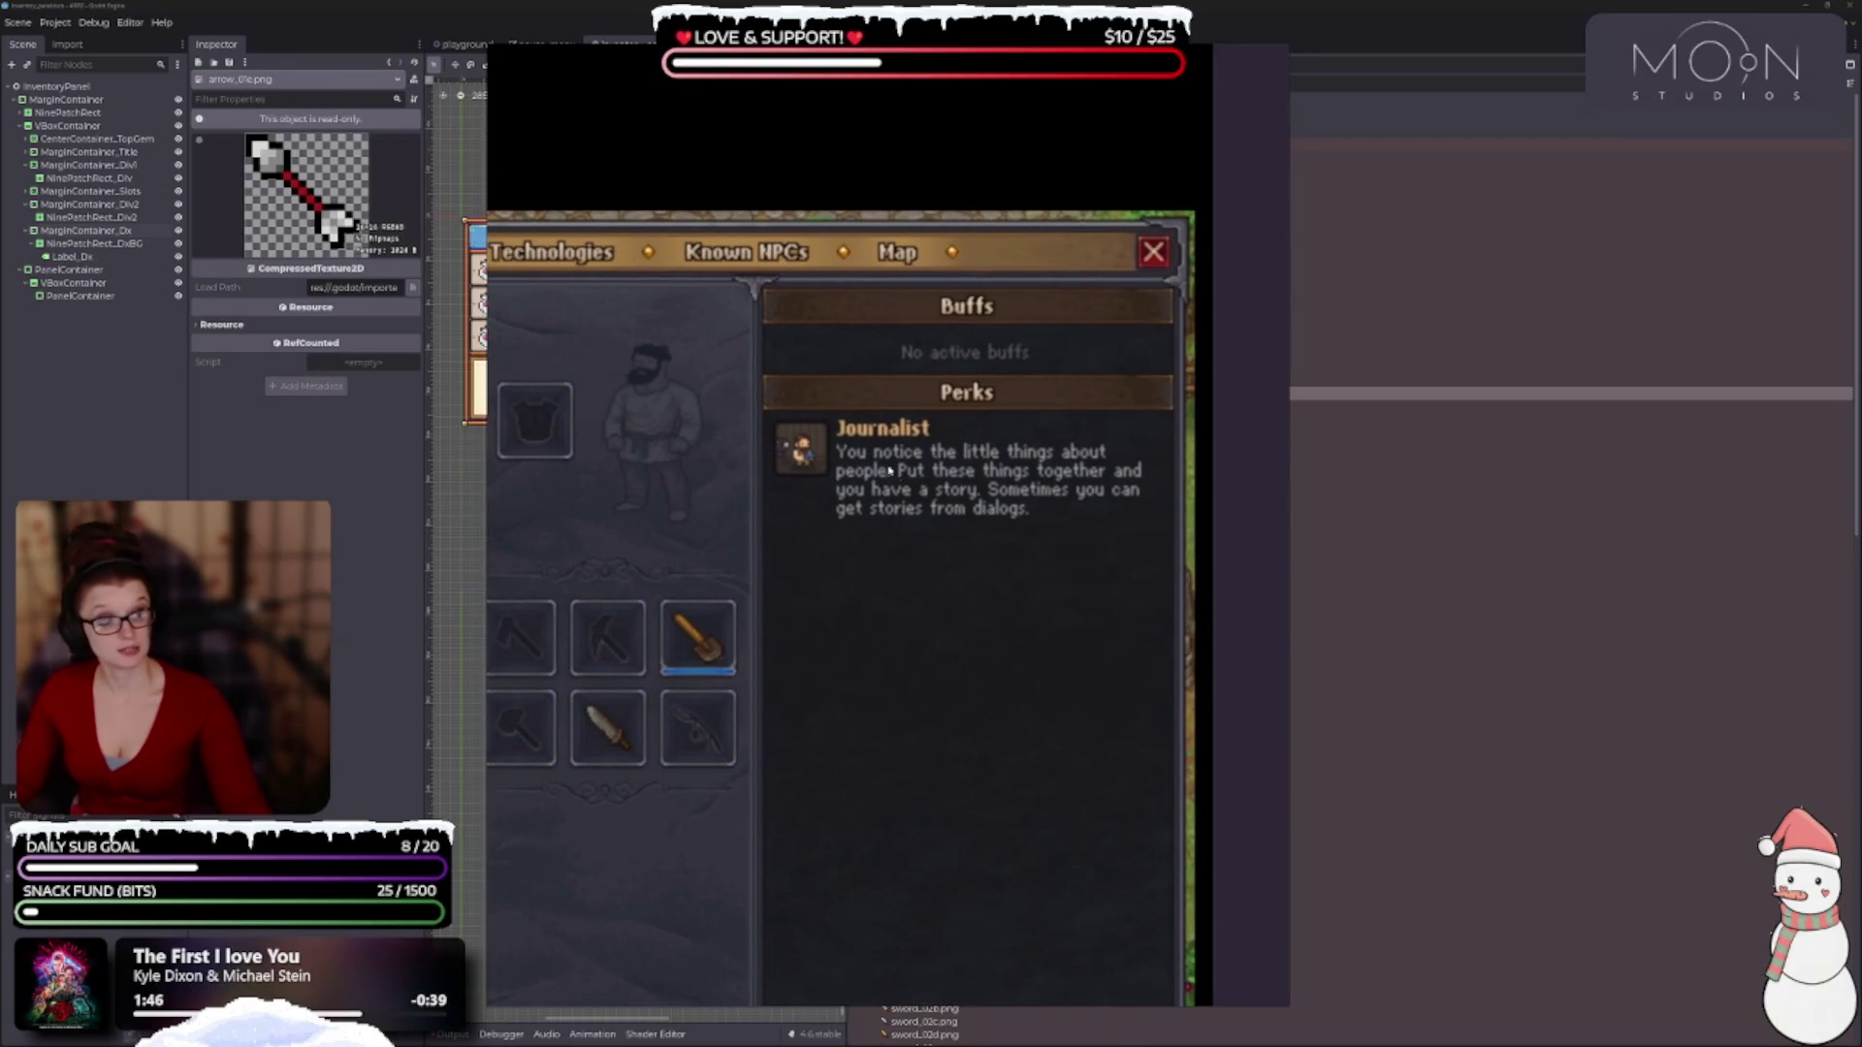
scroll(1050, 535, "down", 3)
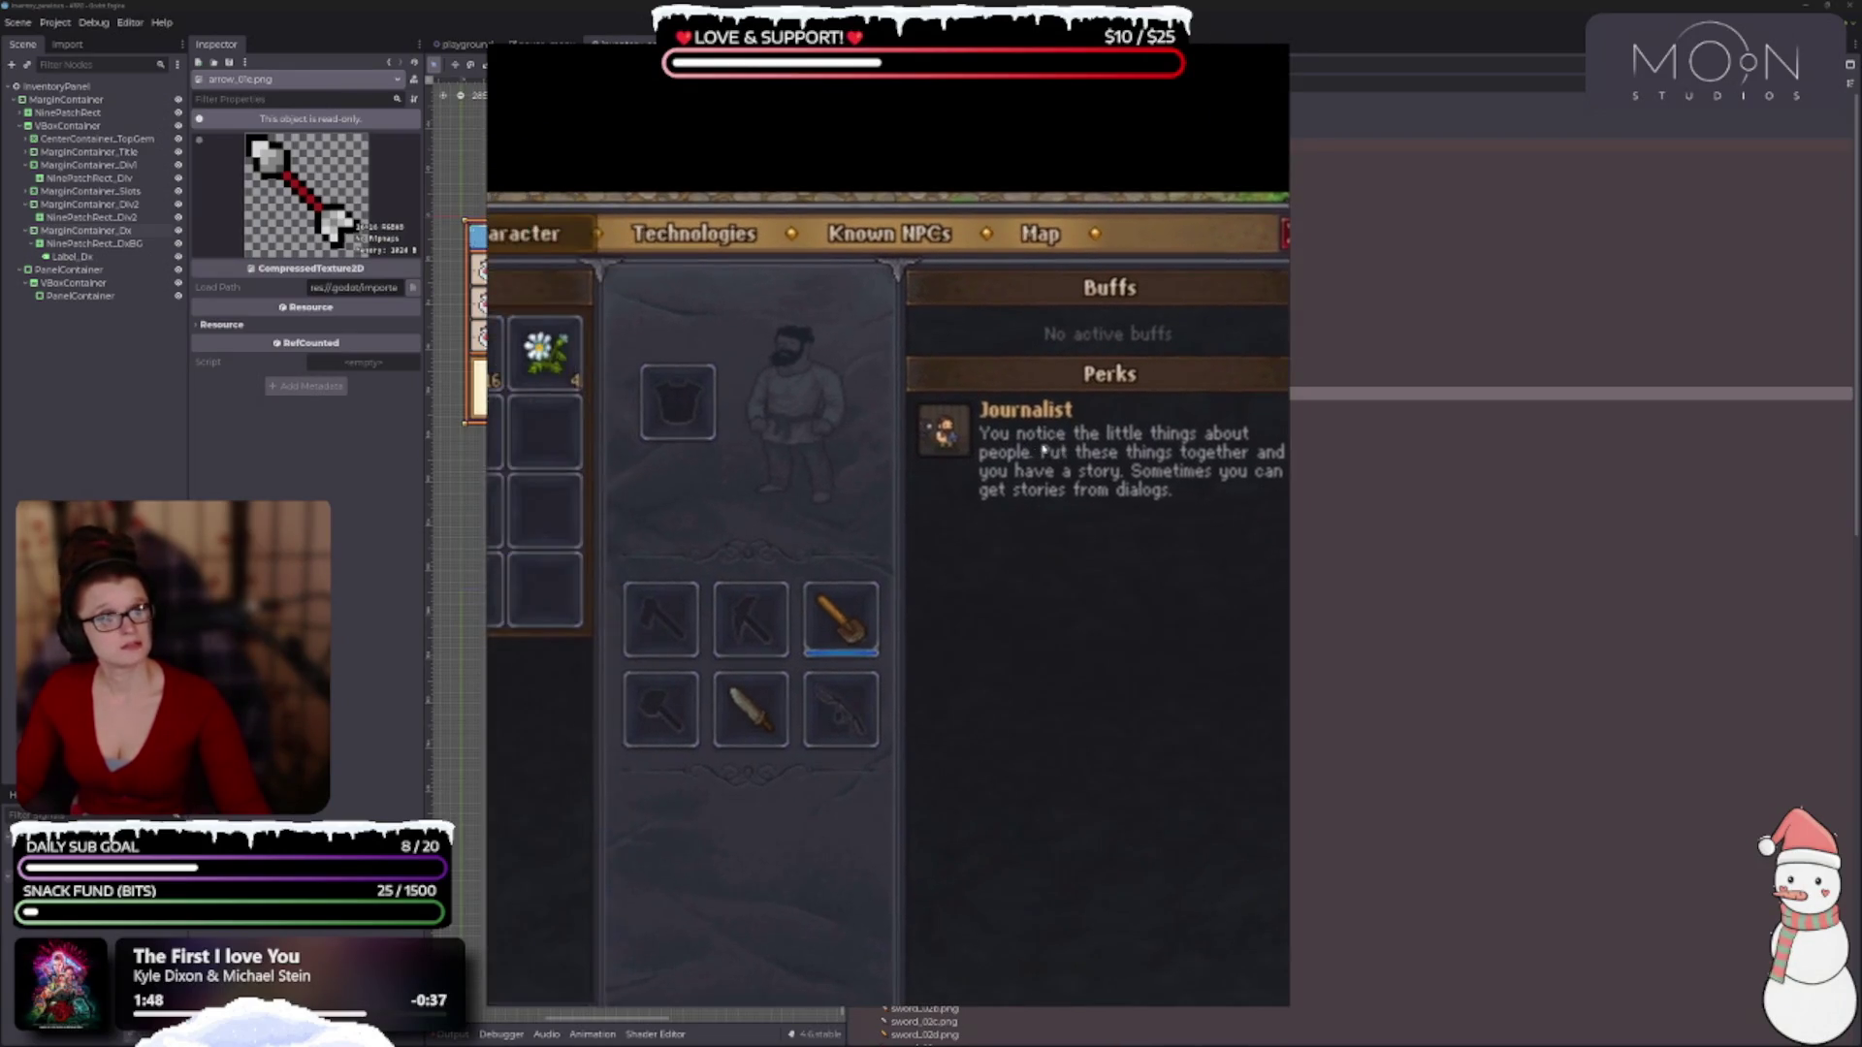
scroll(1050, 535, "up", 2)
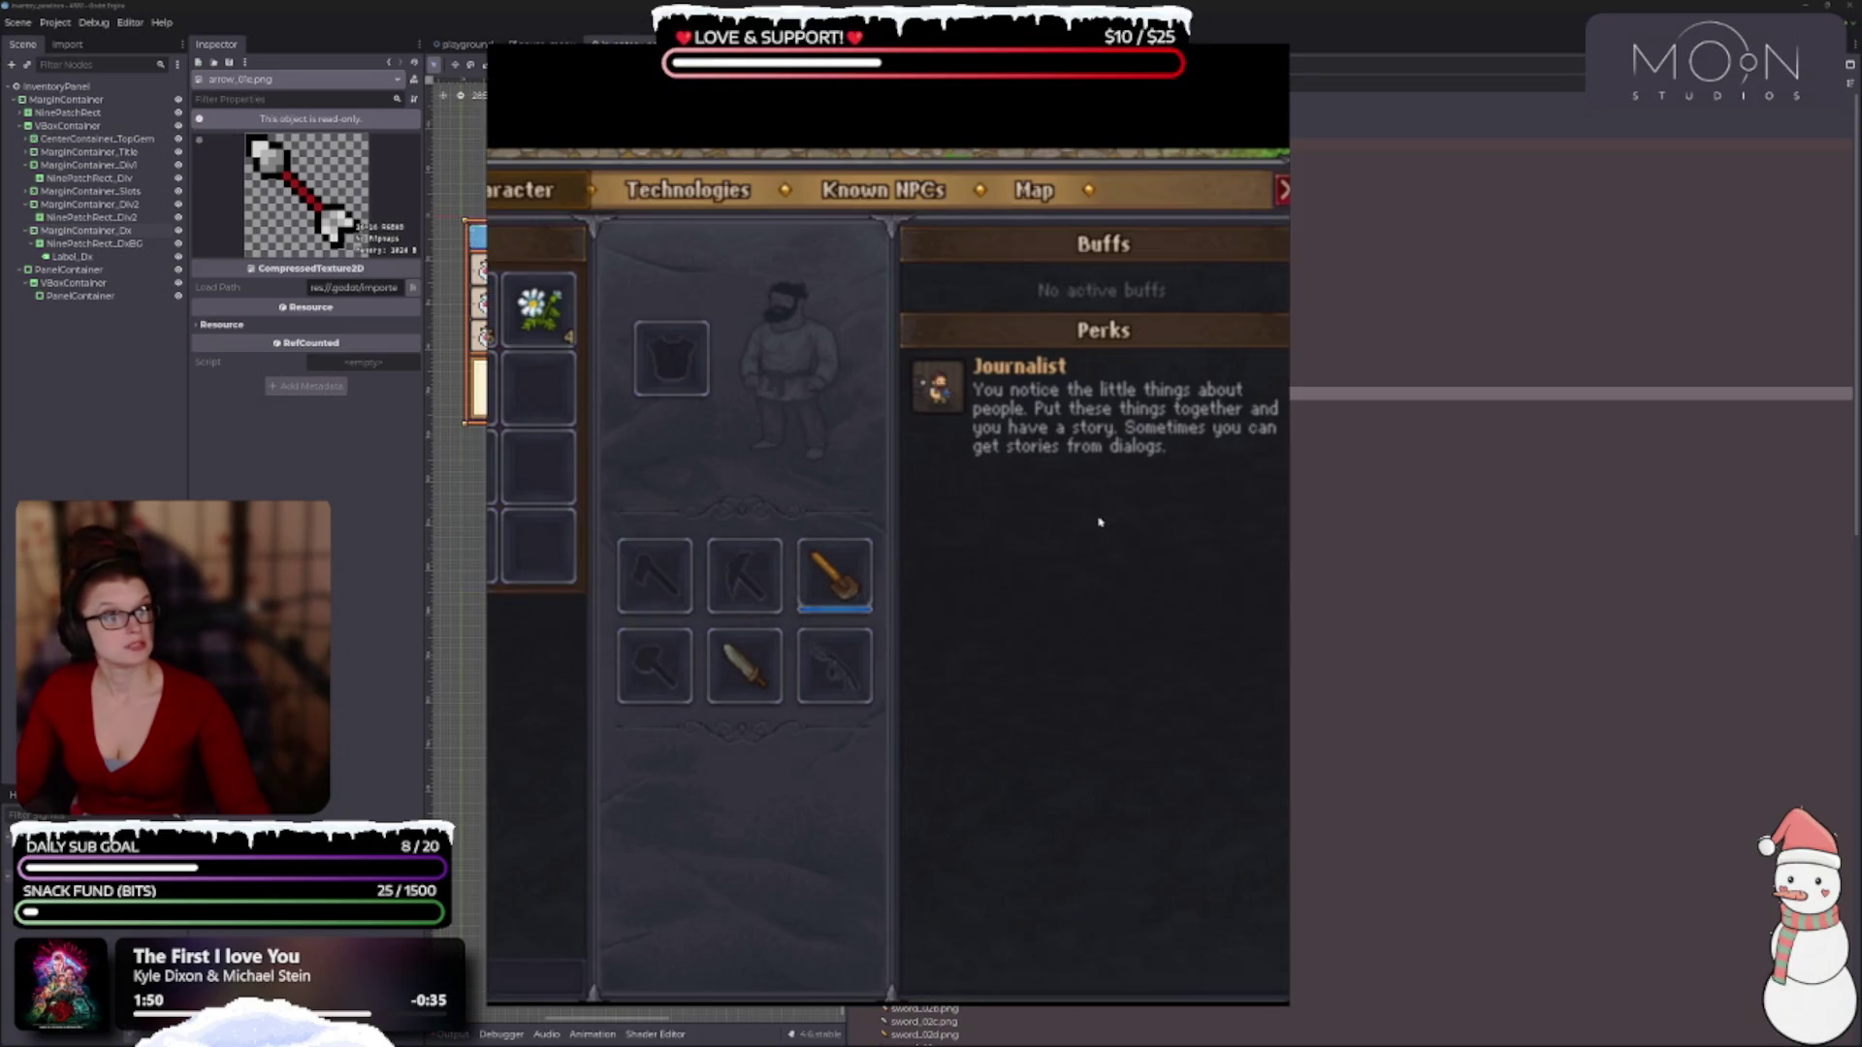
mouse_move(1101, 520)
left_mouse_down()
mouse_move(795, 603)
mouse_move(906, 544)
left_mouse_up()
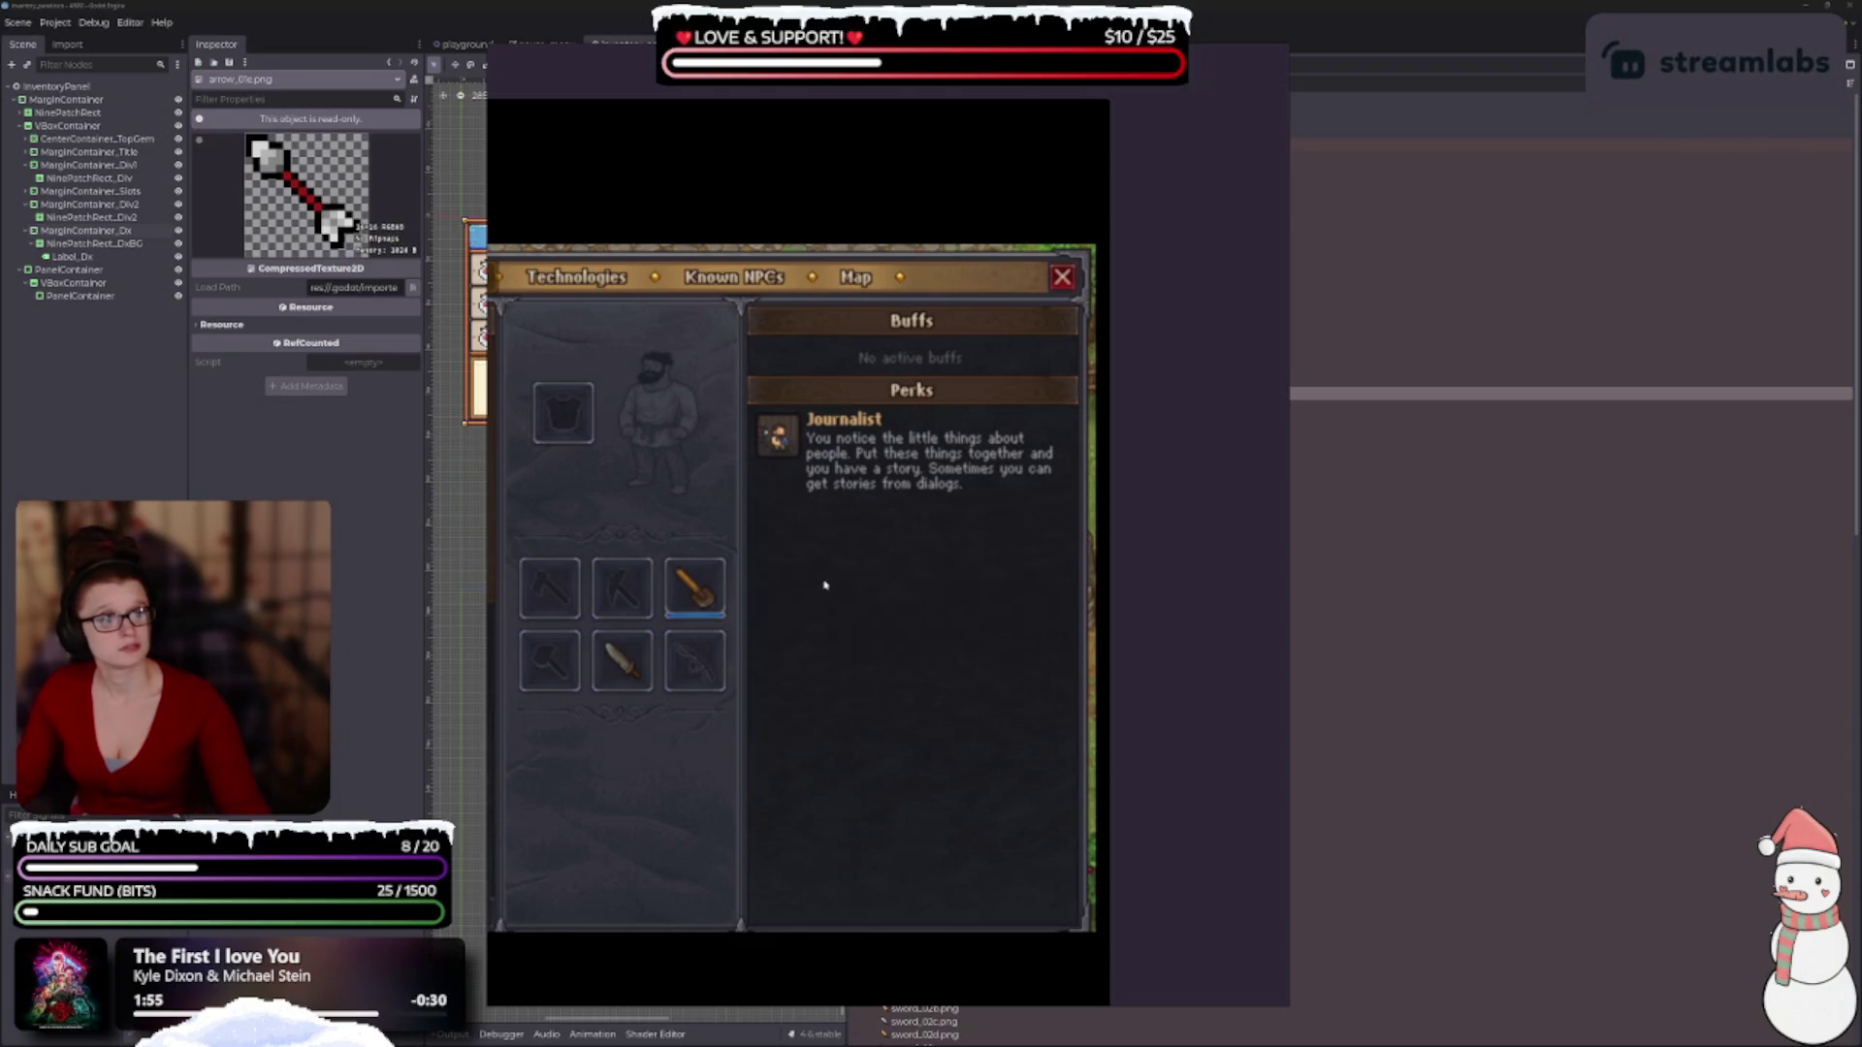
scroll(825, 585, "down", 2)
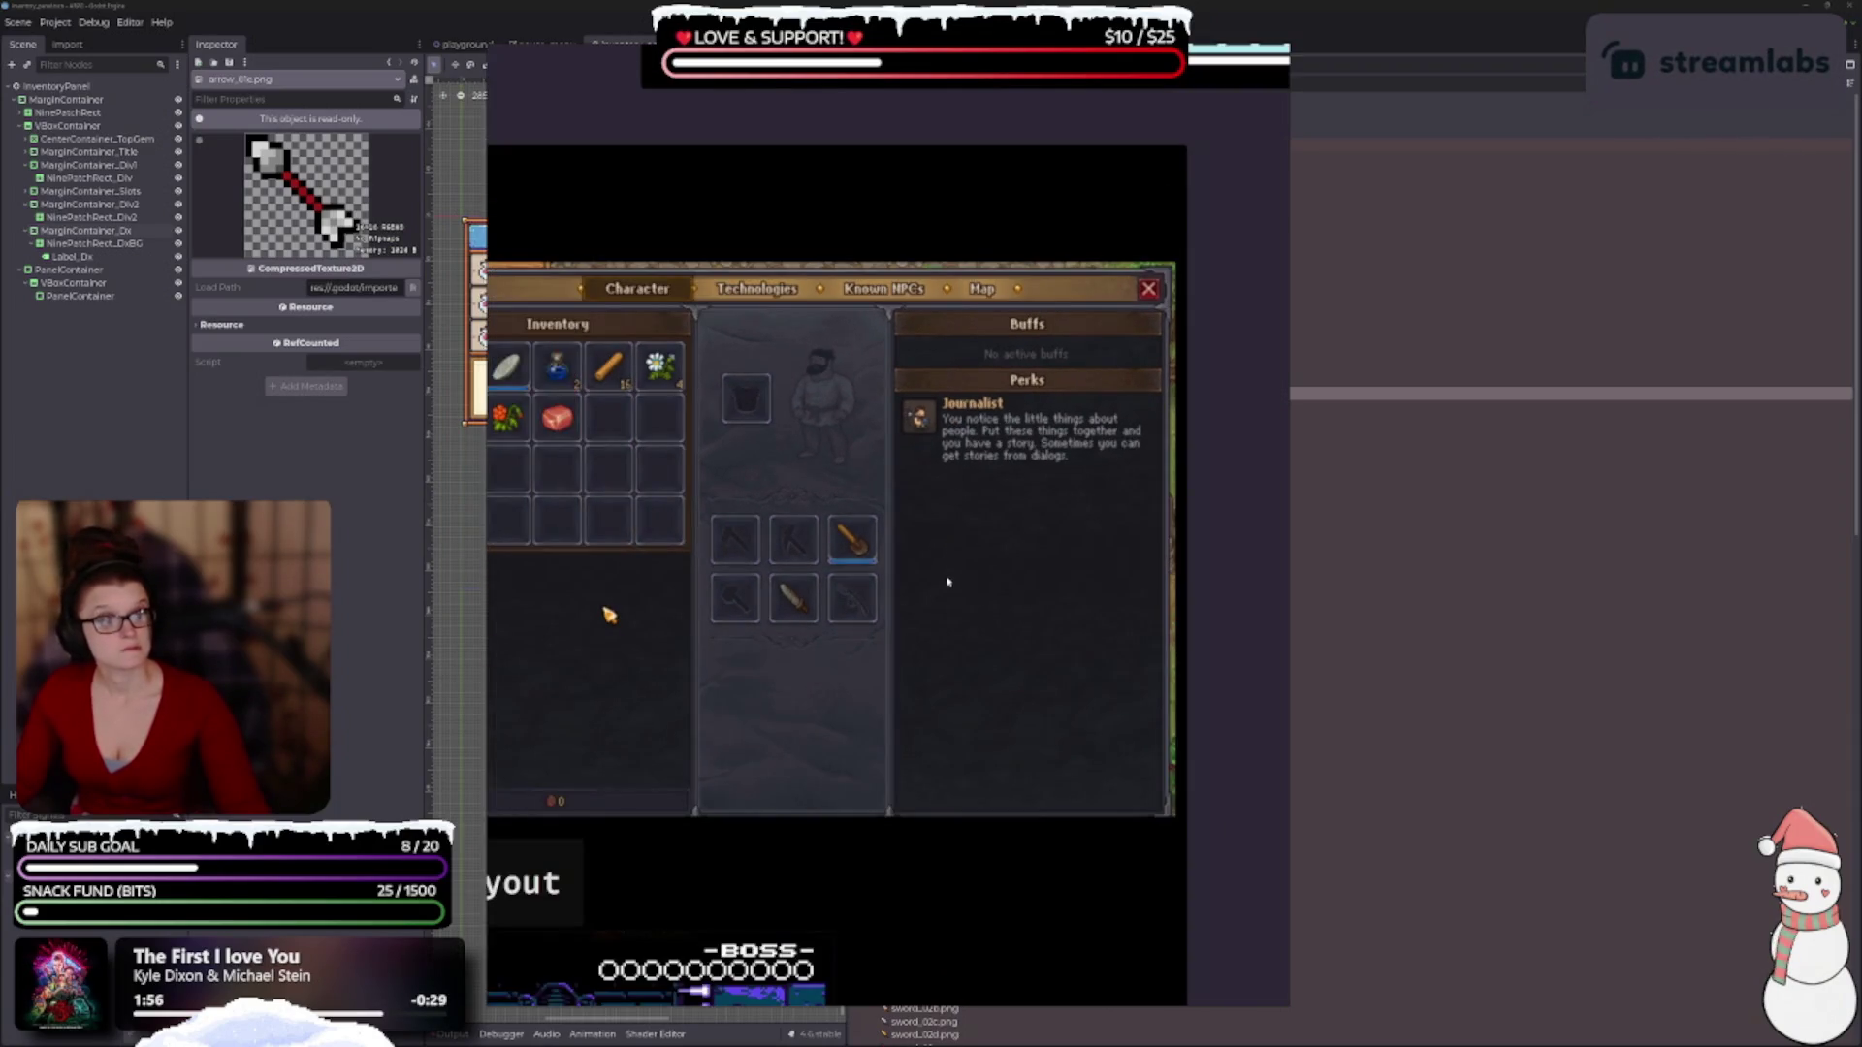
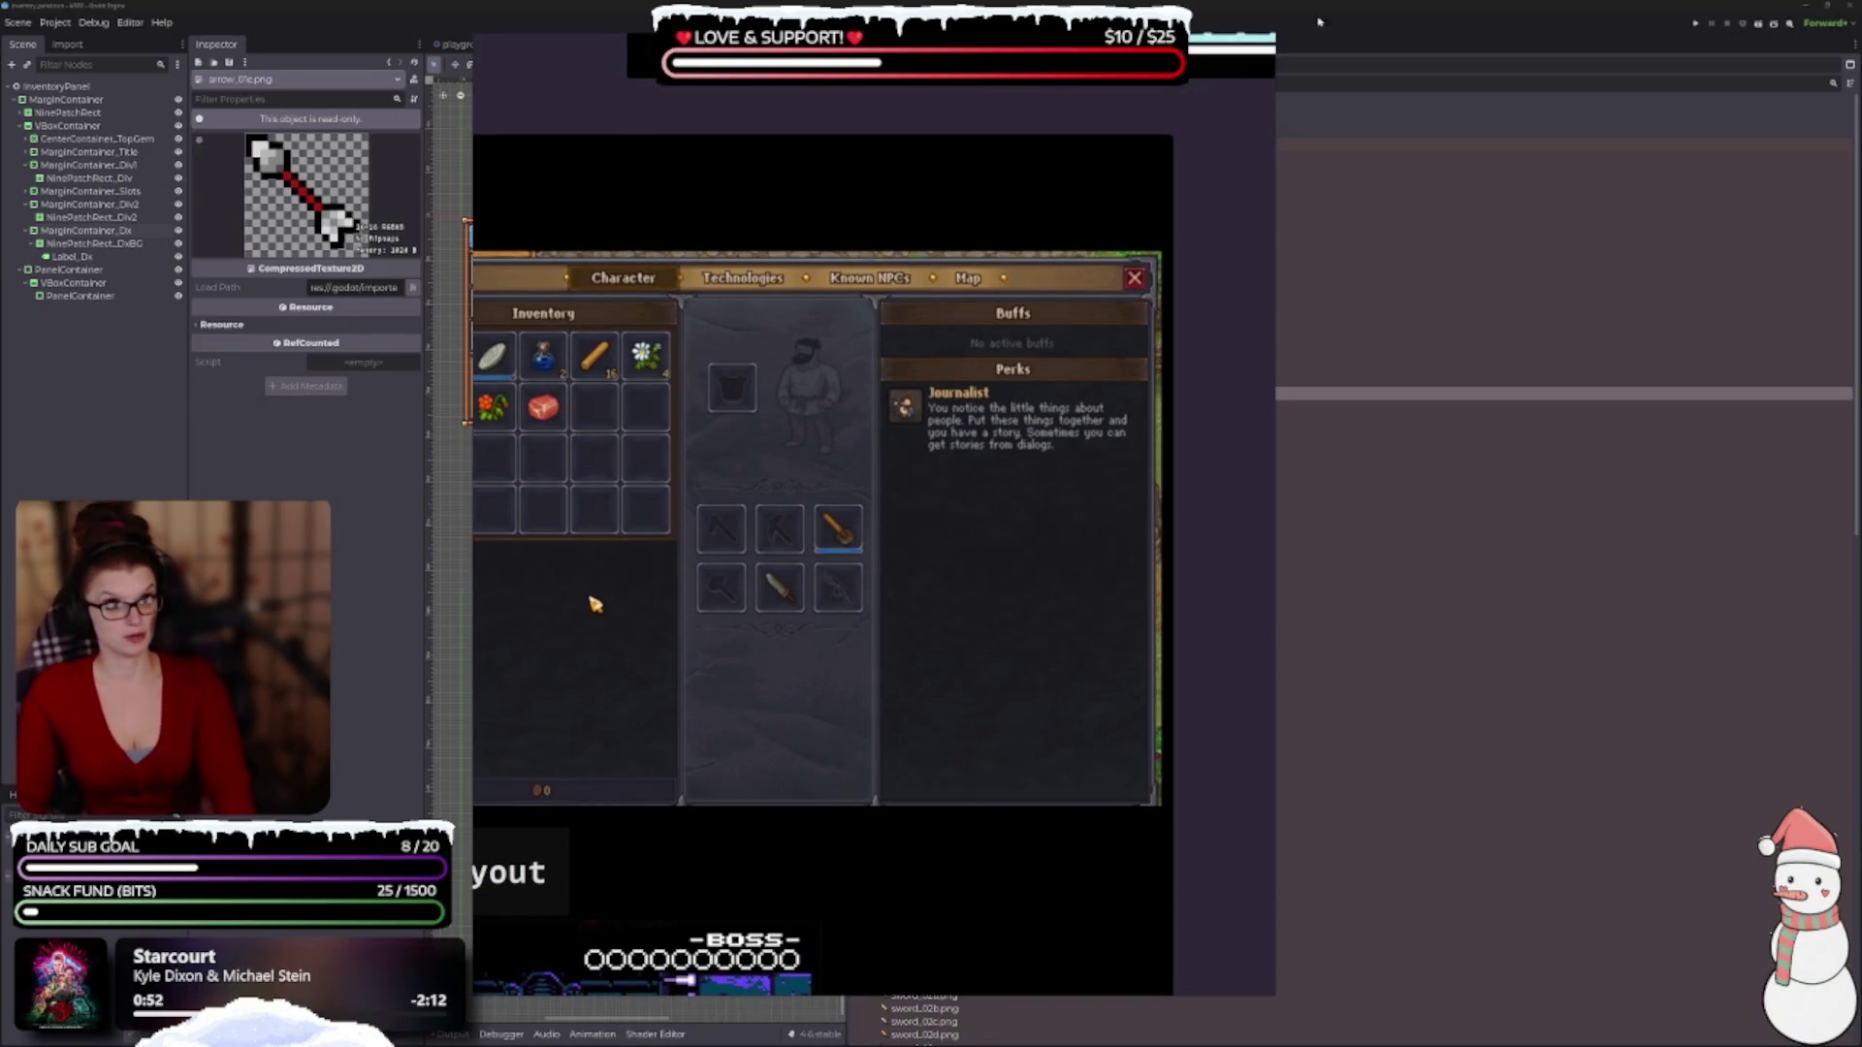
Stop the running game and return to the inventory_panel scene with a wider canvas.
key("F8")
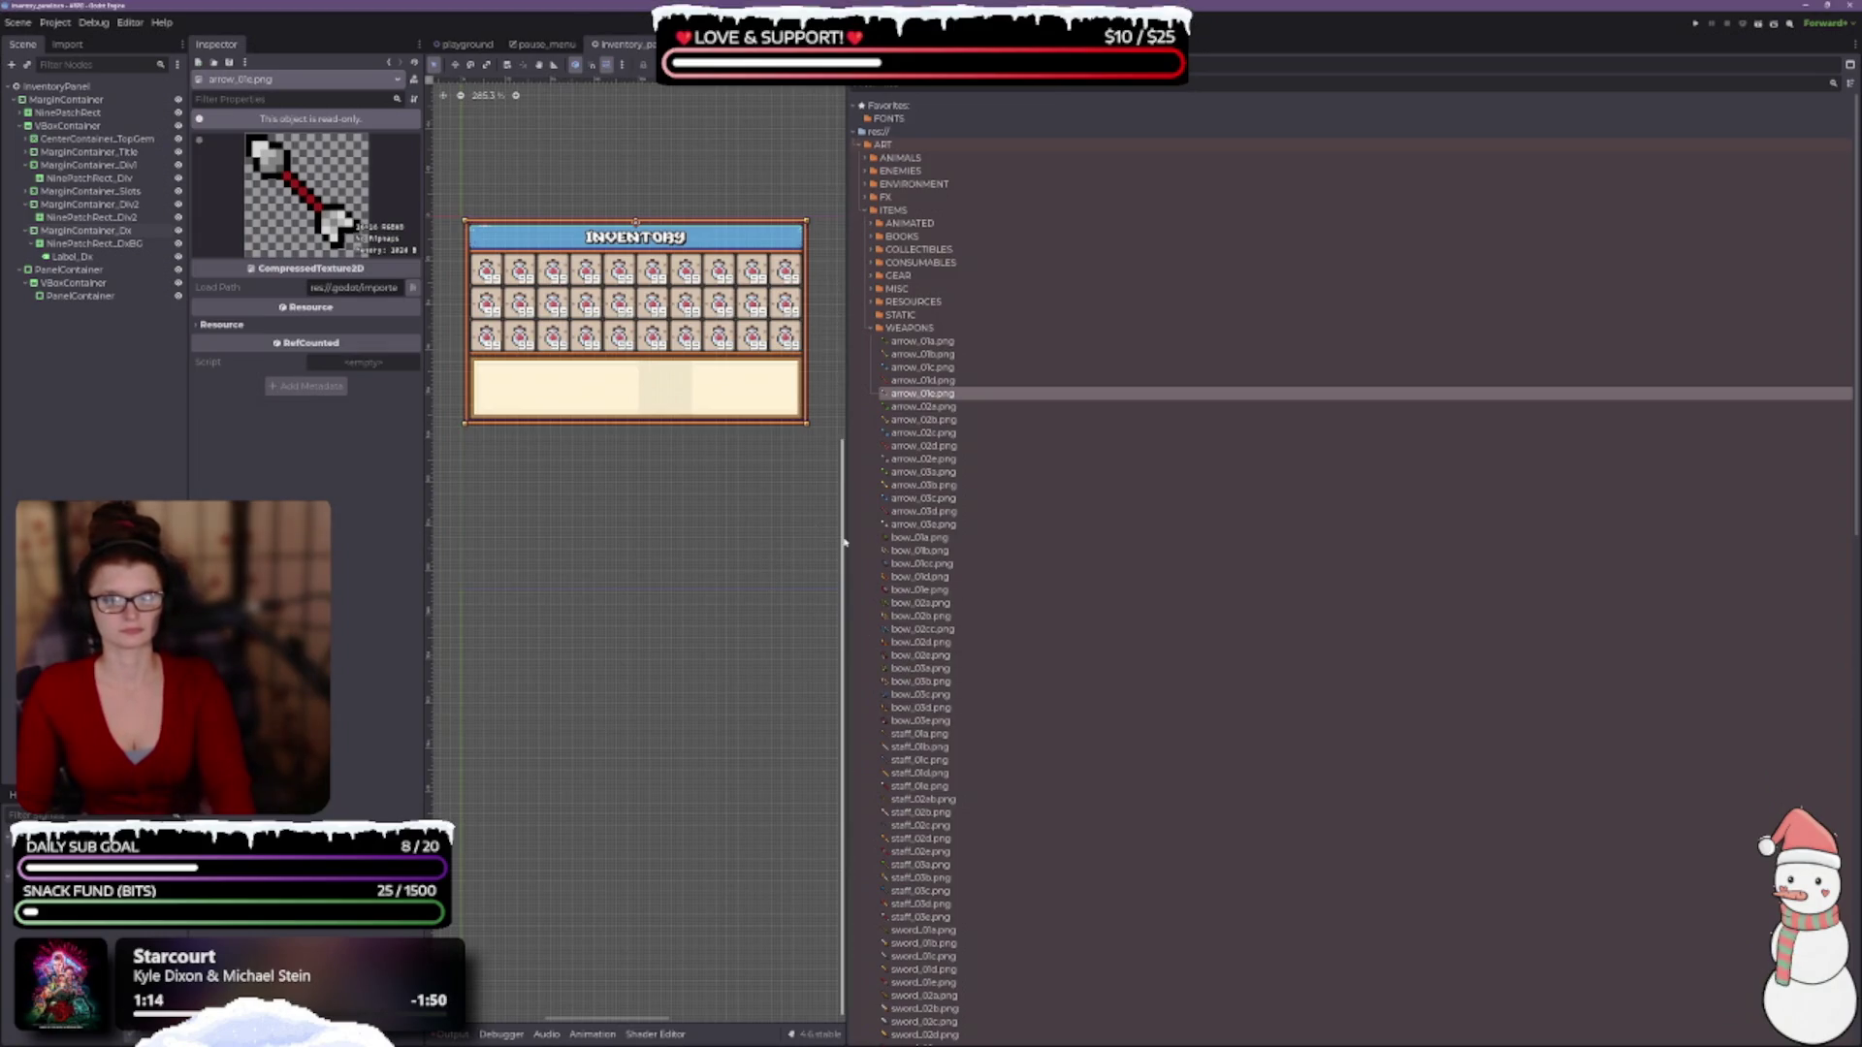
mouse_move(845, 538)
left_mouse_down()
mouse_move(1205, 640)
mouse_move(1674, 641)
mouse_move(1654, 636)
left_mouse_up()
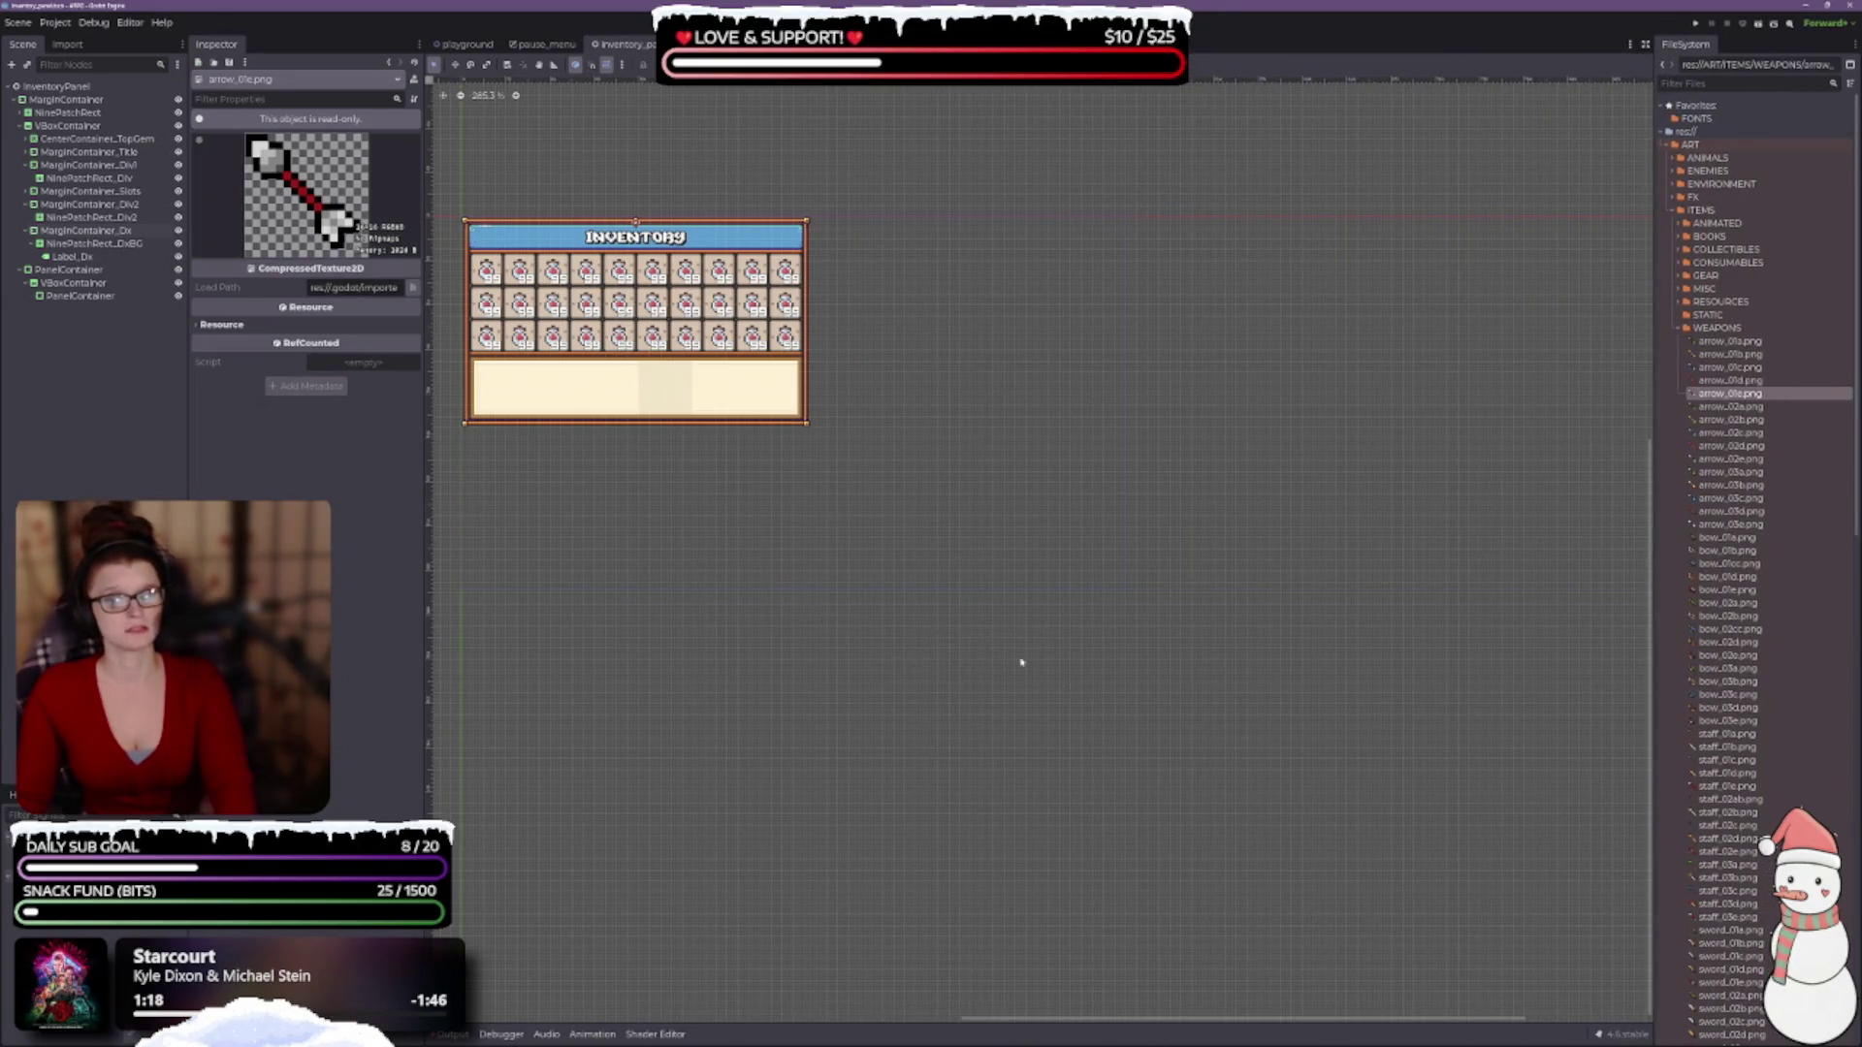
Switch to the playground scene and zoom into its tiled world map.
left_click_drag(801, 618, 1029, 767)
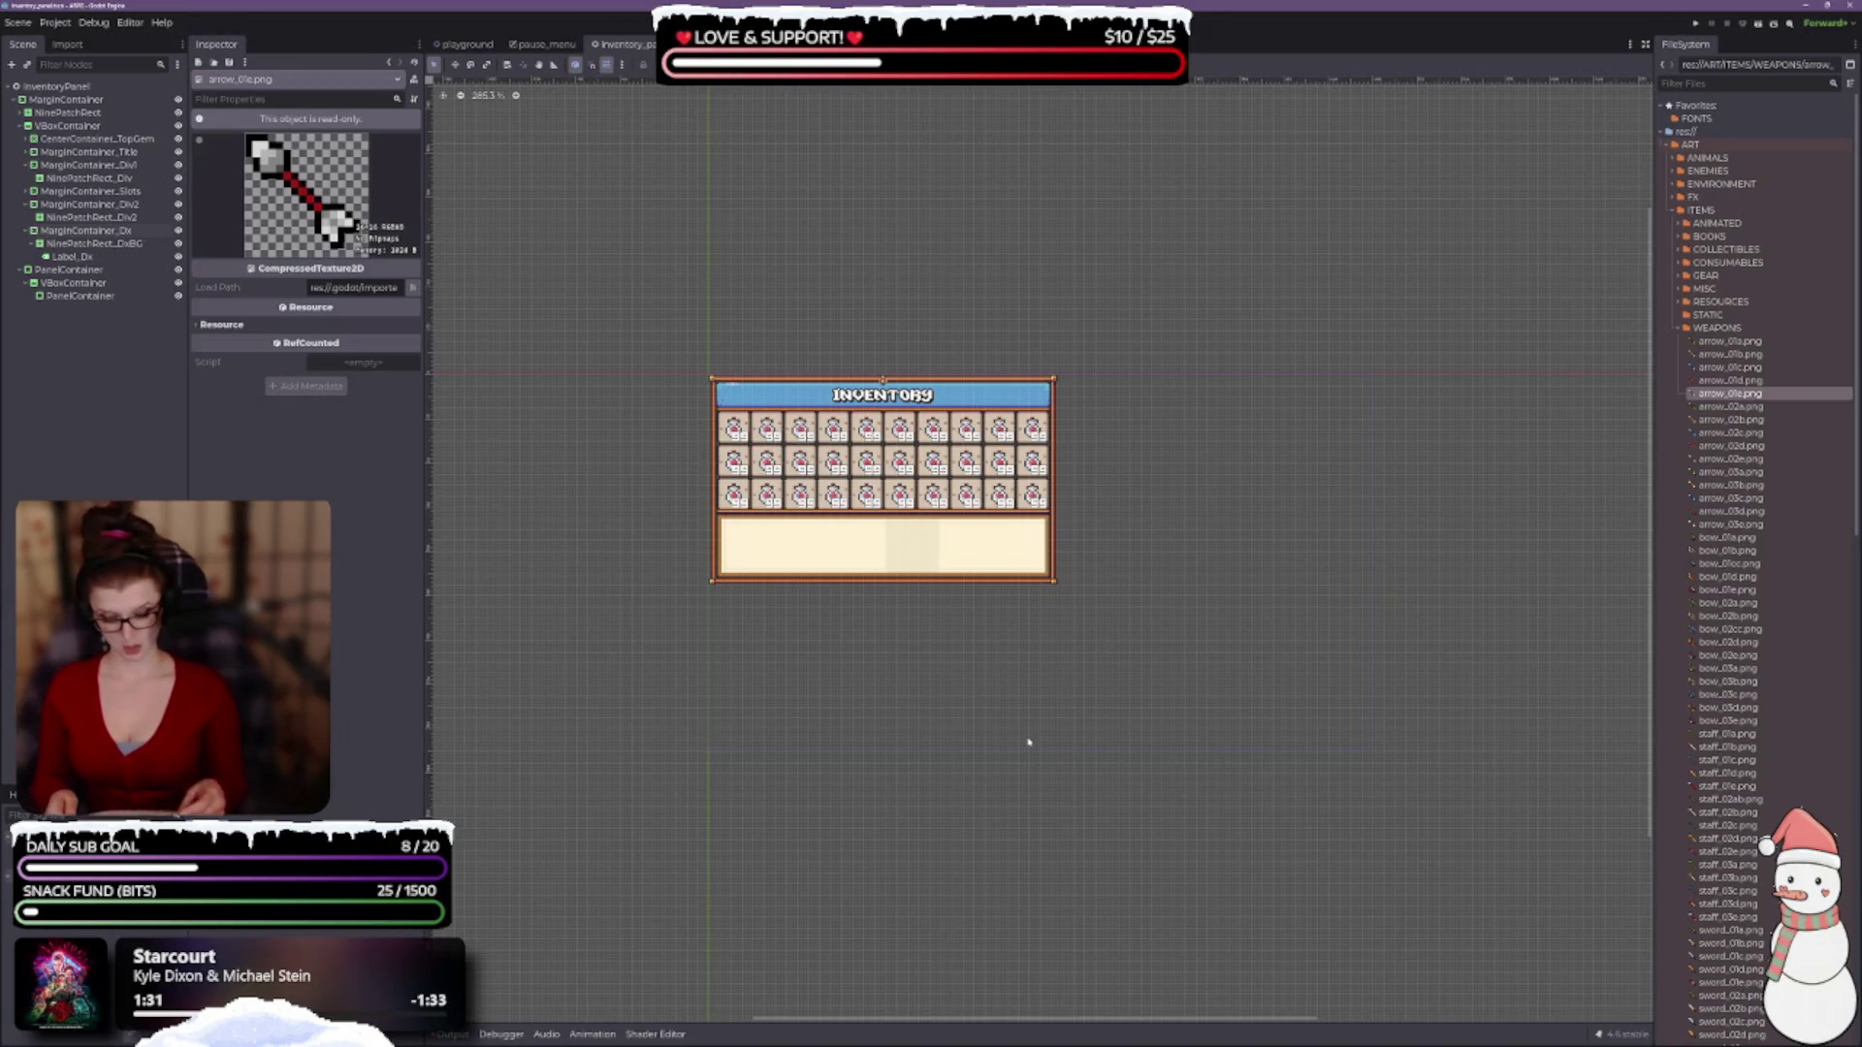
scroll(1024, 743, "left", 3)
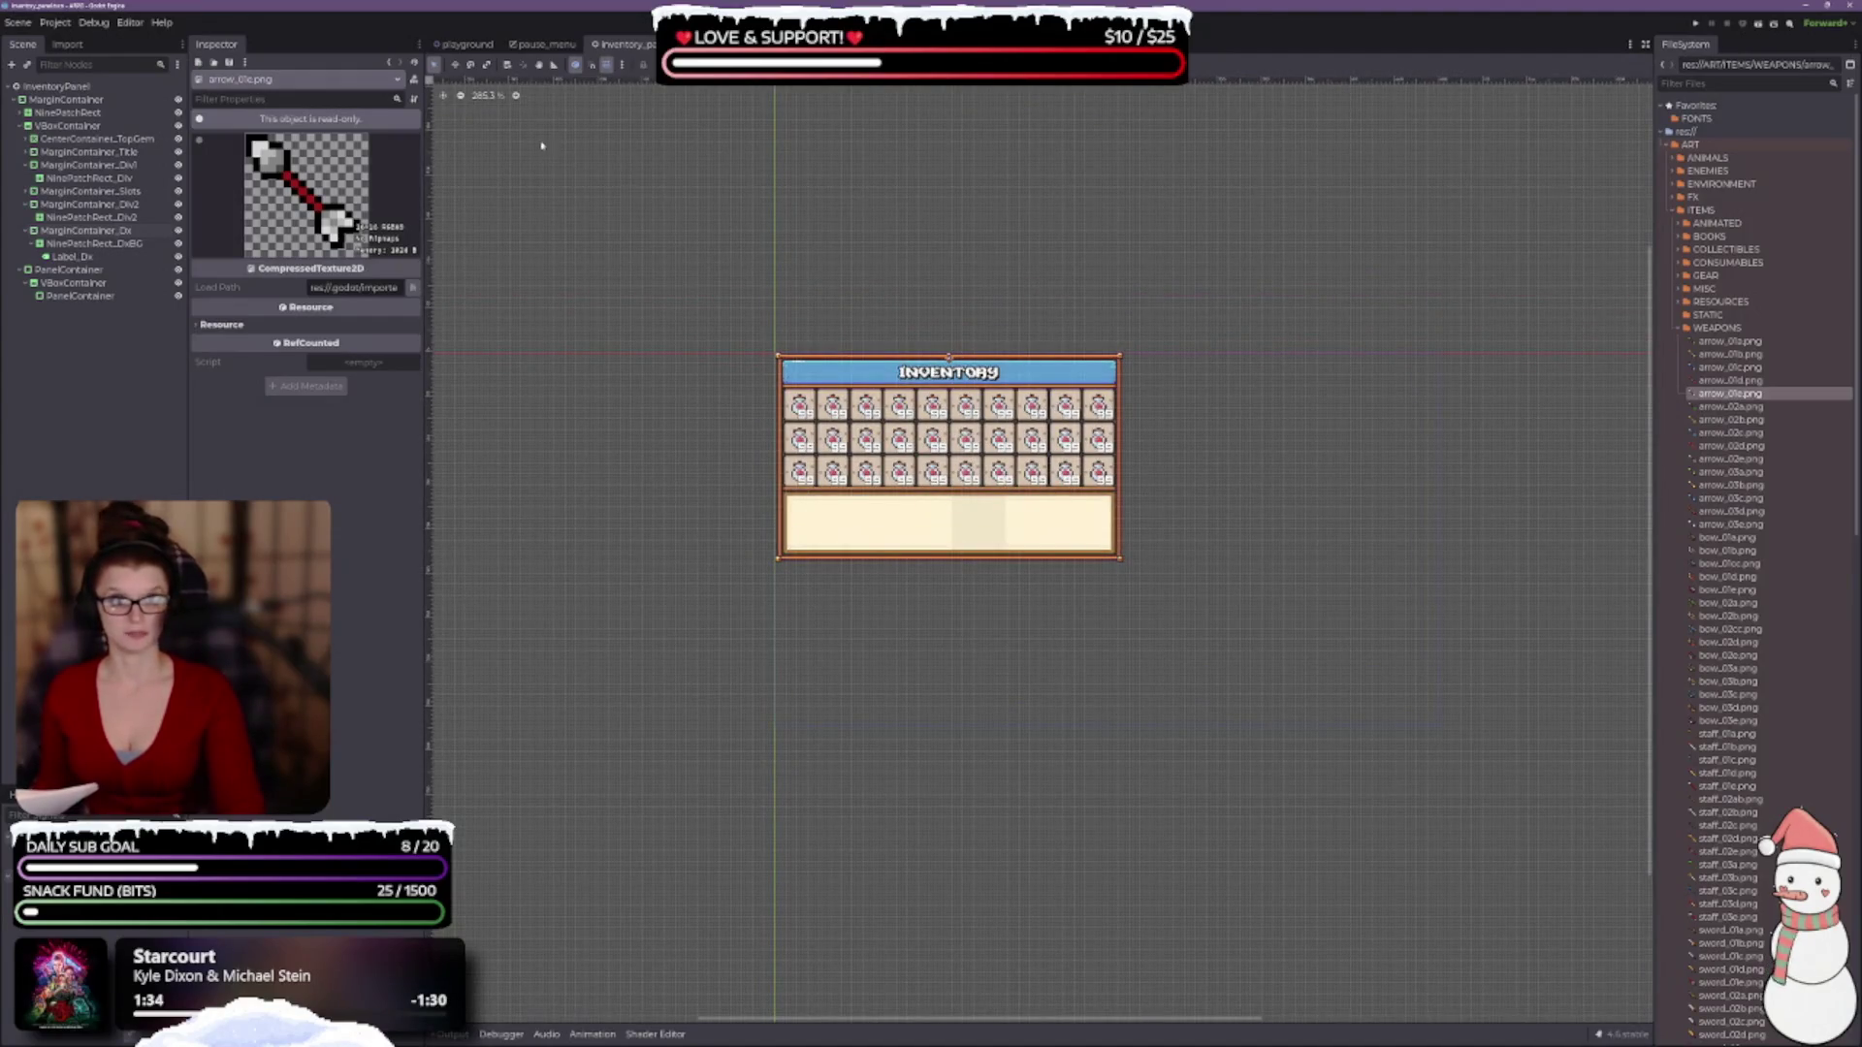
left_click(465, 44)
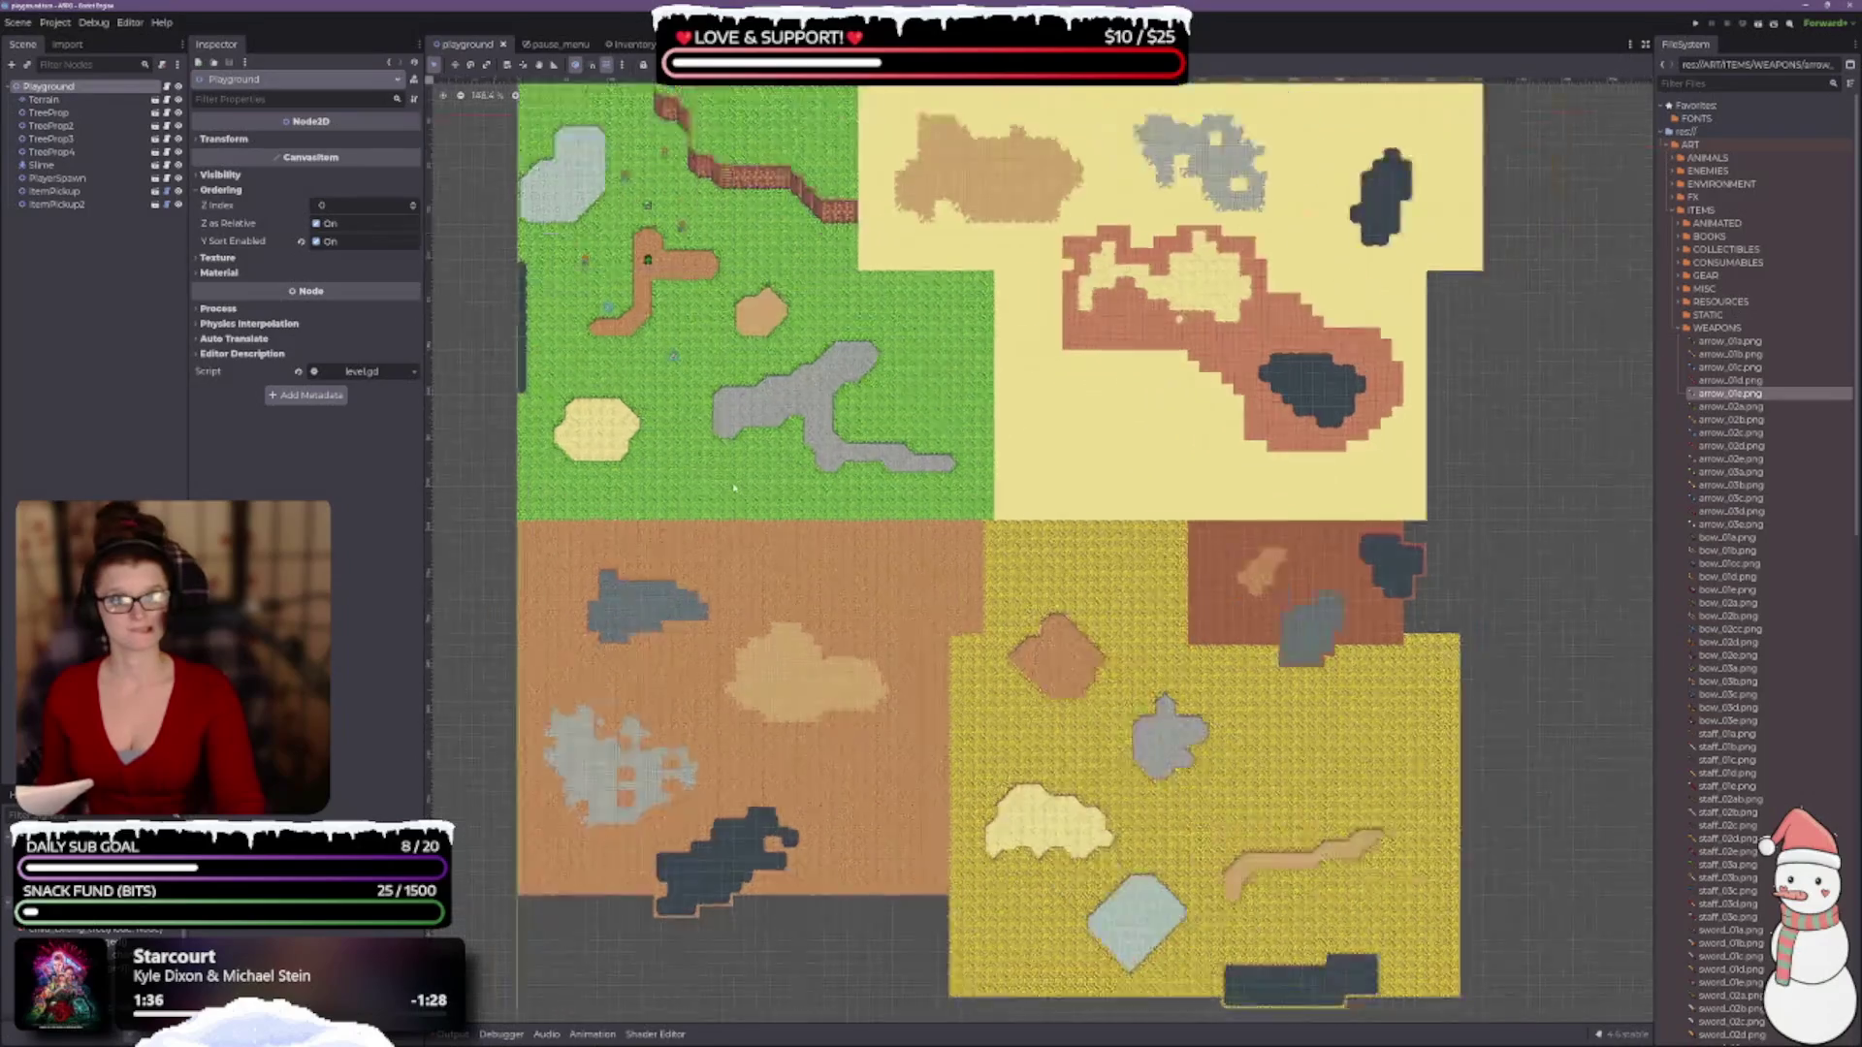
scroll(593, 247, "up", 15)
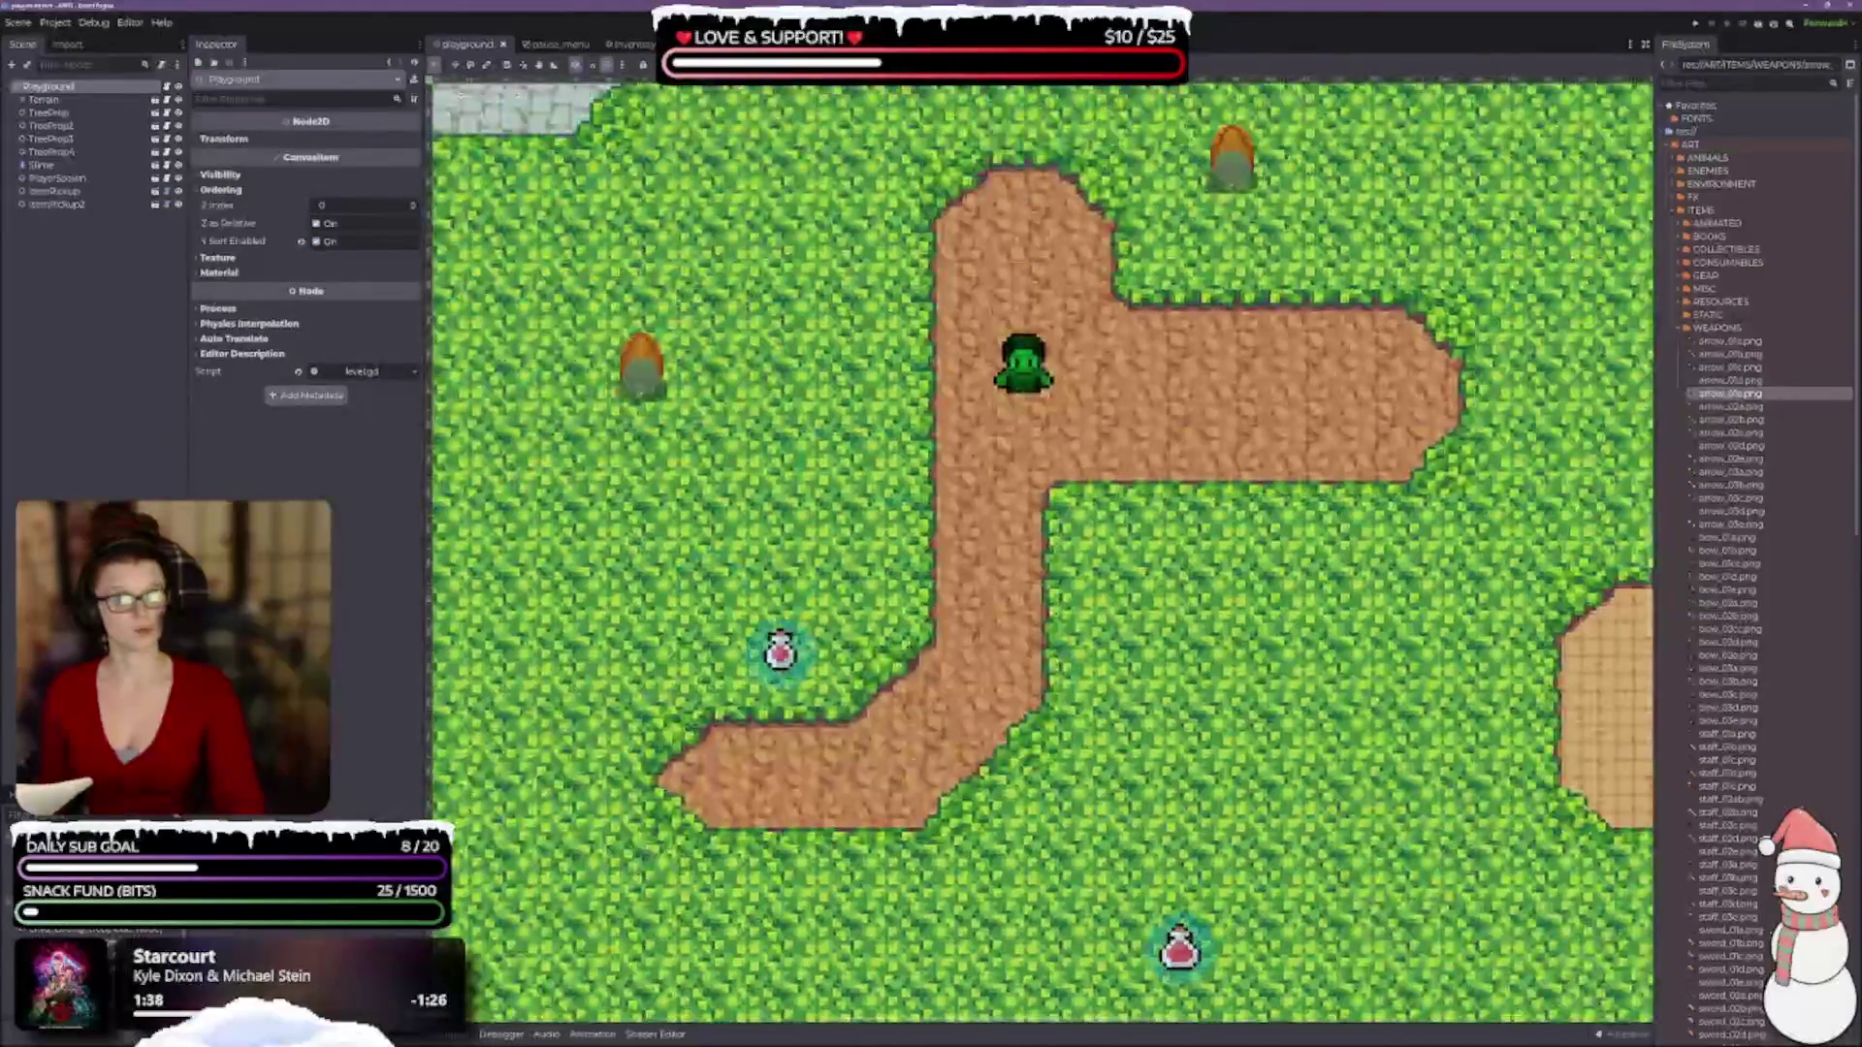